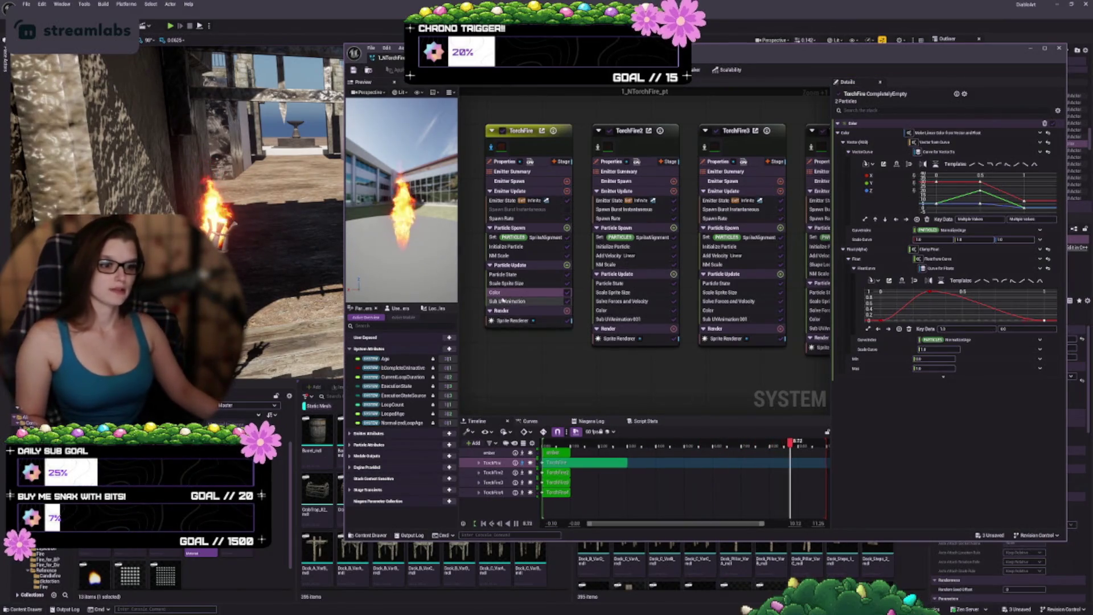
Step: Review TorchFire's Sub UV Animation and Sprite Renderer, save the system, and show its emitter properties
left_click(521, 300)
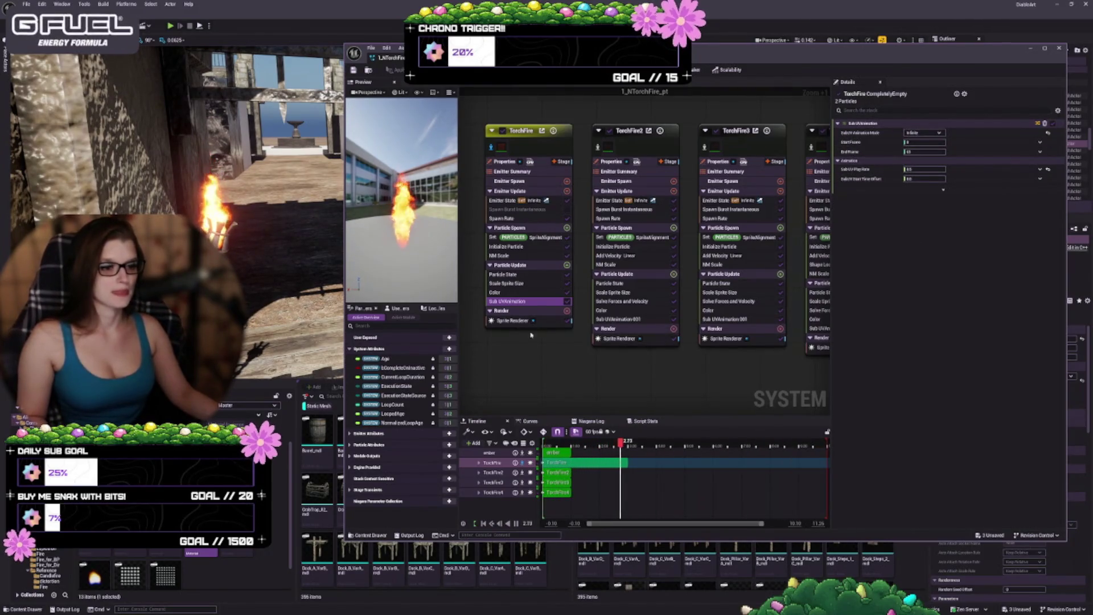
left_click(512, 321)
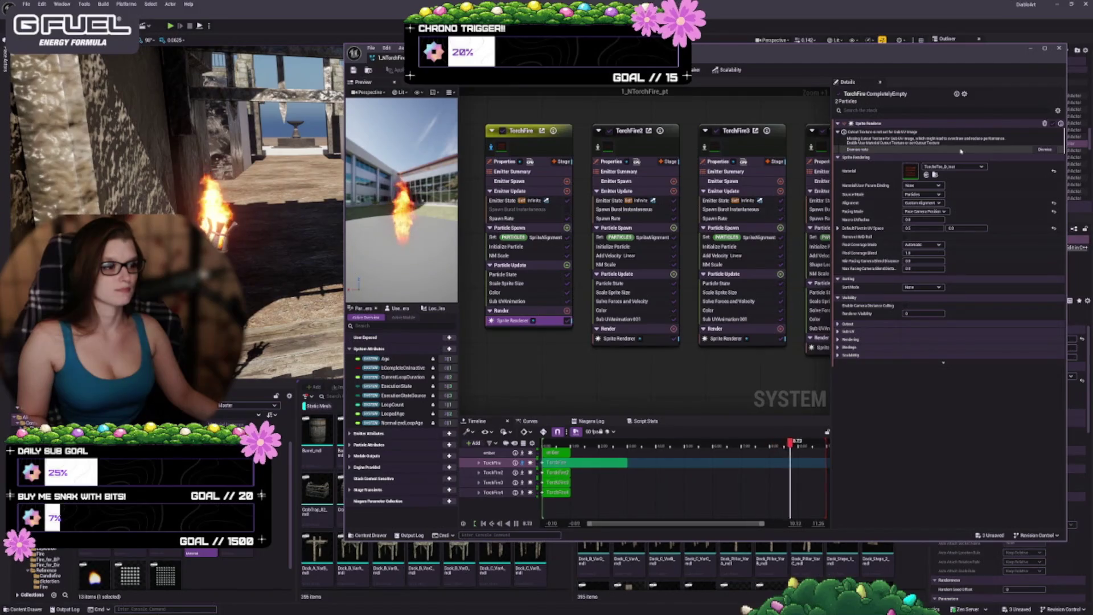
left_click(1045, 149)
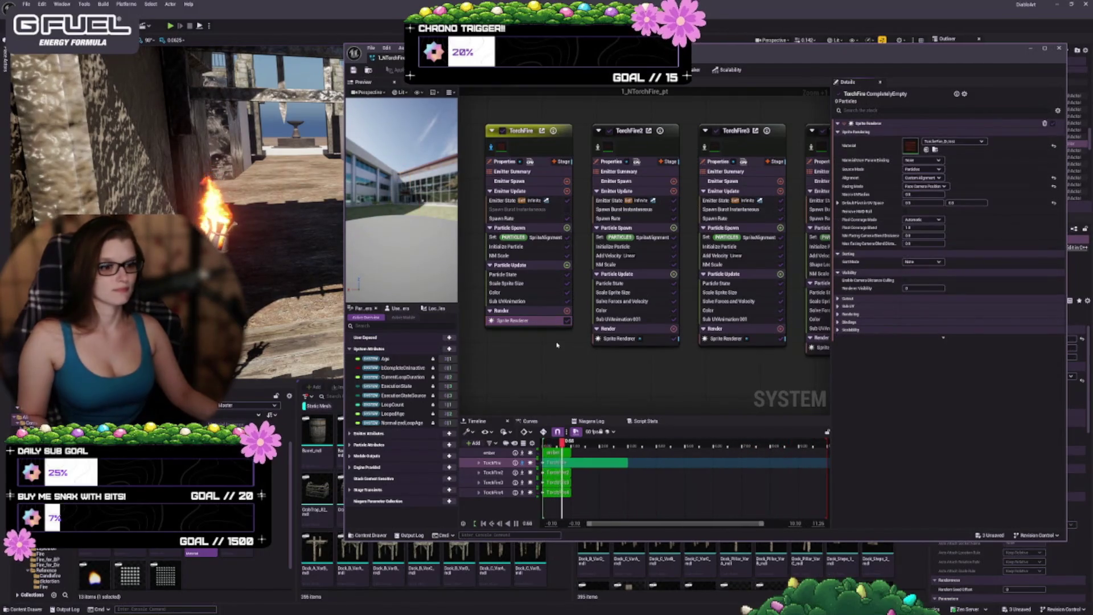
key("ctrl+s")
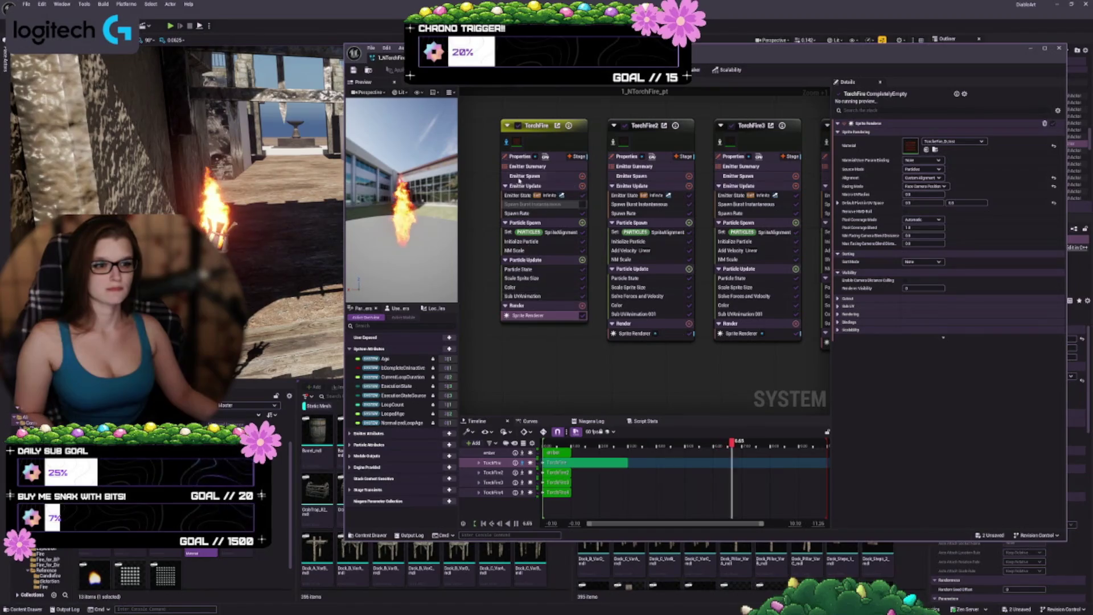
left_click(520, 156)
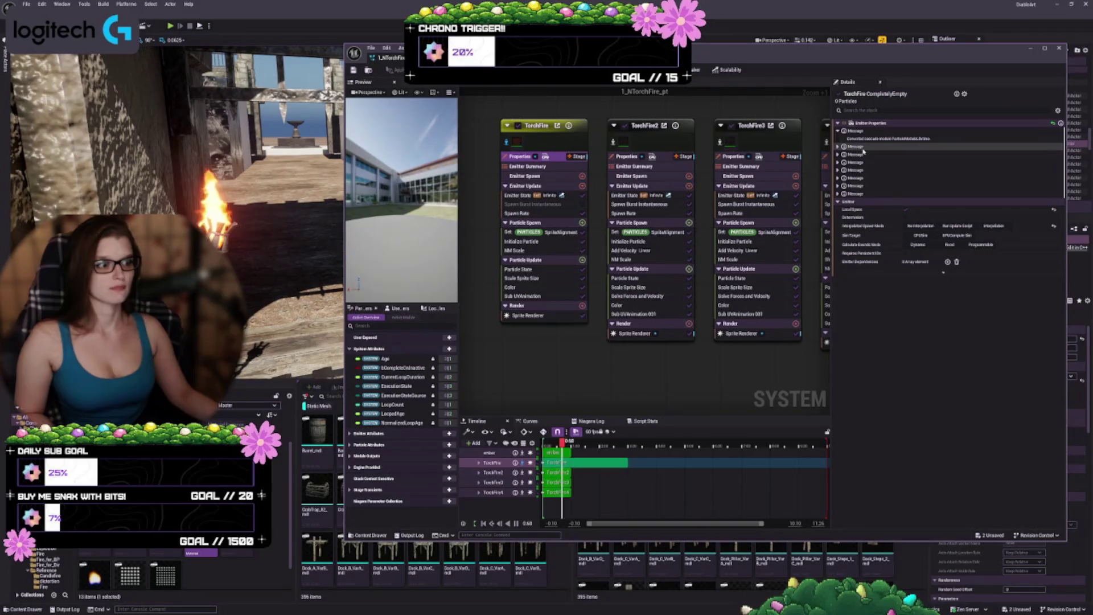
Step: Select TorchFire2 and display its Spawn Burst Instantaneous spawn count and spawn time settings
left_click(838, 130)
left_click(838, 138)
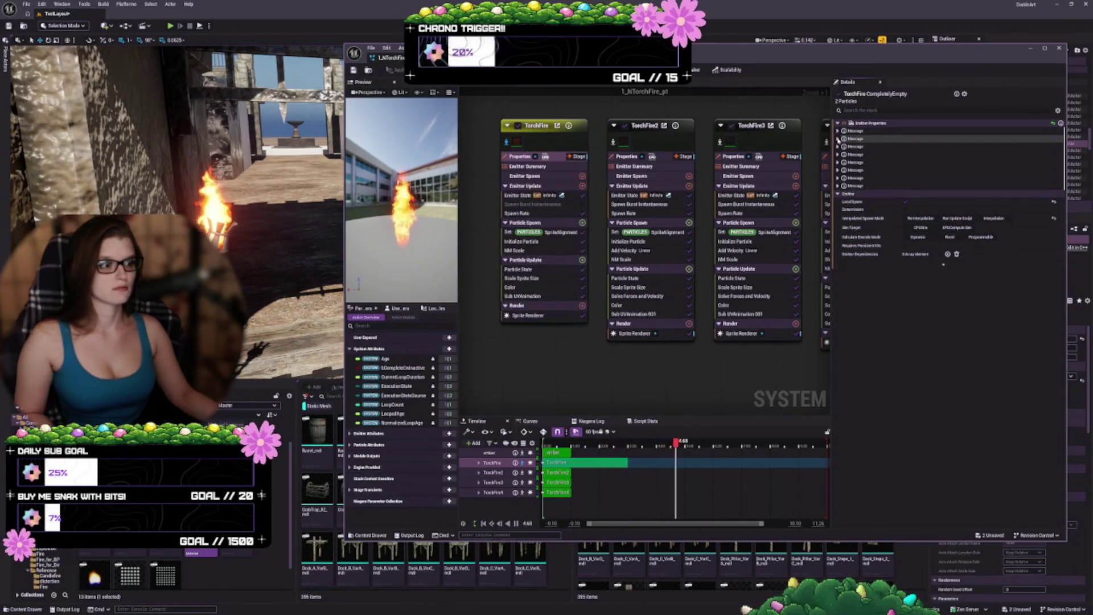
left_click(839, 139)
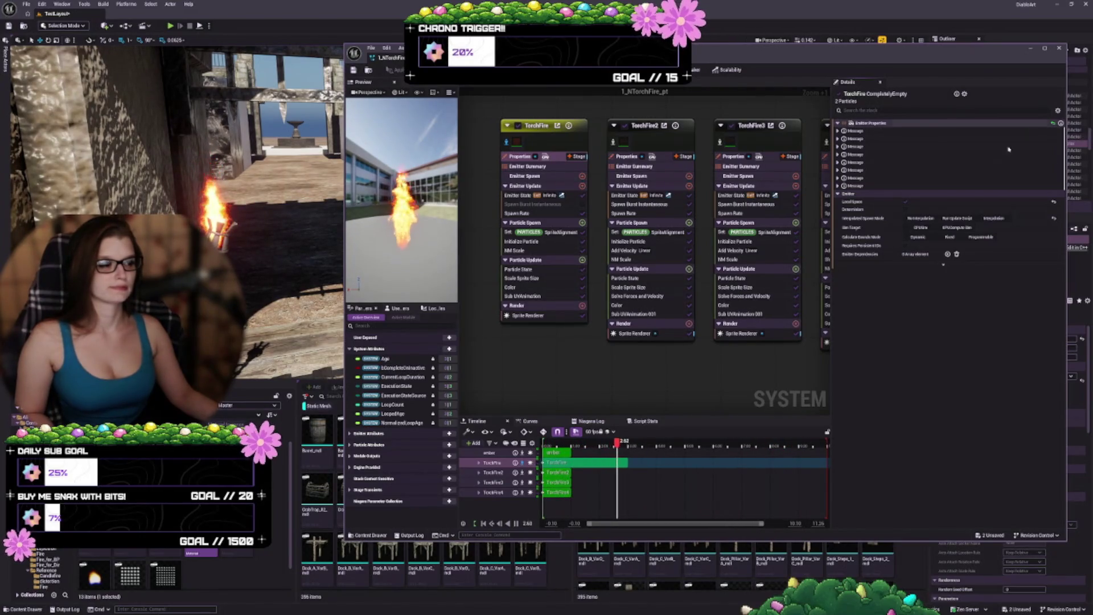
left_click_drag(553, 357, 546, 366)
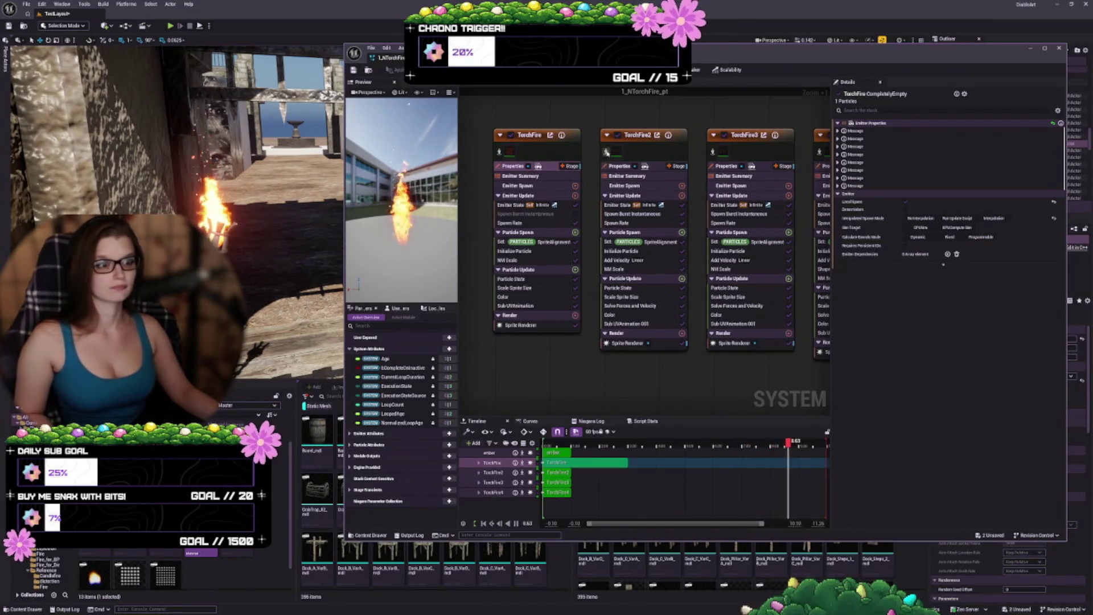
left_click(626, 151)
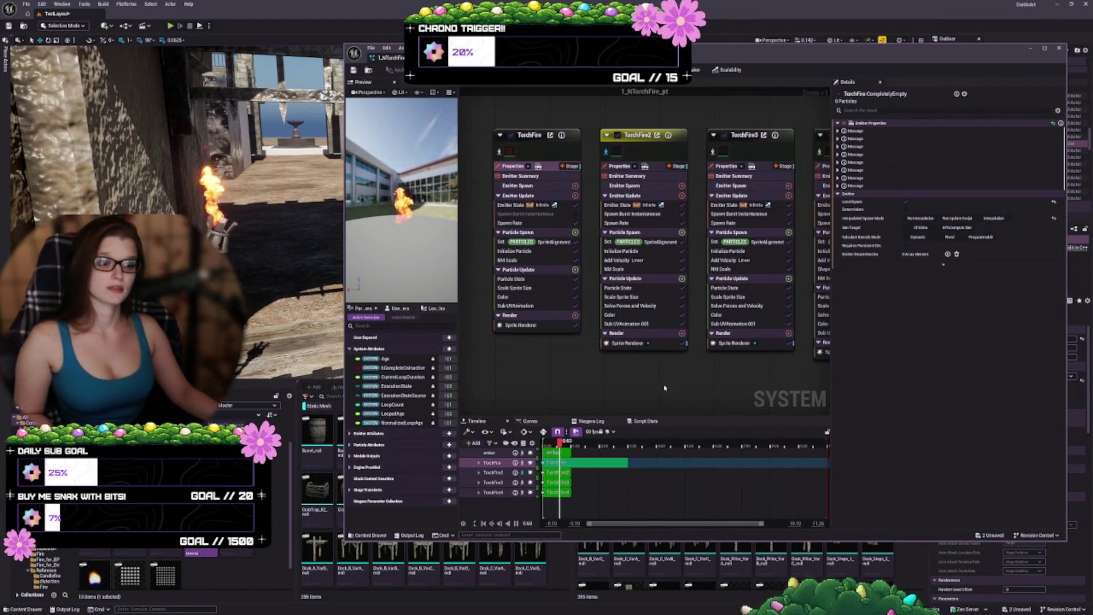
left_click(620, 215)
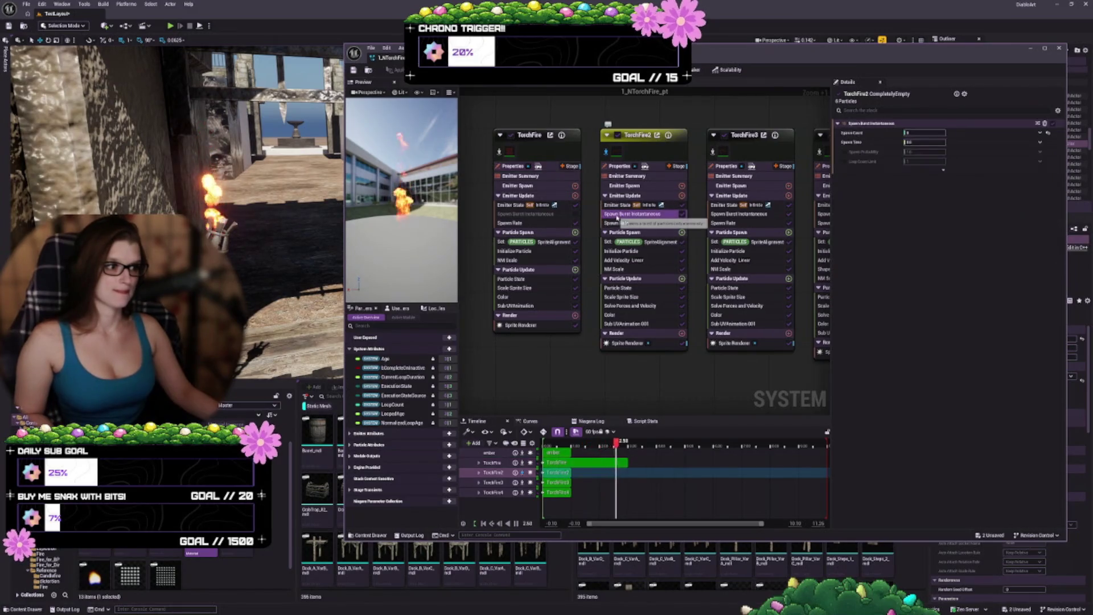
Step: Uncheck the enable box on TorchFire2's Spawn Burst Instantaneous module
left_click(684, 215)
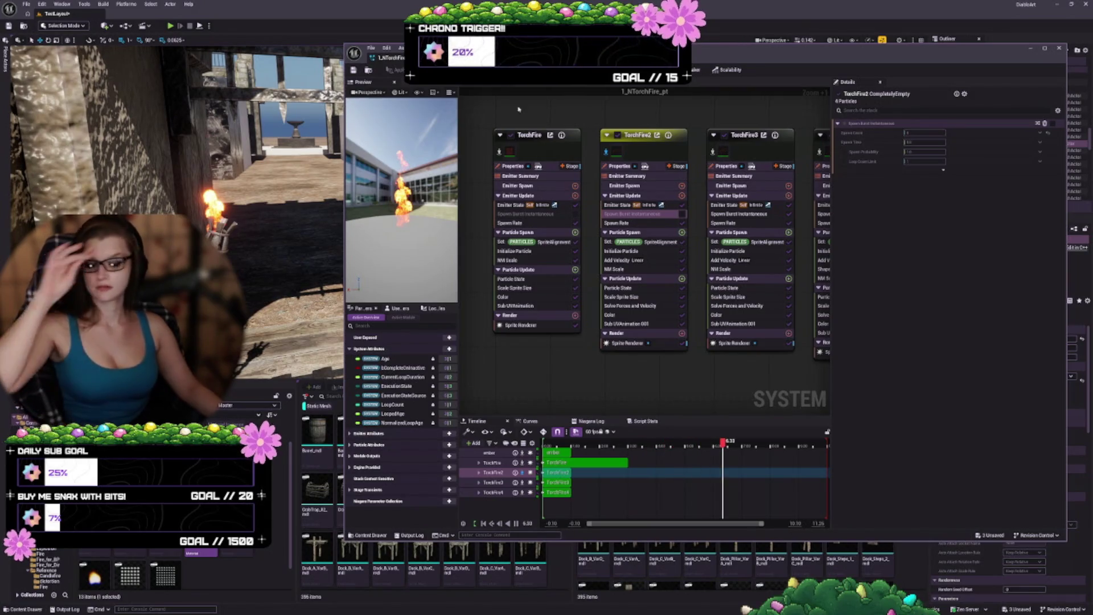
Step: Delete the Spawn Burst Instantaneous module from both TorchFire and TorchFire2
left_click_drag(636, 398, 636, 392)
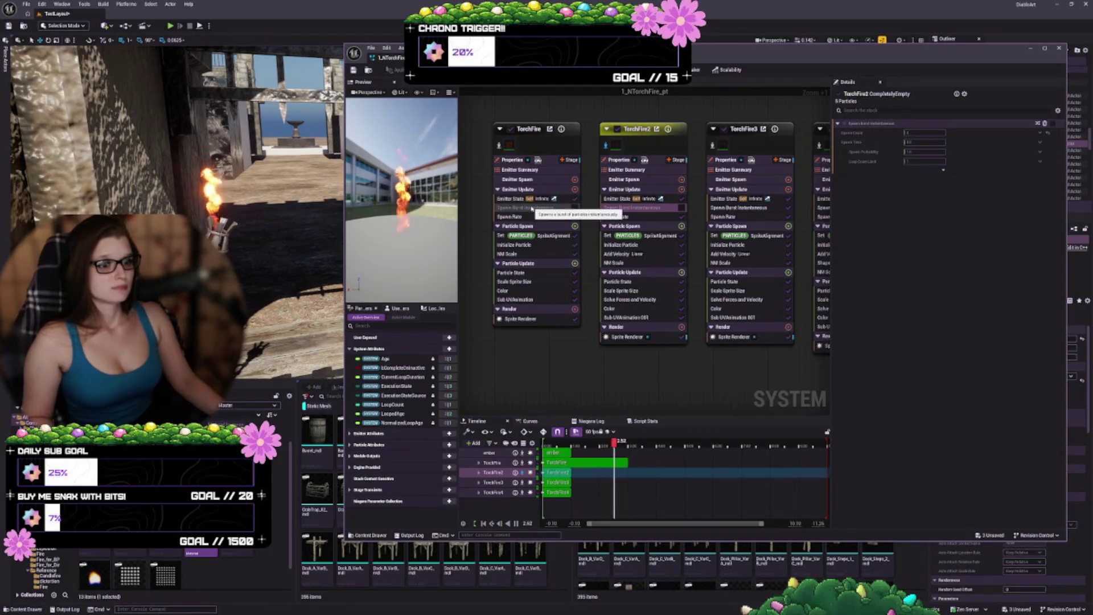
left_click(530, 208)
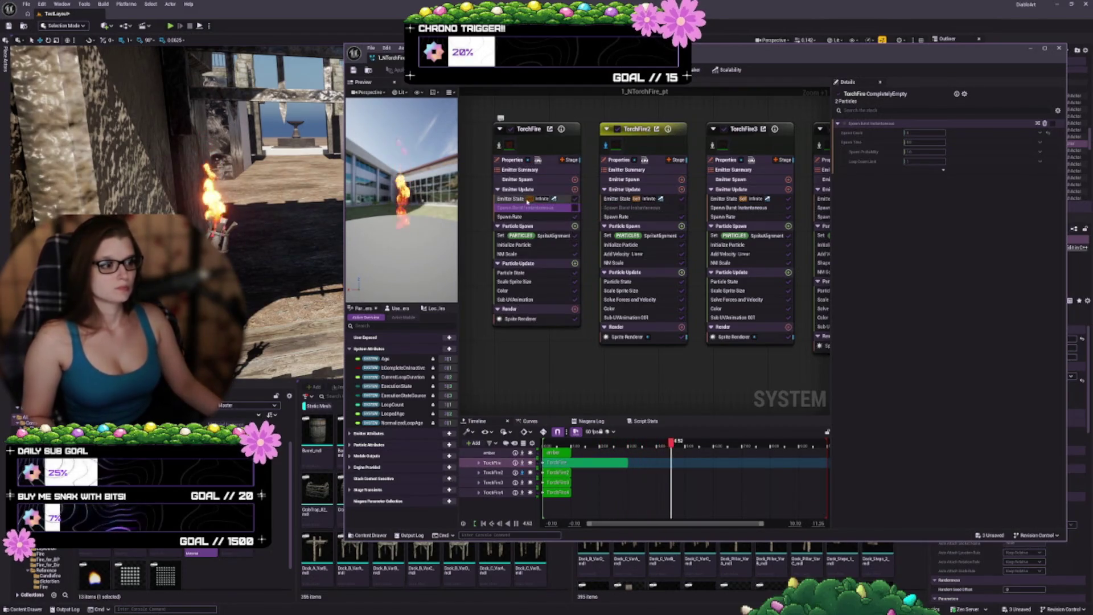
key("Delete")
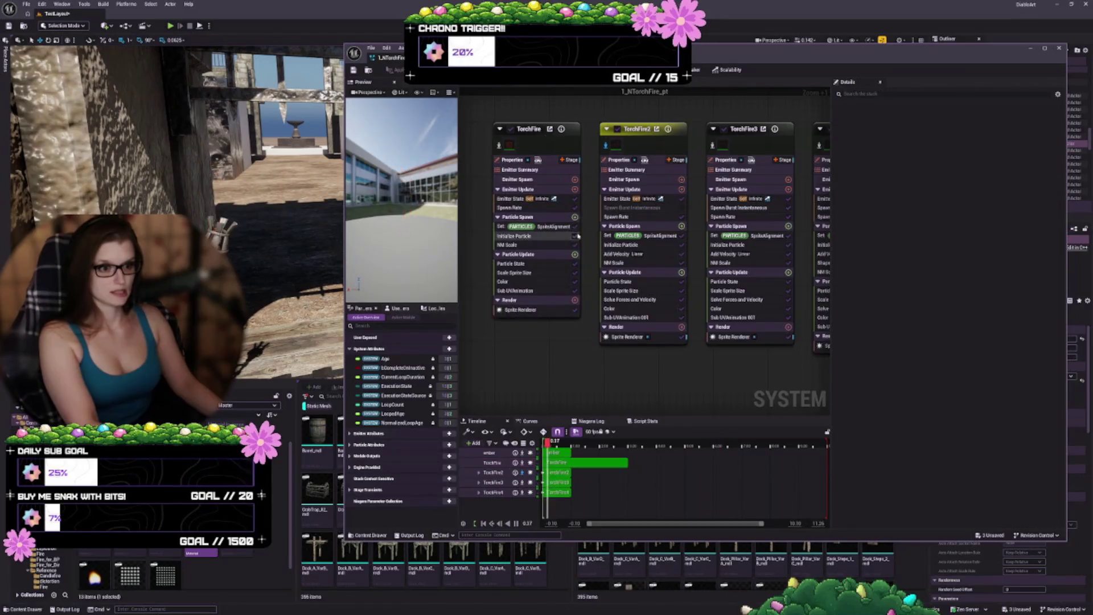
left_click(637, 208)
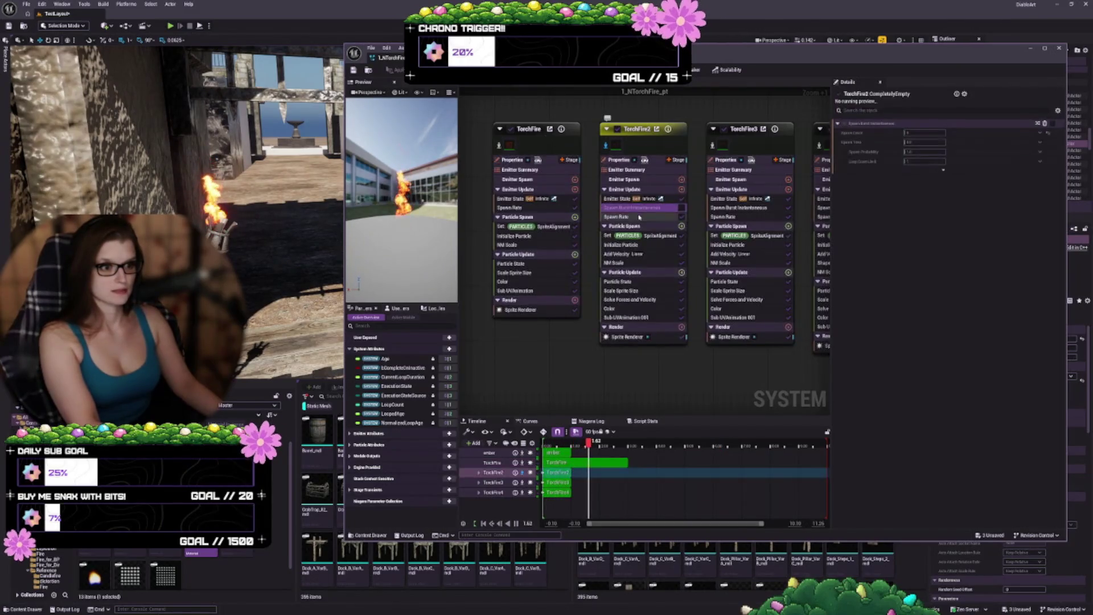
key("Delete")
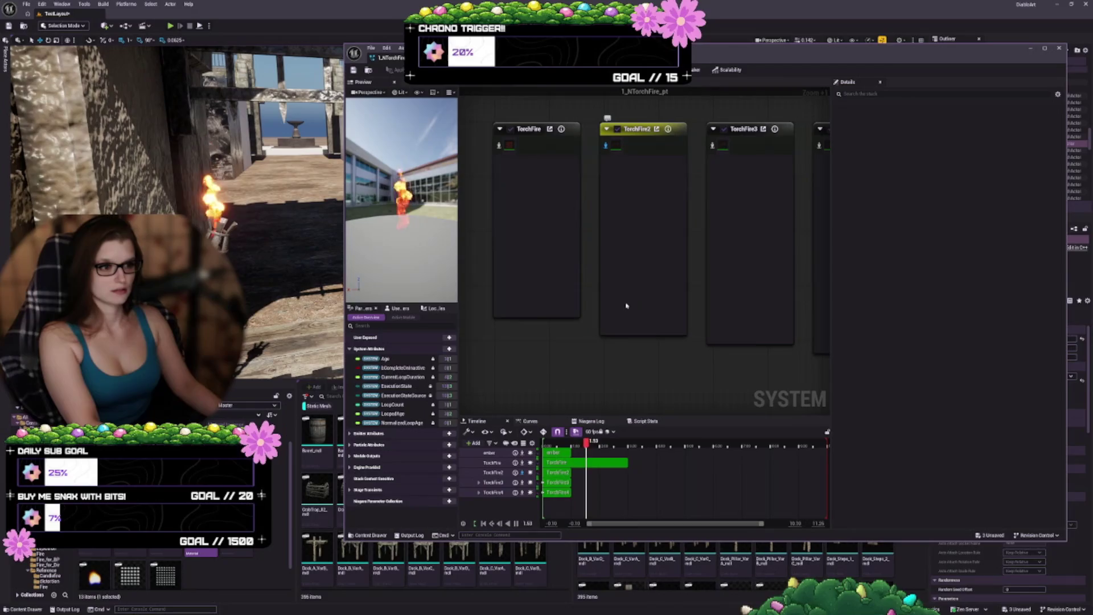
Step: Disable TorchFire3's Spawn Burst Instantaneous module and bring up TorchFire2's Spawn Rate settings
left_click(751, 208)
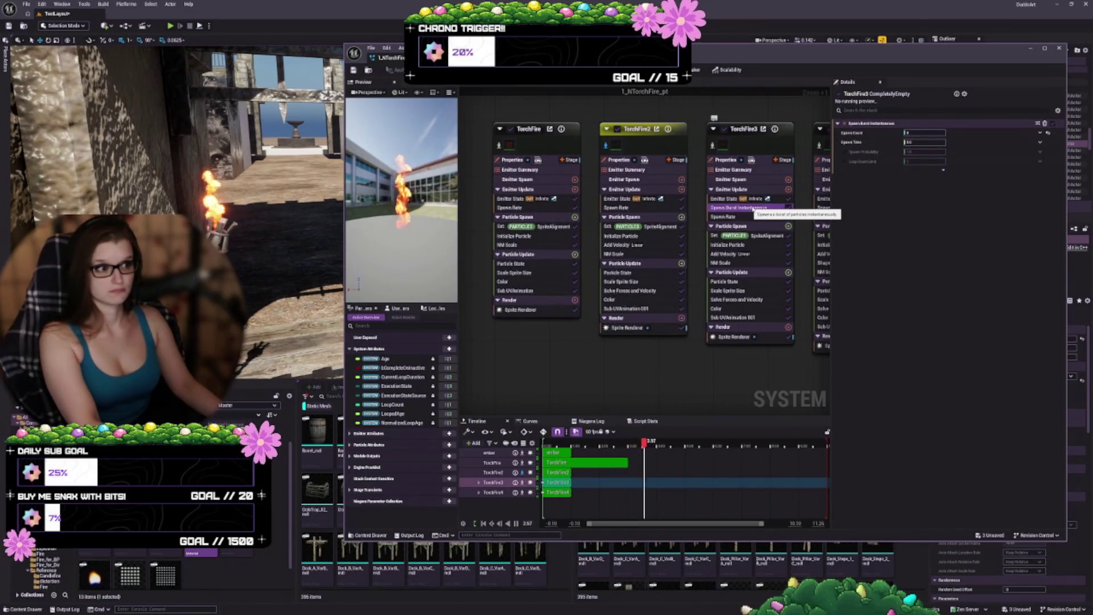
key("ctrl+d")
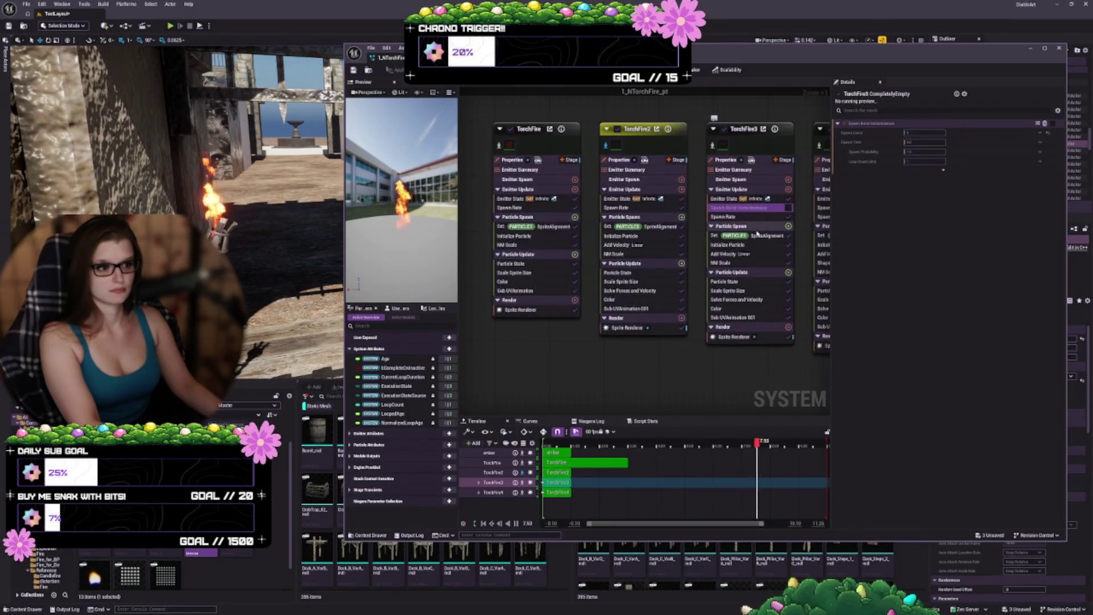
left_click(629, 210)
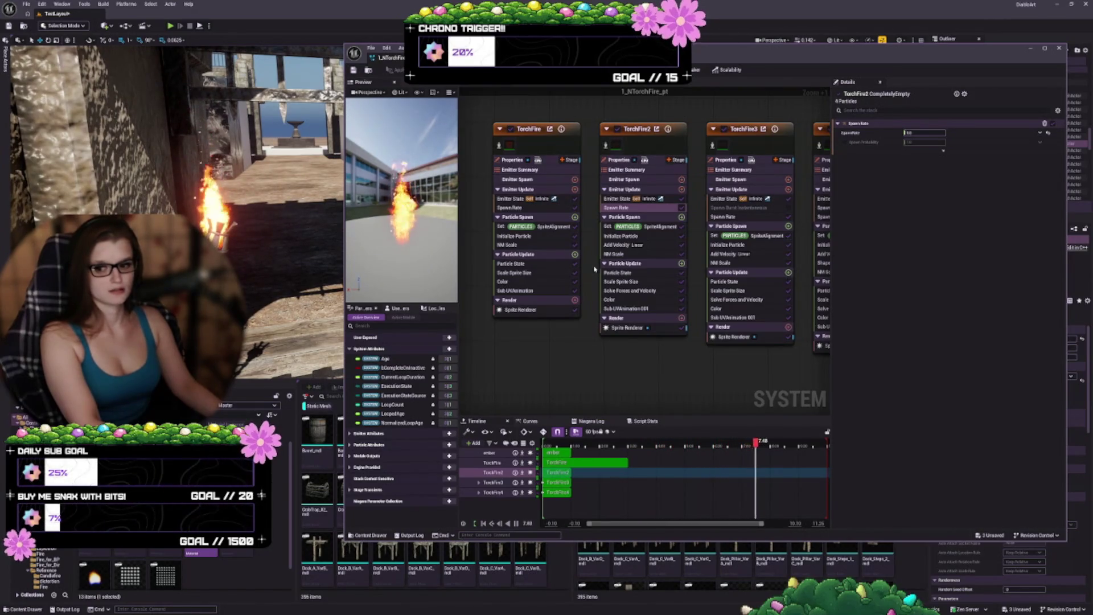
Step: Disable the TorchFire3, TorchFire4 and ember emitters, toggling TorchFire2 off and back on
left_click_drag(725, 132, 628, 131)
left_click(628, 132)
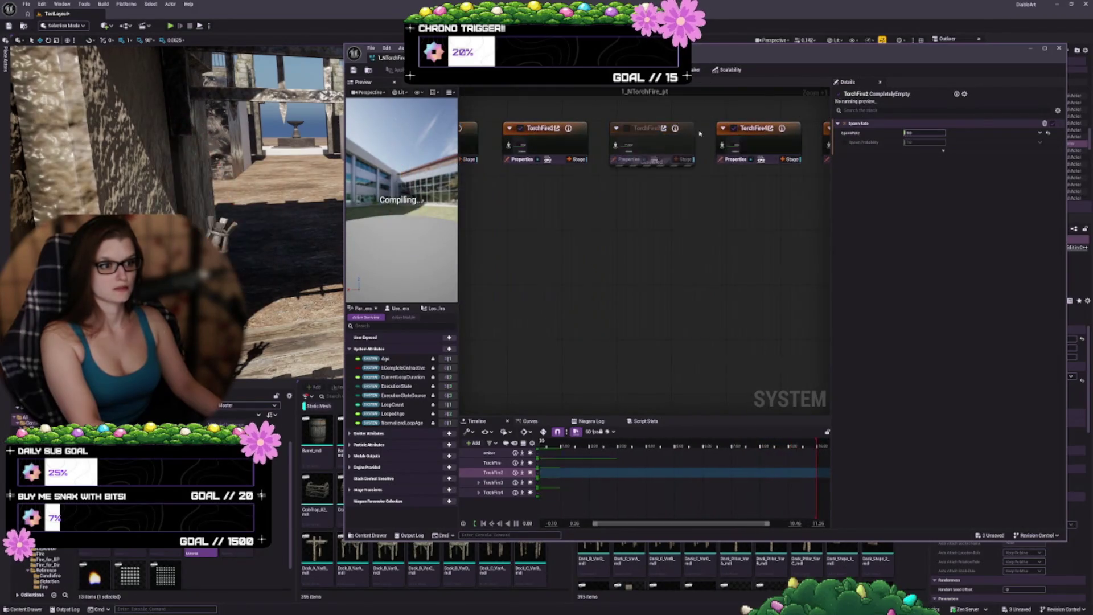
left_click(734, 128)
left_click_drag(794, 105, 641, 111)
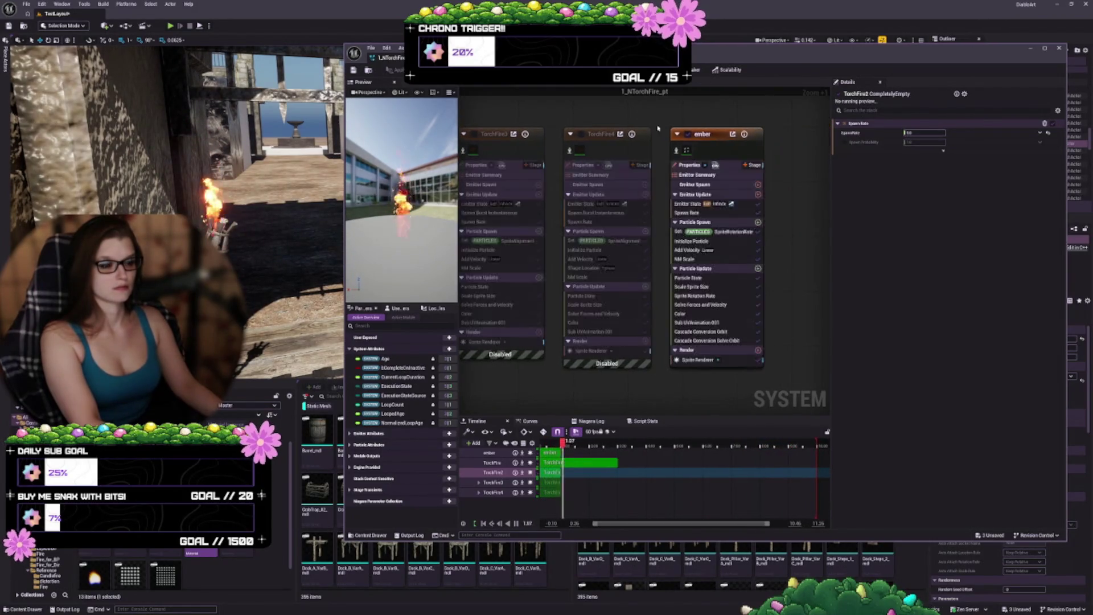
left_click(687, 136)
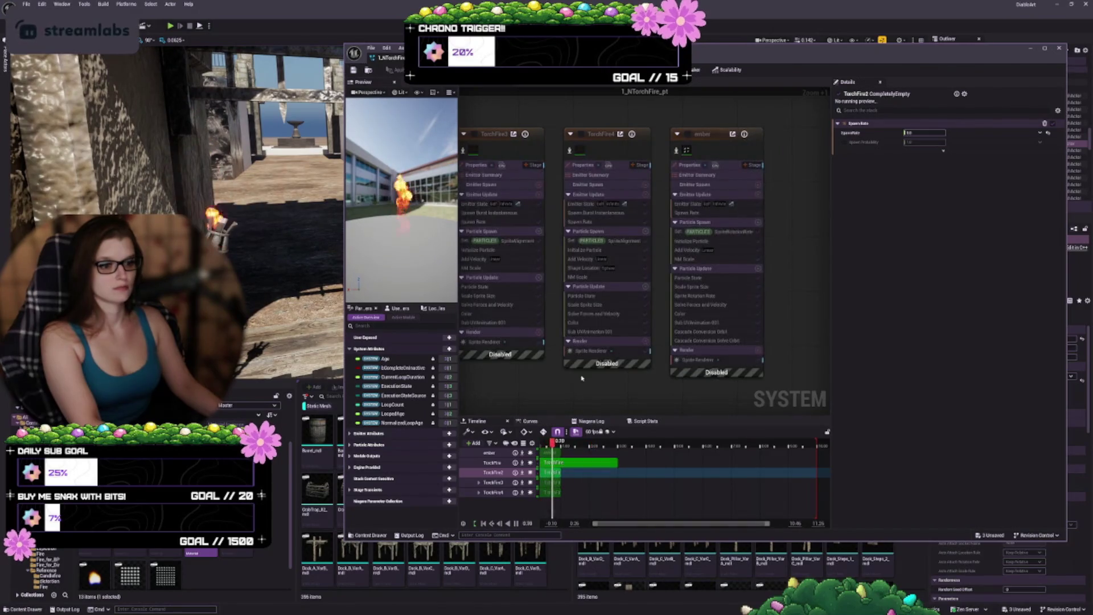
left_click_drag(472, 205, 775, 205)
left_click_drag(662, 369, 632, 363)
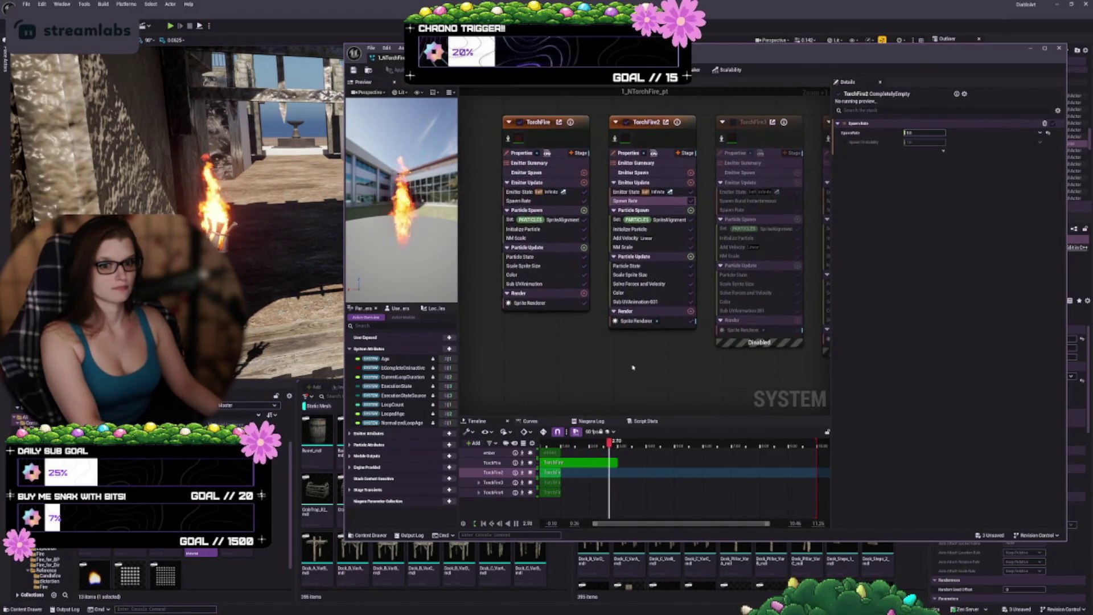
left_click(625, 123)
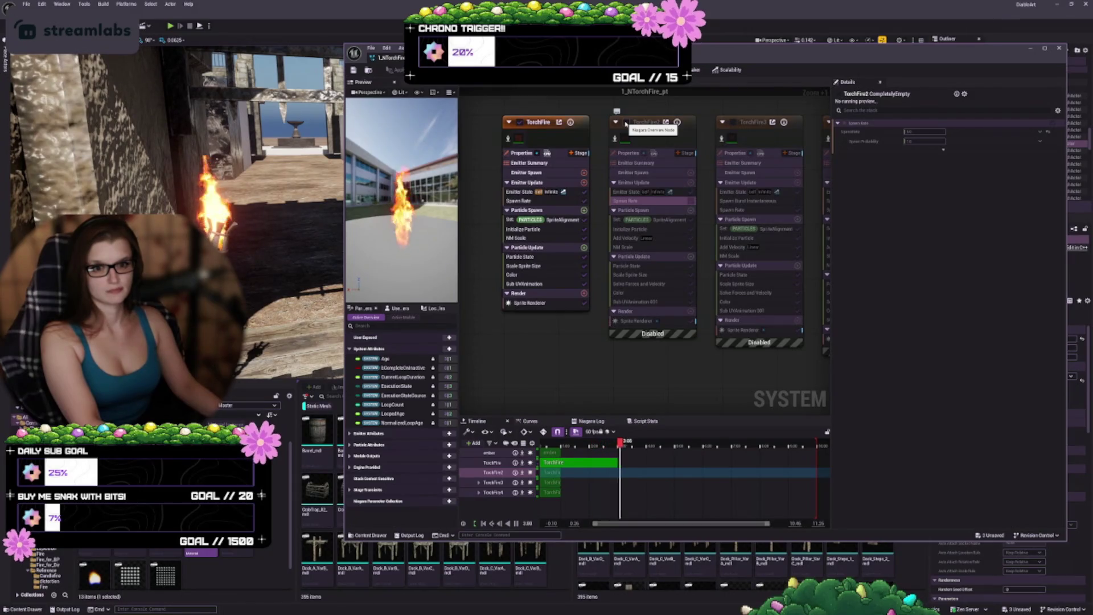
left_click(625, 123)
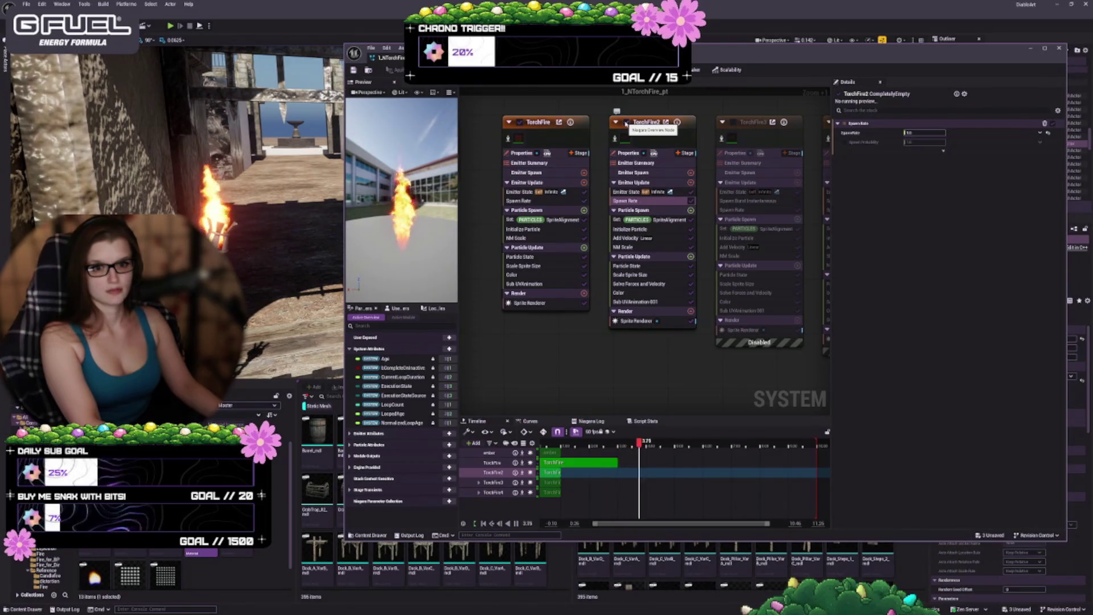
Step: Check TorchFire2's Spawn Rate module, then show its Initialize Particle settings
left_click(657, 124)
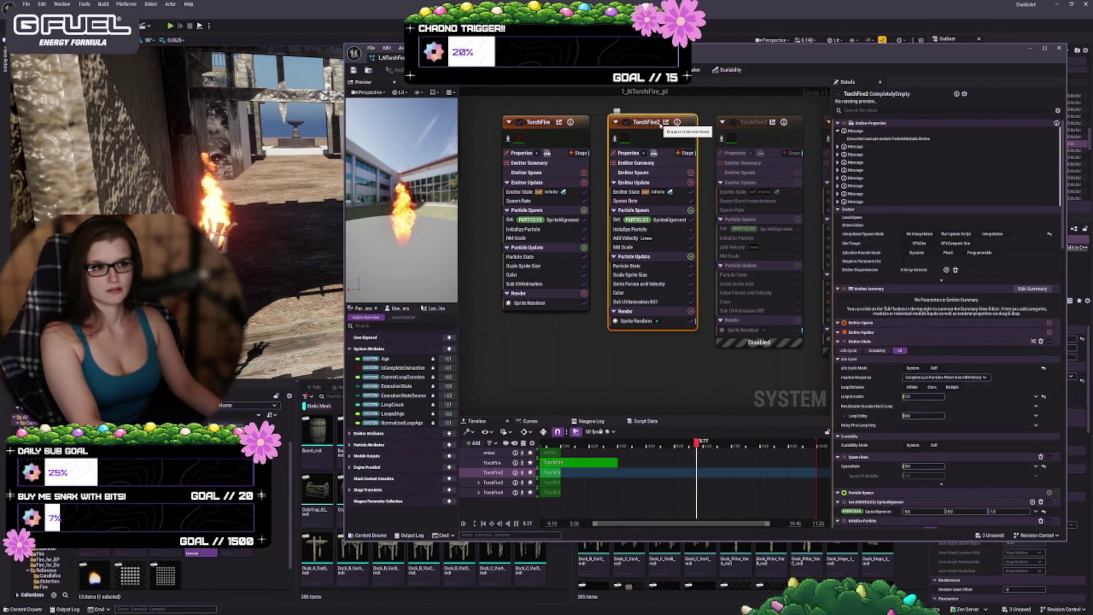
left_click(638, 202)
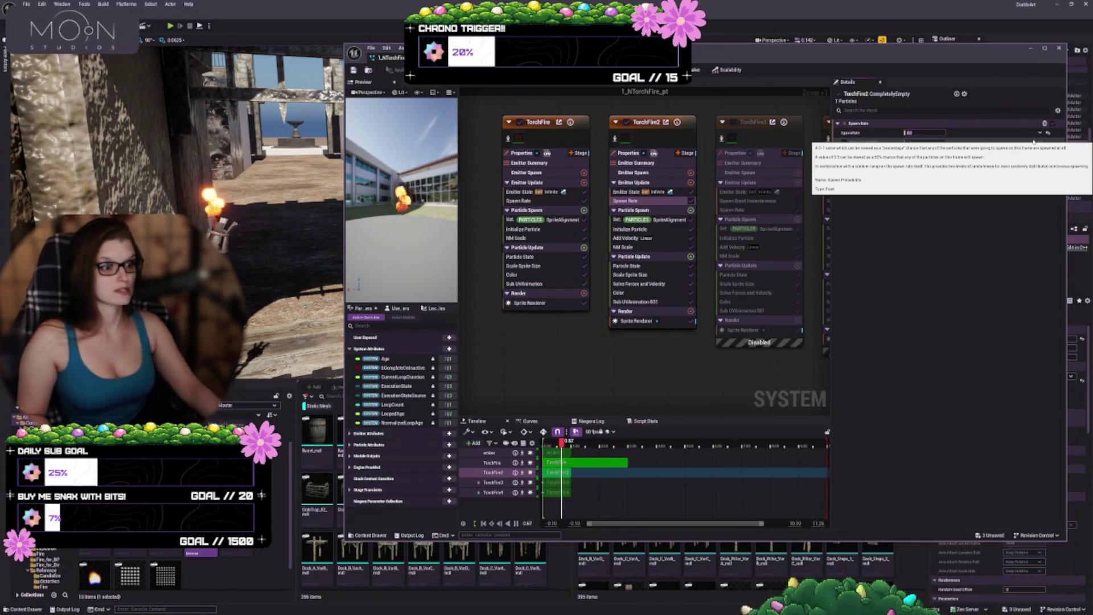
left_click(630, 229)
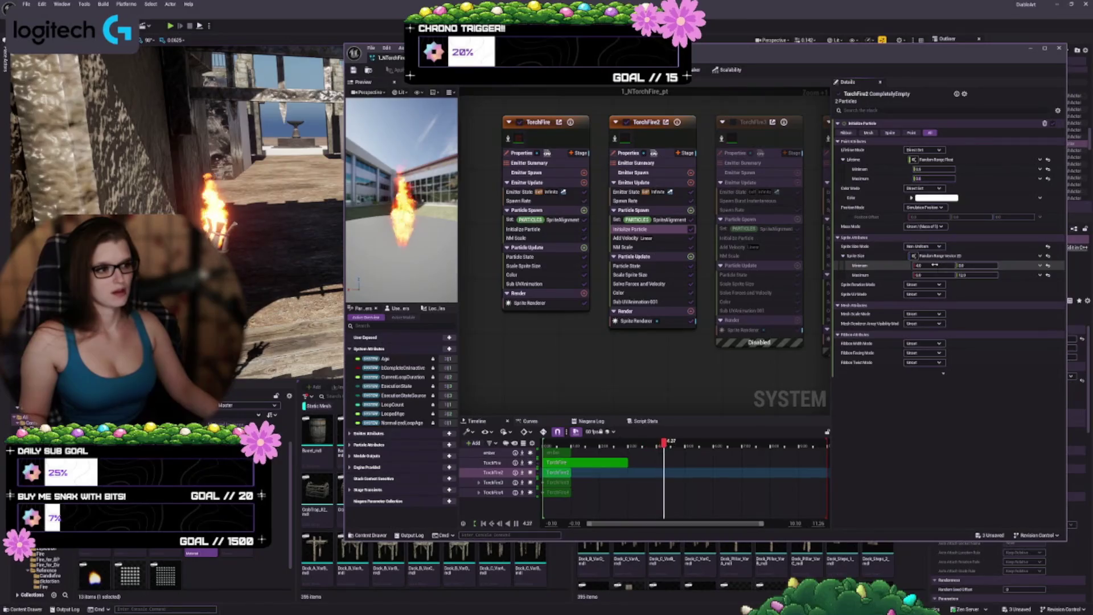
Step: Lower TorchFire2's Sprite Size Minimum to 3.0 and show its Add Velocity module
left_click_drag(935, 264, 932, 264)
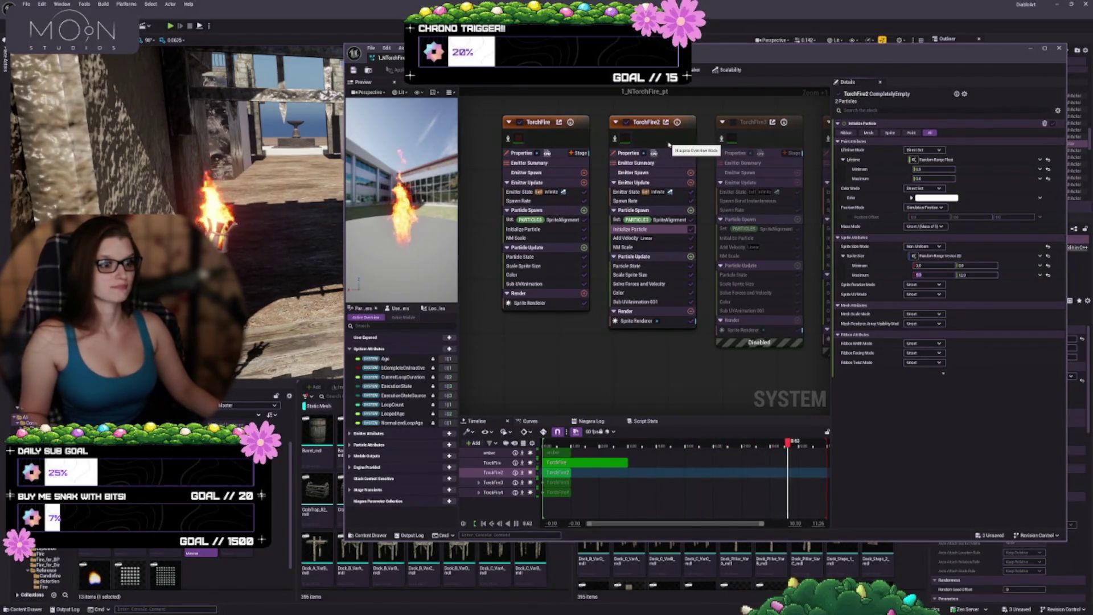
left_click(626, 238)
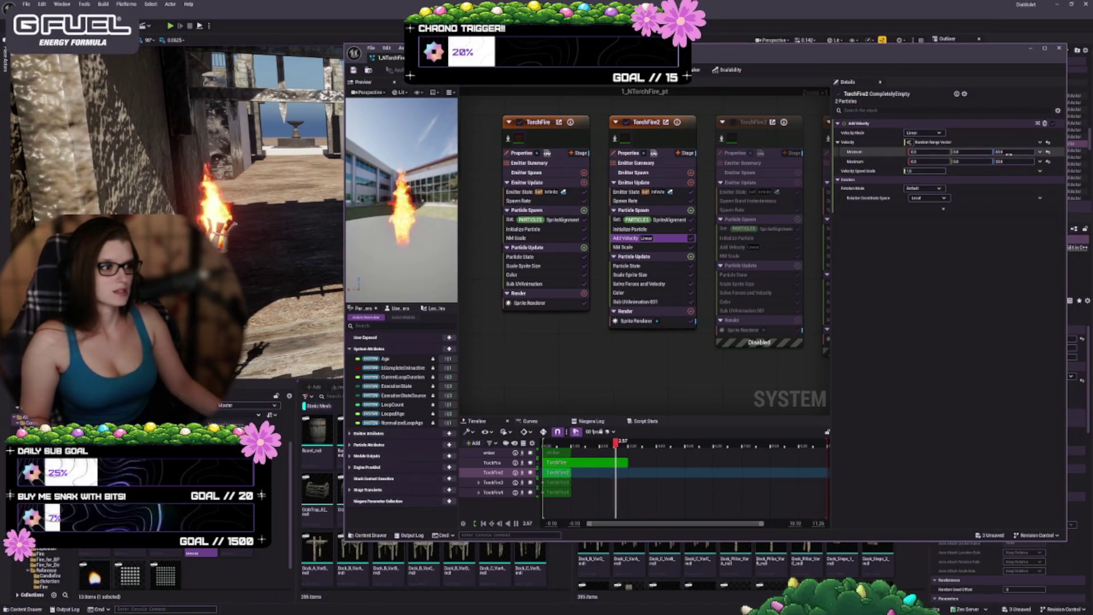
Step: Edit TorchFire2's minimum Z velocity, recompile the system, and view its NM Scale settings
left_click(1008, 154)
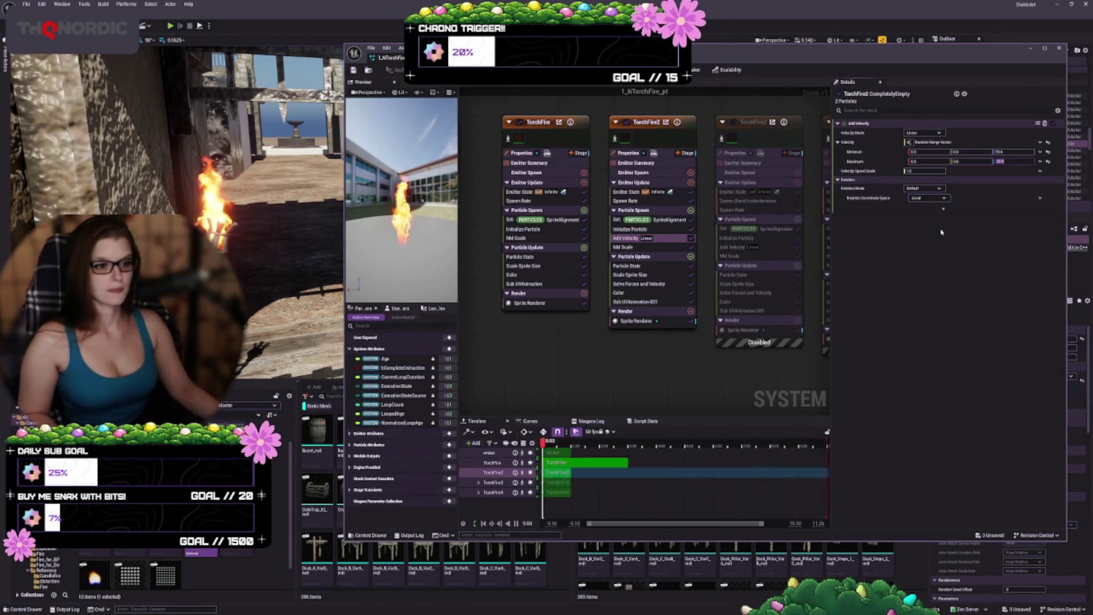
left_click(647, 240)
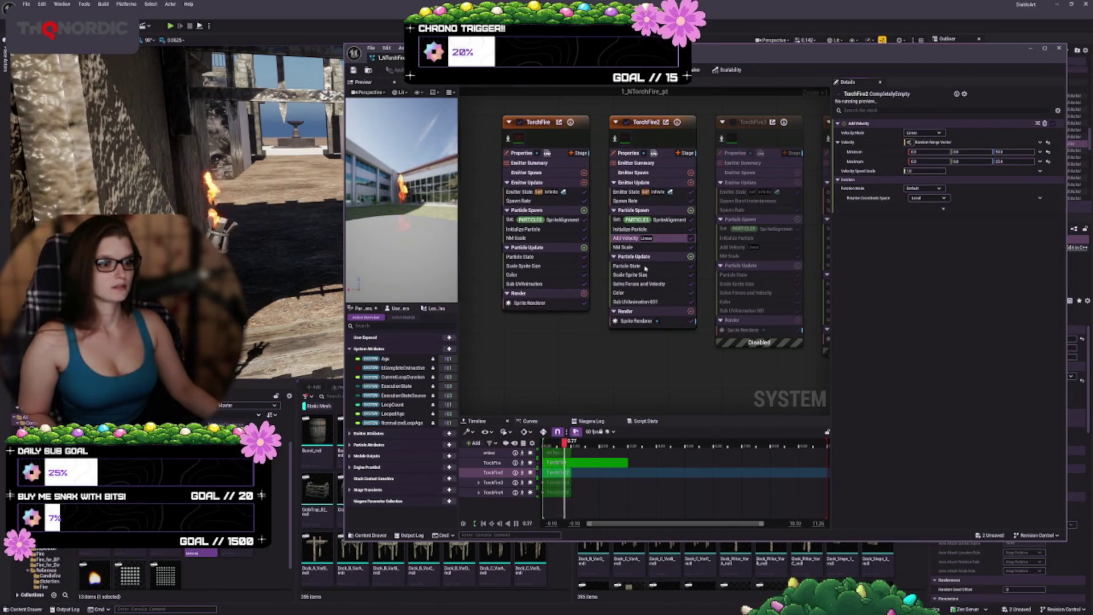
left_click(626, 247)
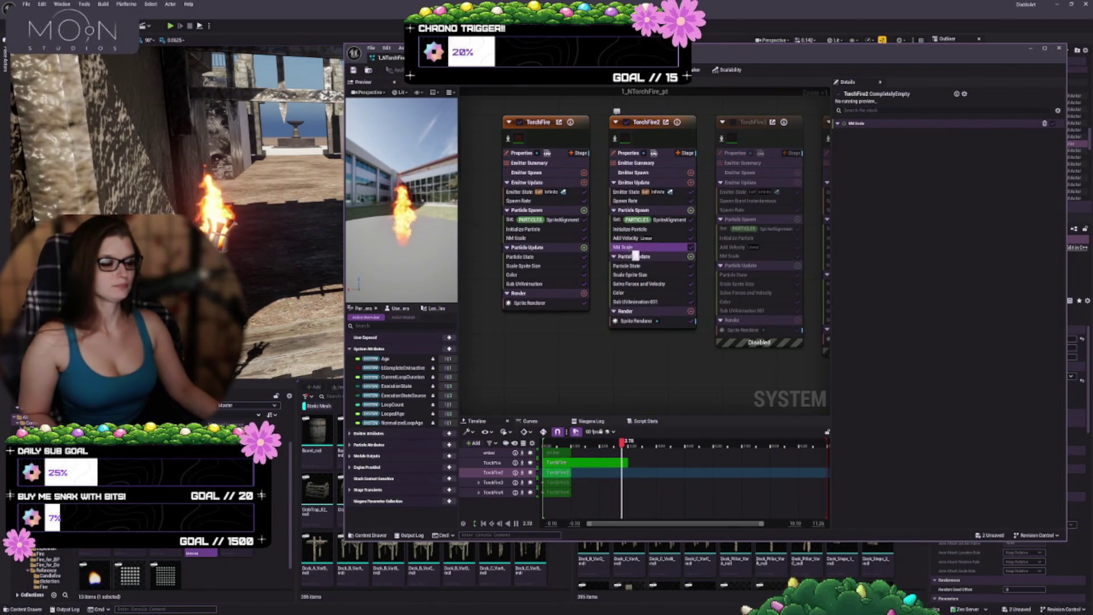
Step: Set all keys on TorchFire2's Scale Sprite Size curve to Auto tangents
left_click(632, 274)
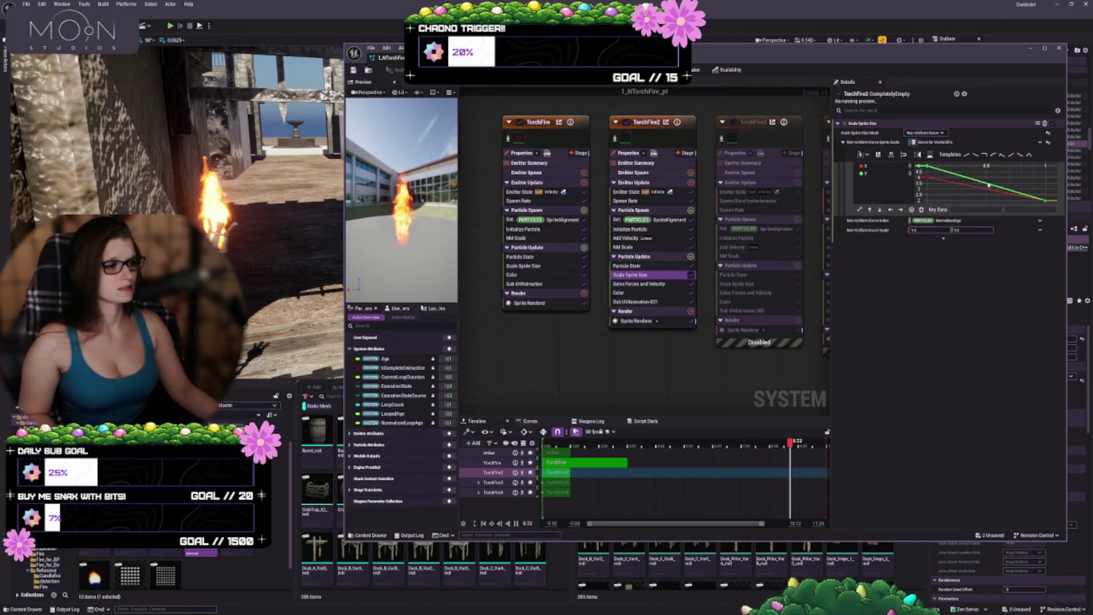
scroll(968, 177, "down", 2)
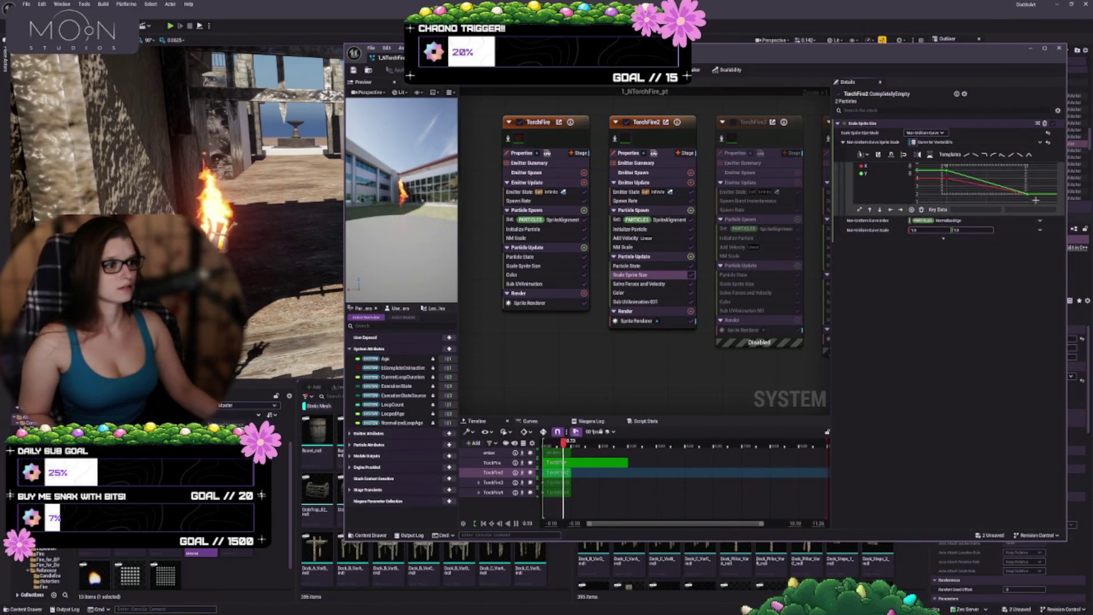
left_click_drag(1035, 199, 1037, 202)
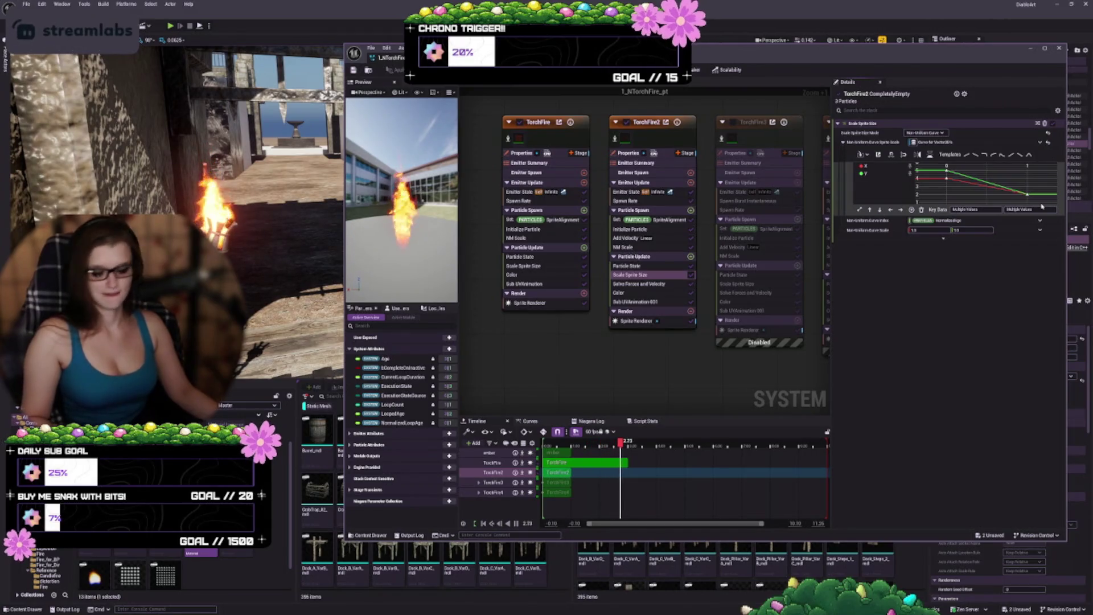
key("1")
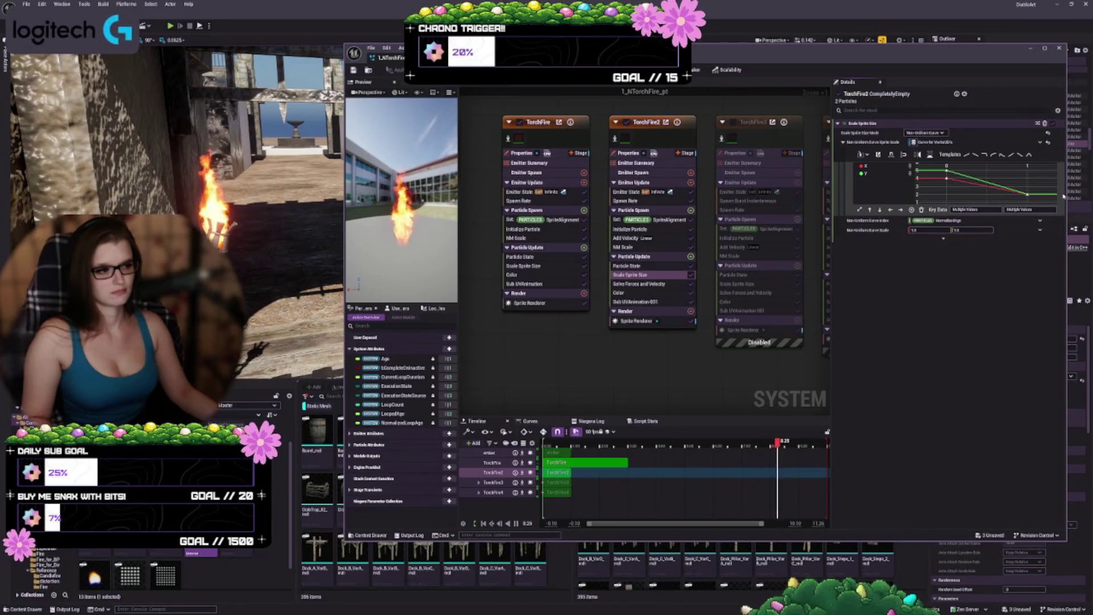
Step: Open TorchFire2's Color module and select the keys on its Float curve
left_click(635, 292)
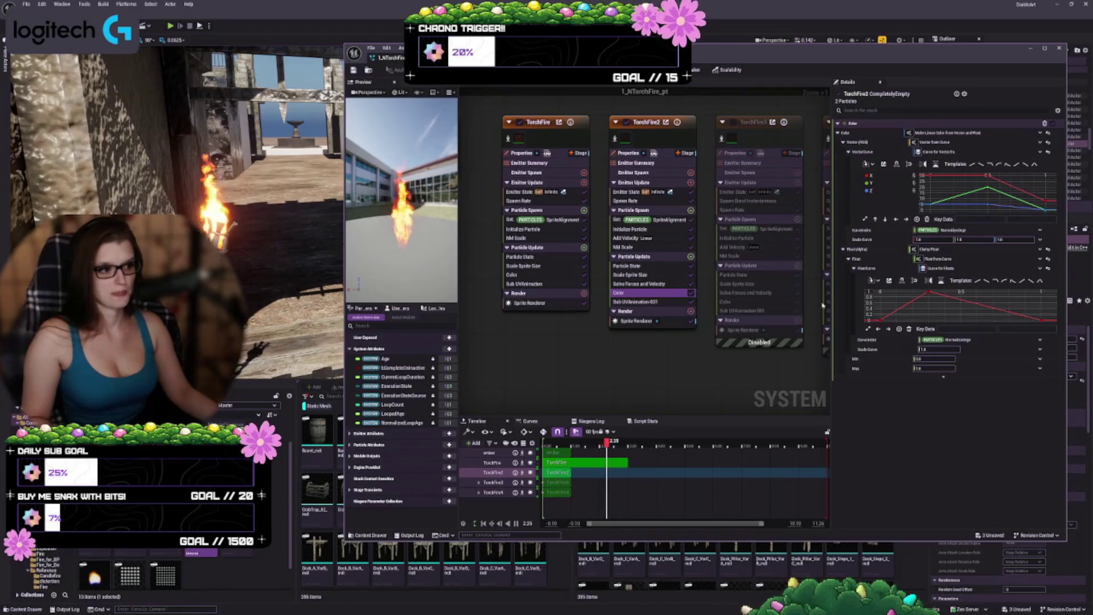
scroll(935, 311, "down", 2)
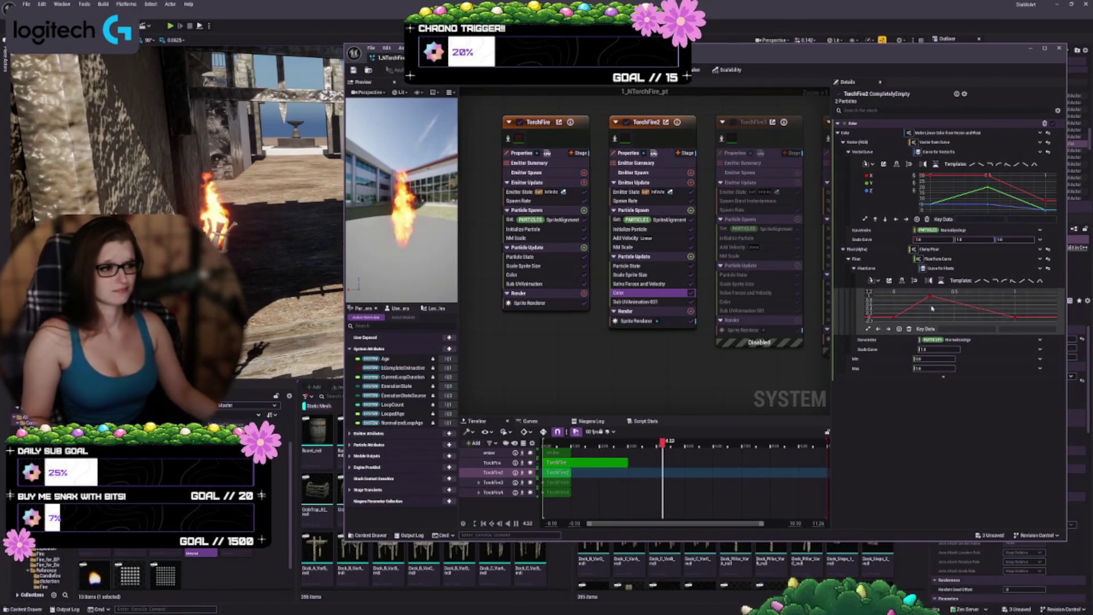
scroll(925, 298, "down", 1)
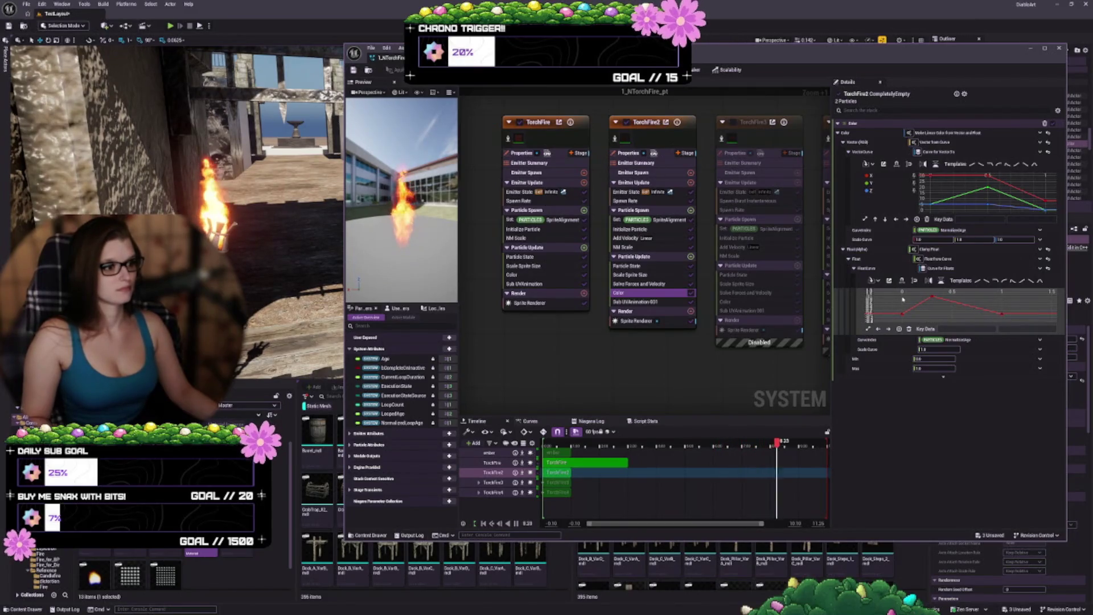
left_click_drag(899, 292, 1014, 321)
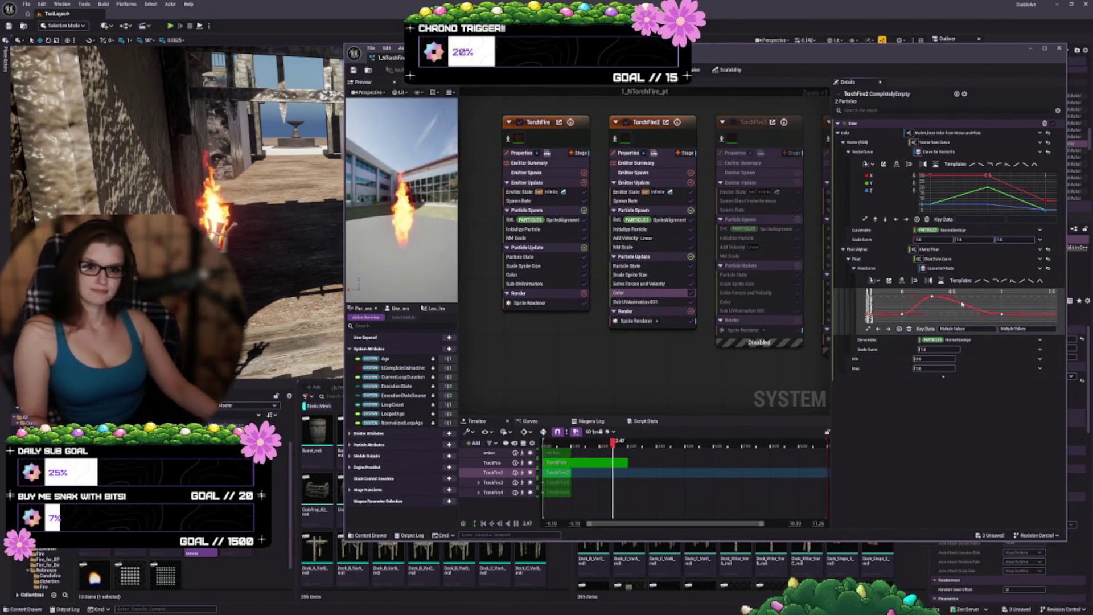
mouse_move(963, 308)
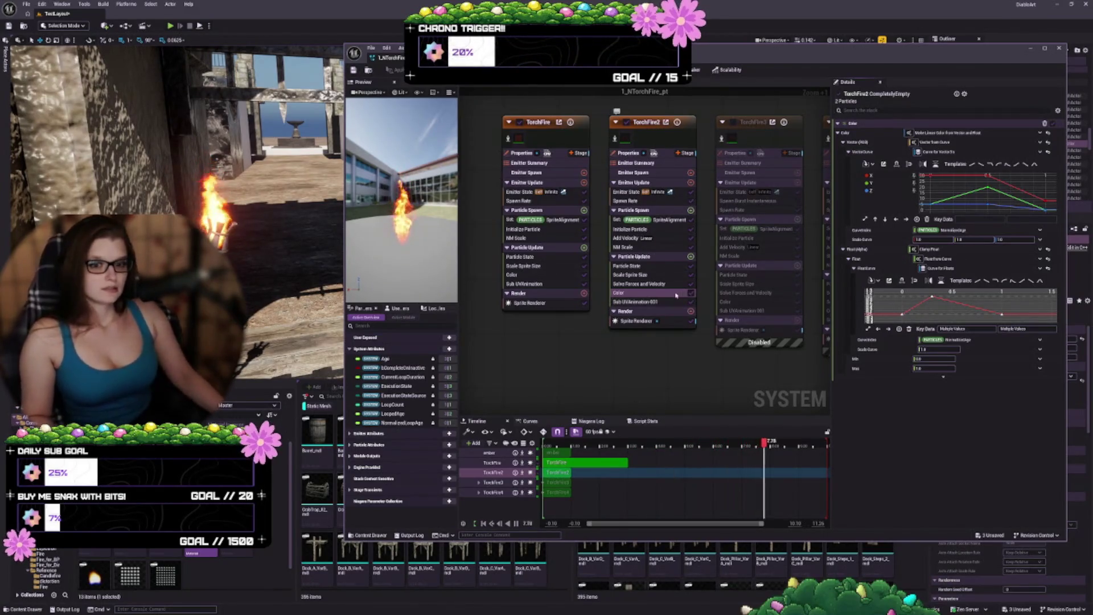
Step: After checking TorchFire2's Sub UV and renderer, disable TorchFire2, enable TorchFire3 and select it
left_click(649, 302)
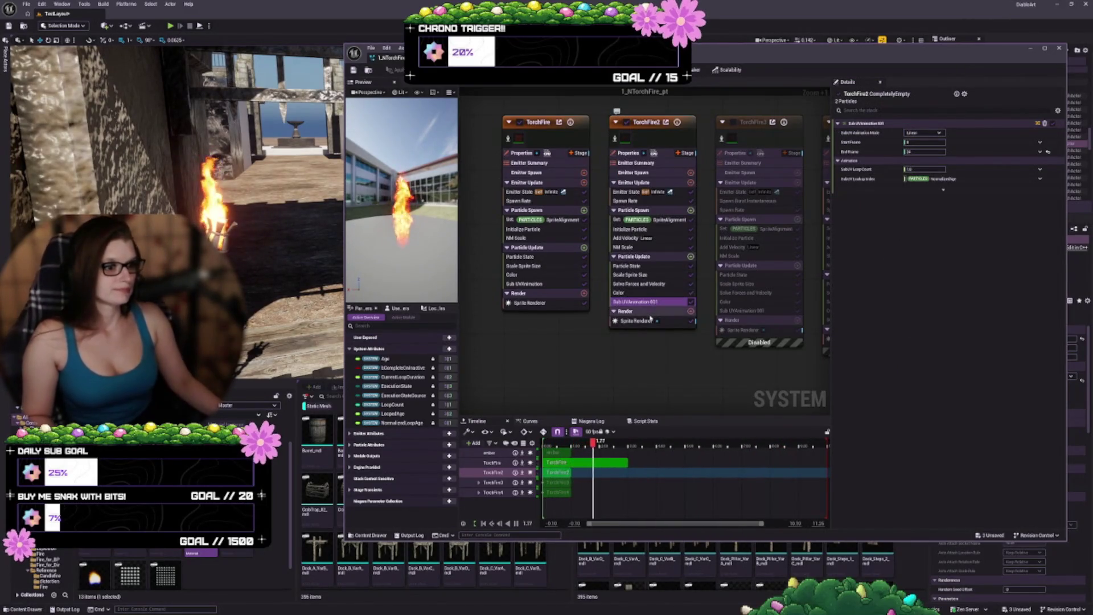
left_click(636, 320)
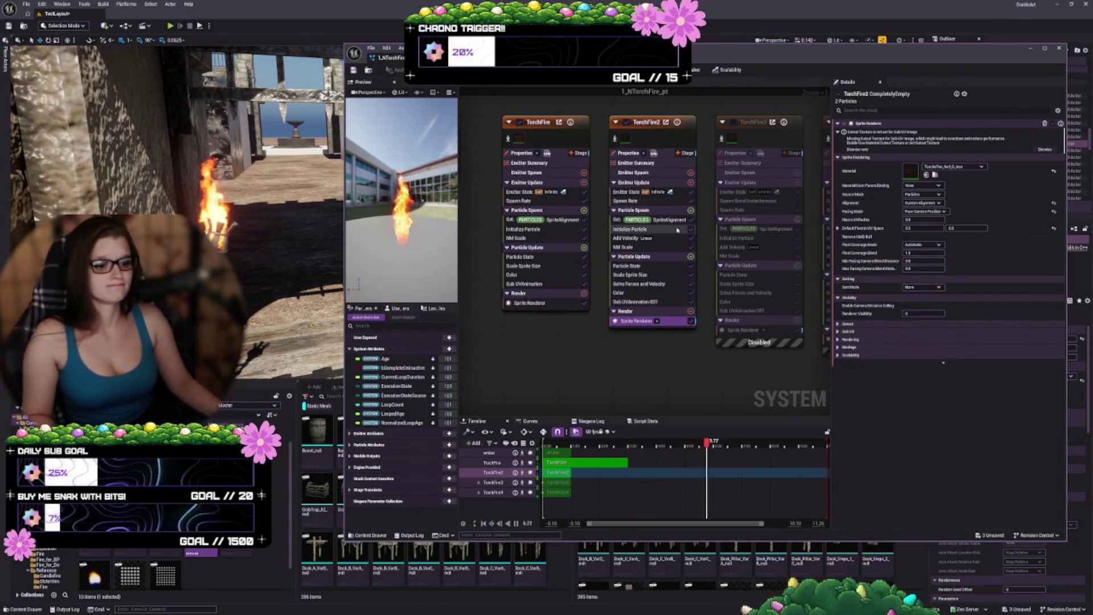
left_click_drag(652, 364, 641, 360)
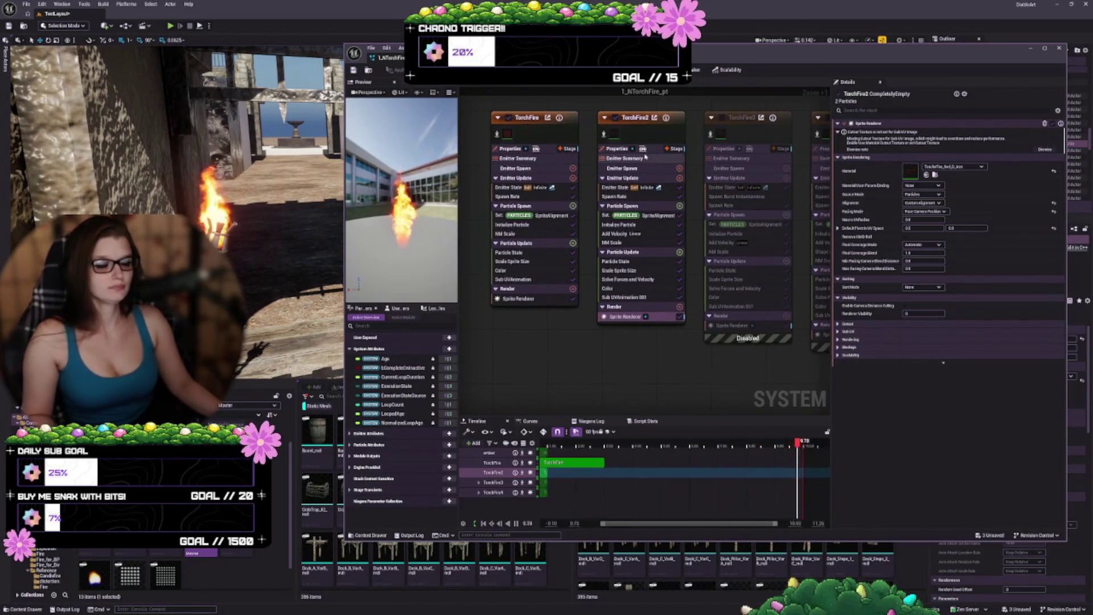
left_click(618, 118)
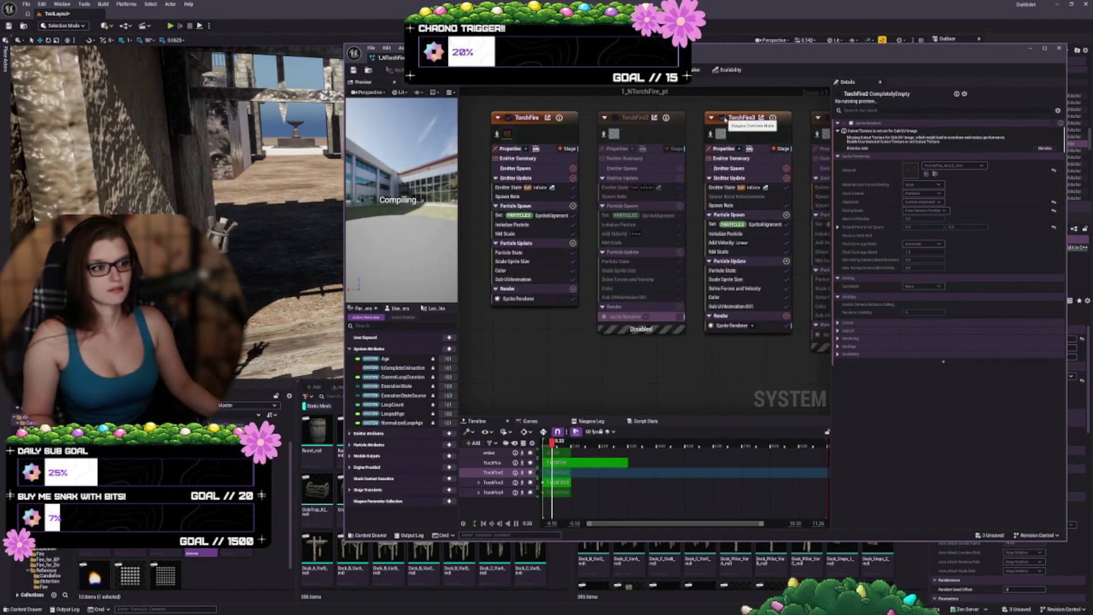
left_click(723, 118)
left_click(663, 139)
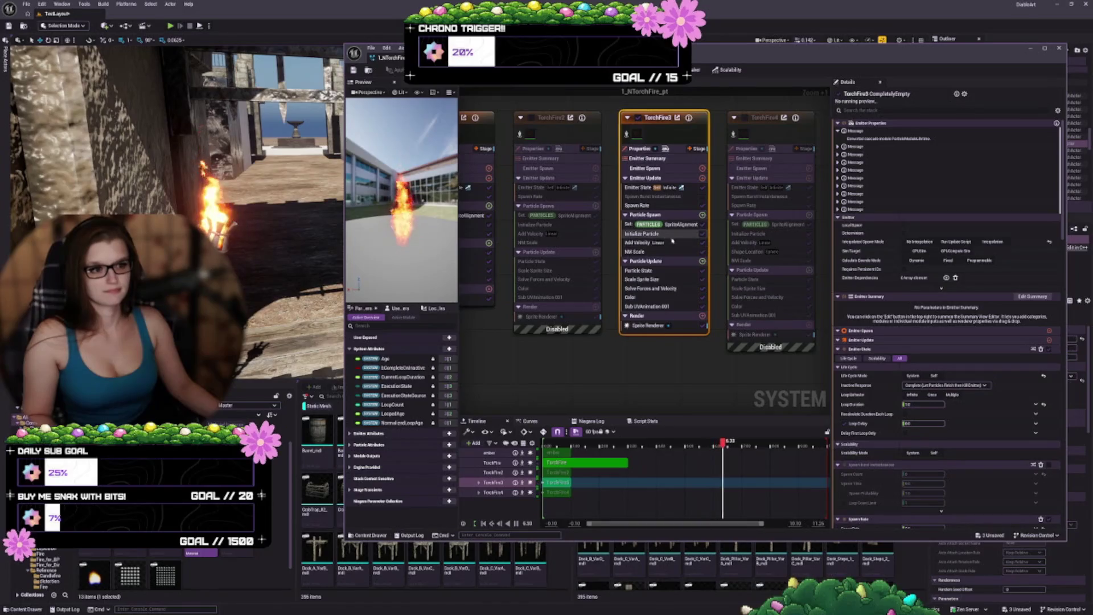
Step: Replace TorchFire3's Spawn Burst Instantaneous with Spawn Rate and re-enable TorchFire2
left_click(675, 197)
key("Delete")
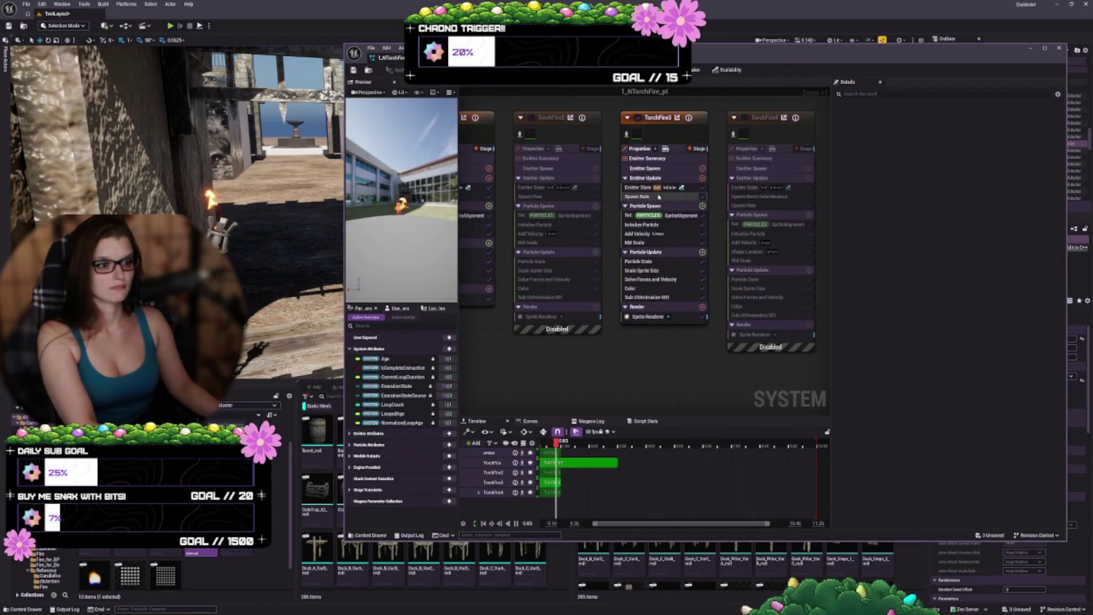
left_click(658, 196)
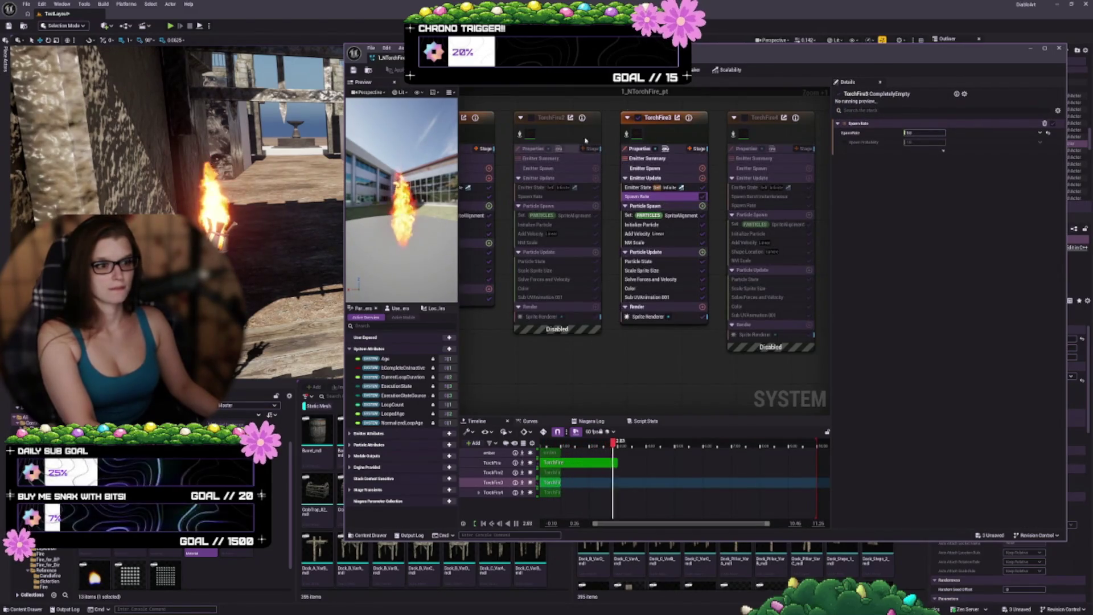
left_click(529, 118)
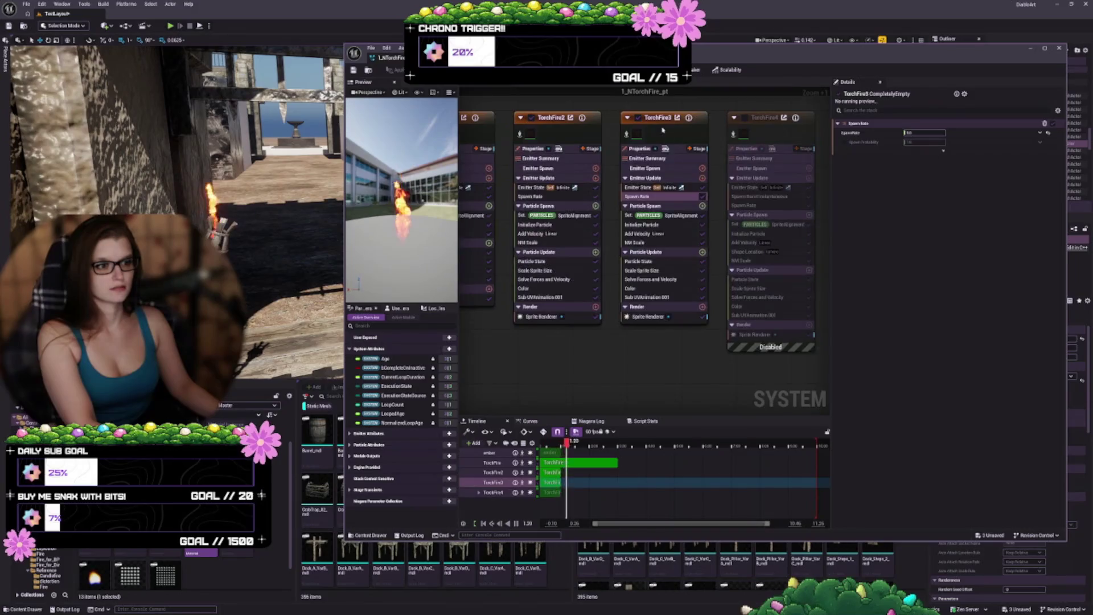
left_click(670, 203)
left_click(646, 196)
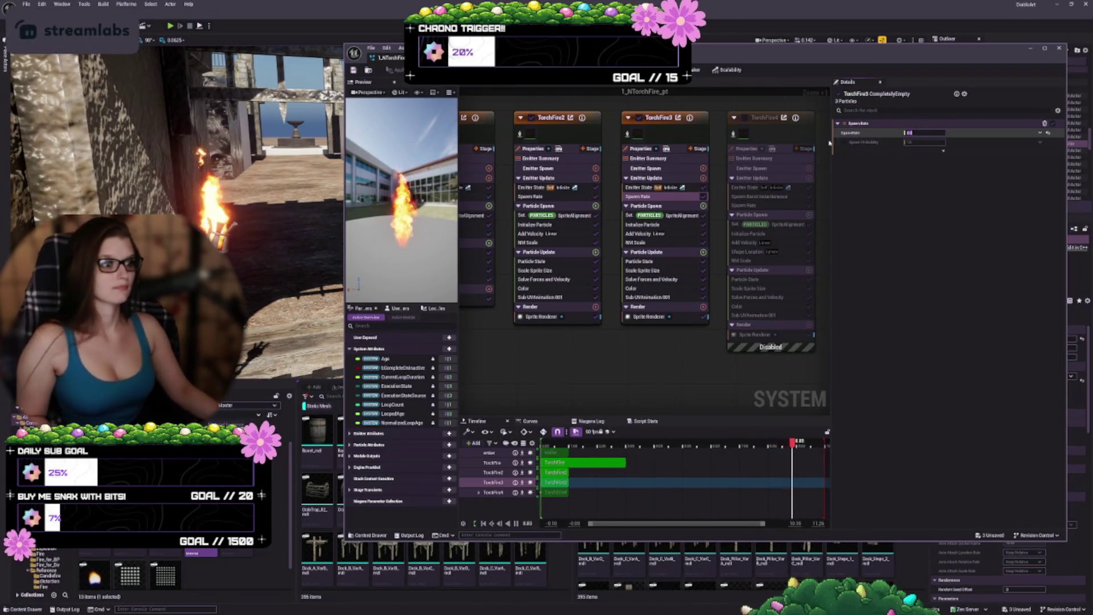
Step: Adjust TorchFire3's Initialize Particle lifetime maximum and position offset
left_click(673, 226)
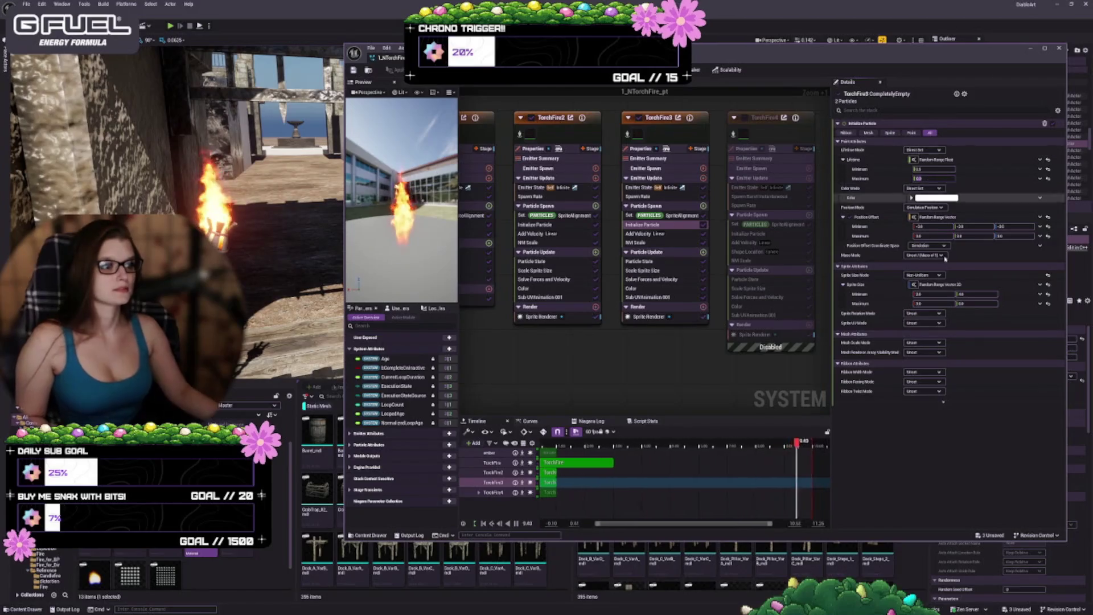
left_click(926, 227)
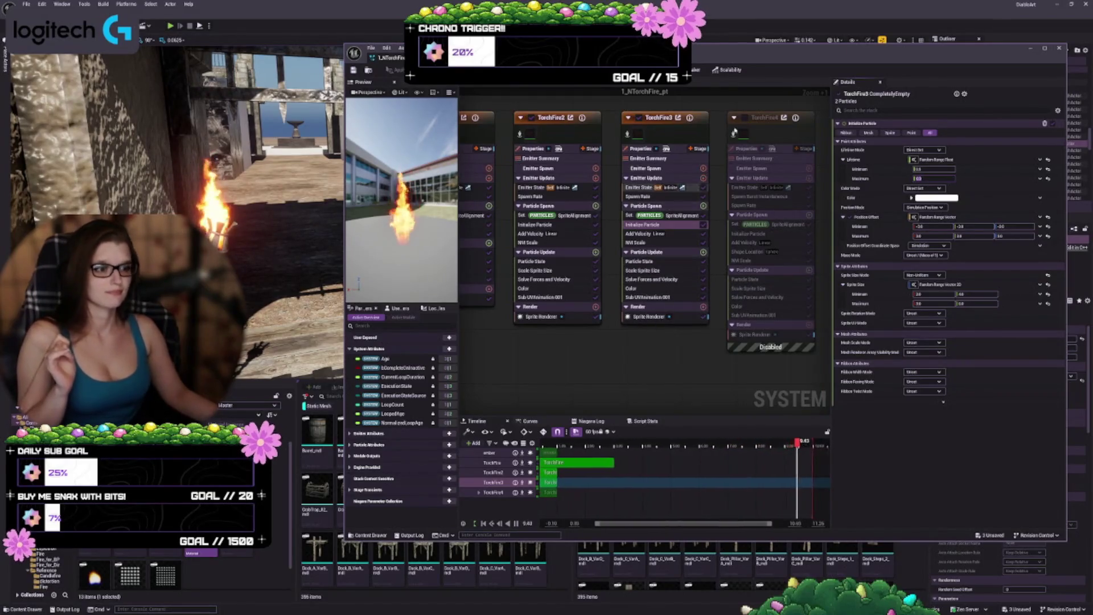
left_click(762, 124)
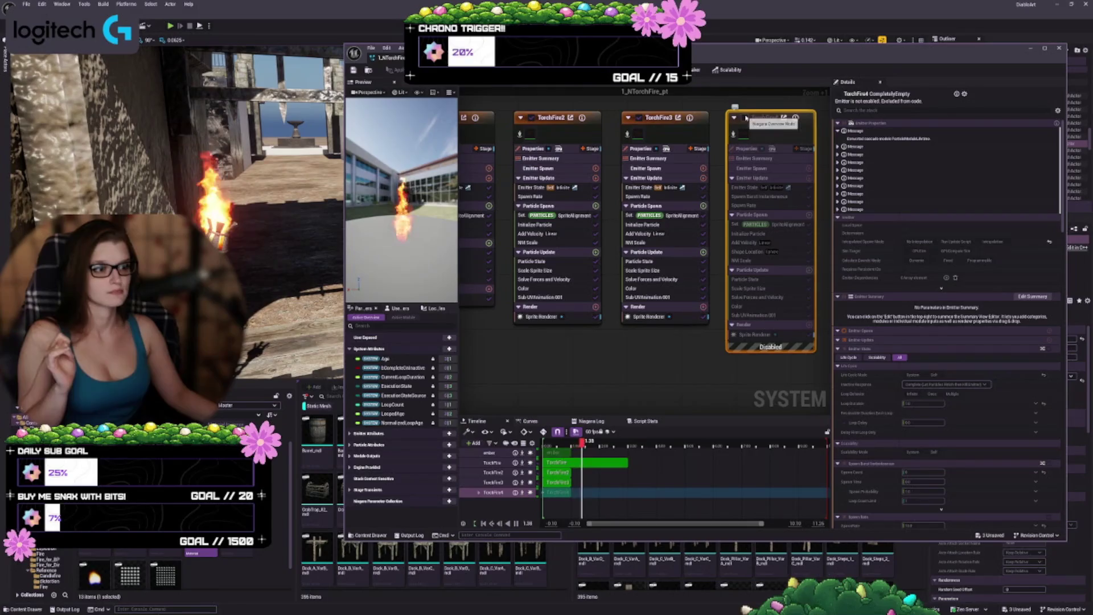
Step: Disable TorchFire2 and TorchFire3, enable TorchFire4, and replace its burst with a Spawn Rate value
left_click(638, 118)
left_click(530, 117)
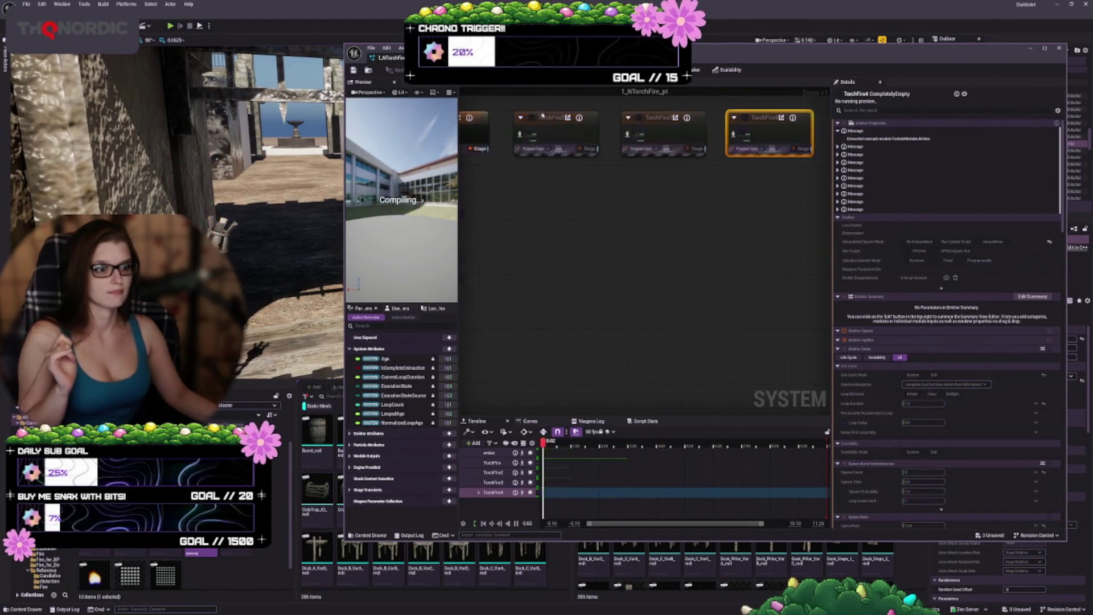
left_click(744, 118)
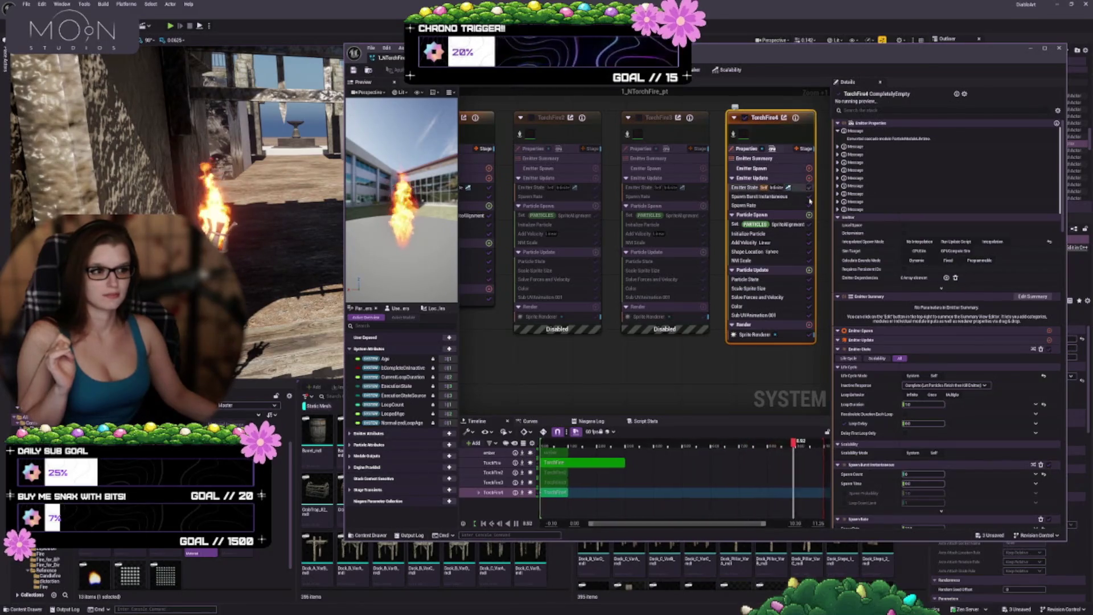
left_click(780, 197)
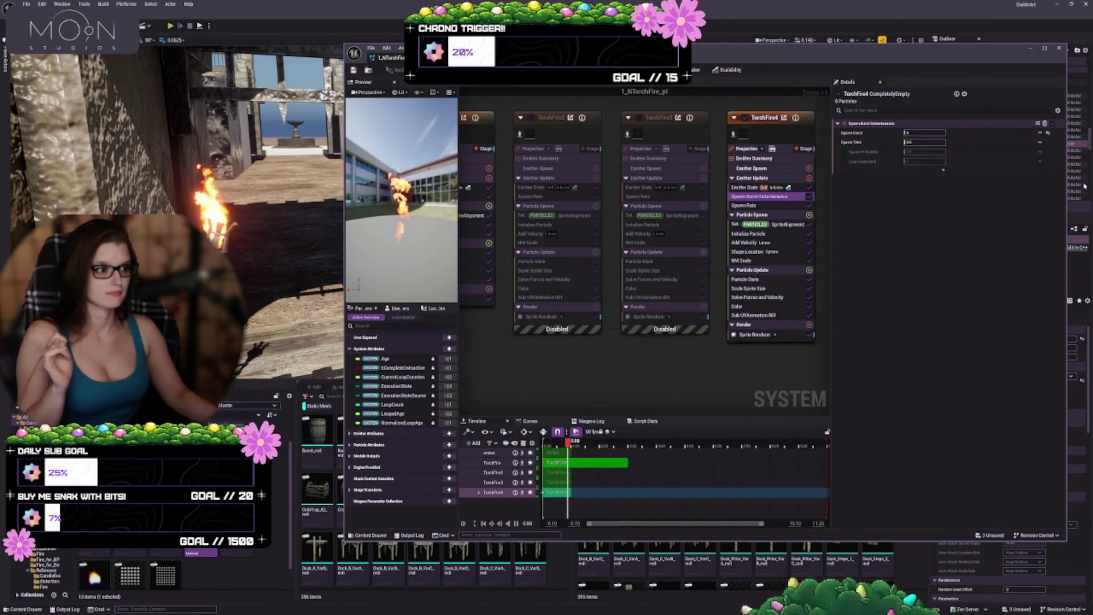
key("Delete")
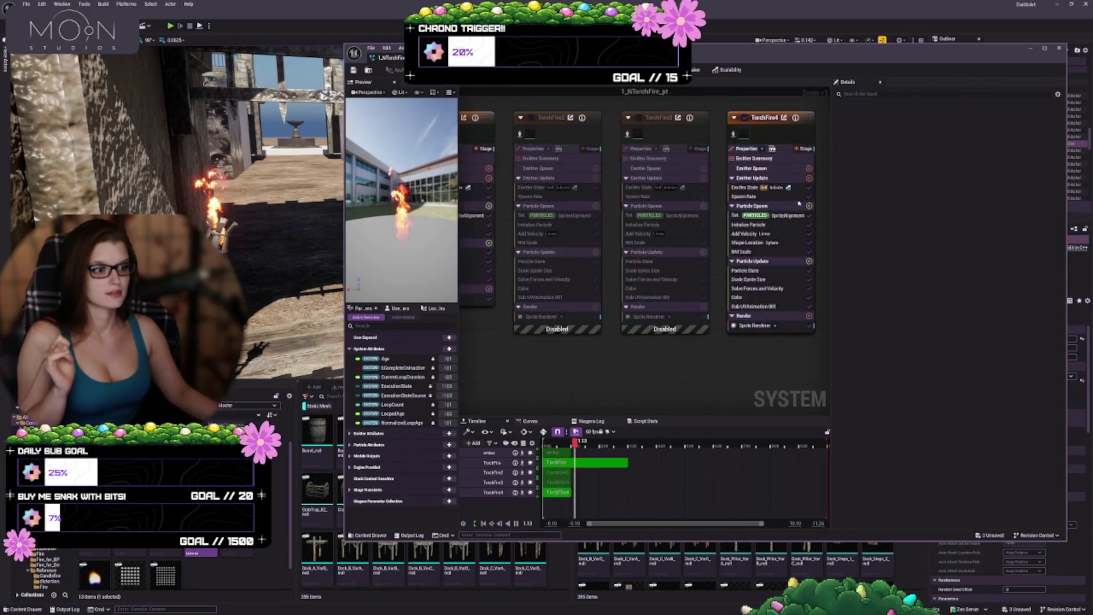
left_click(794, 196)
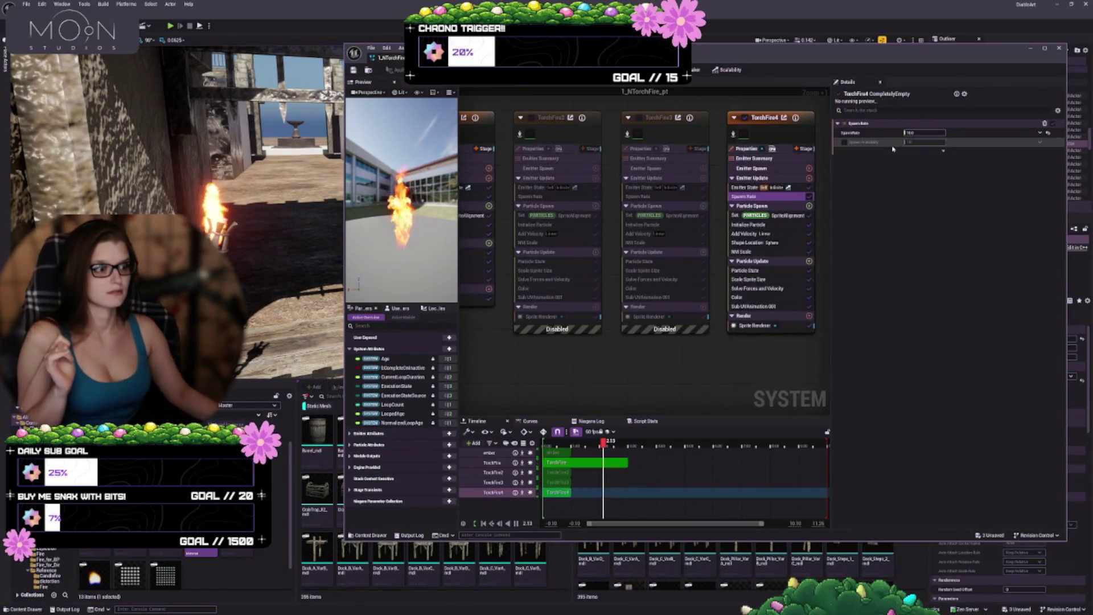
left_click(924, 132)
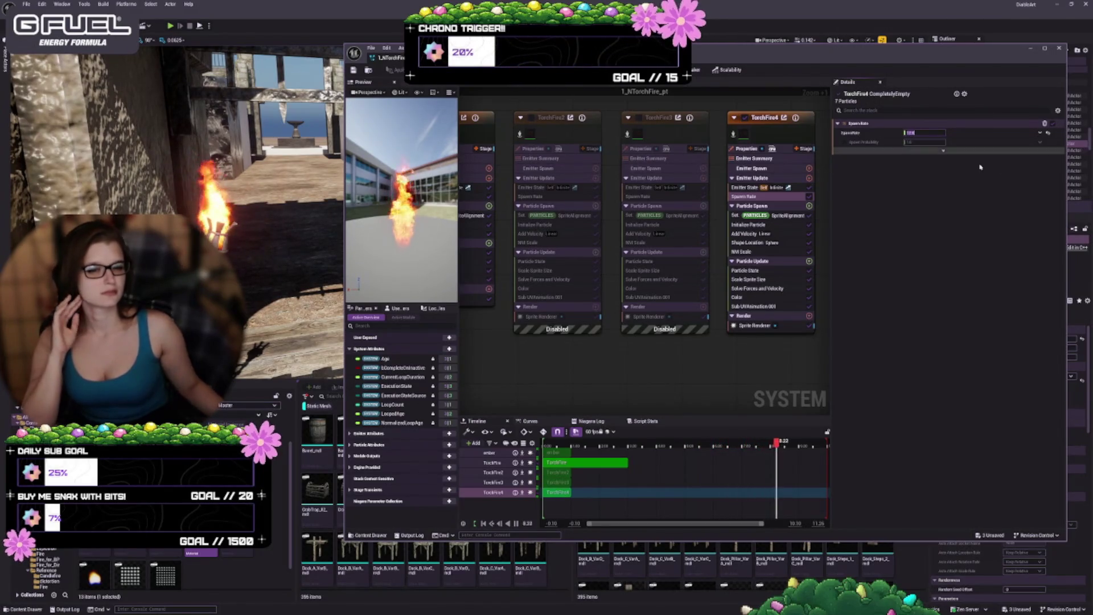
Step: Re-enable TorchFire2 and TorchFire3 so they play alongside TorchFire4
left_click(532, 118)
left_click(638, 118)
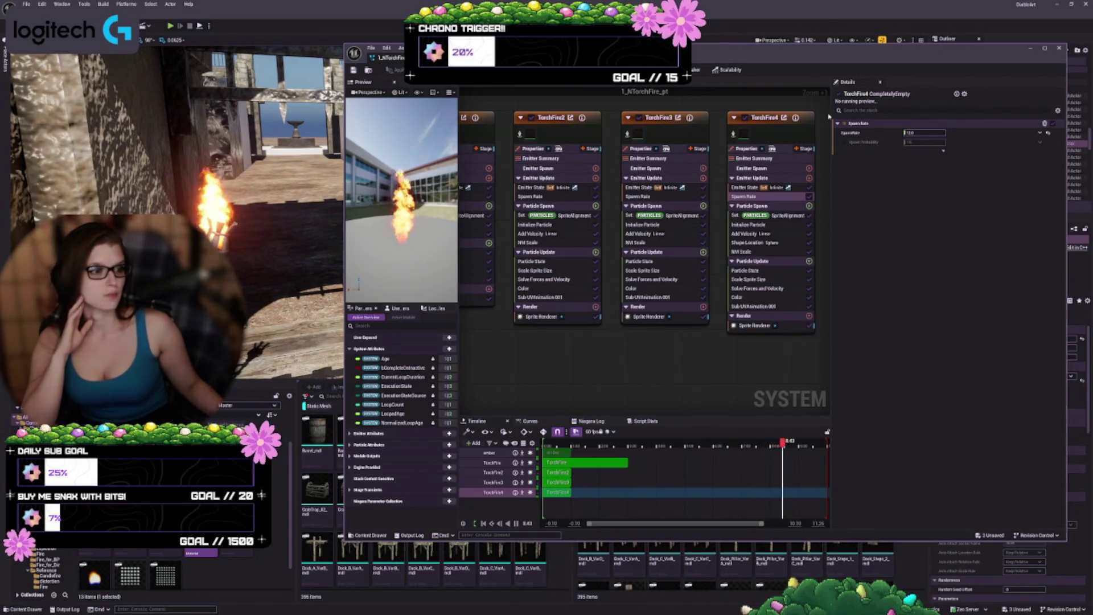
left_click(774, 134)
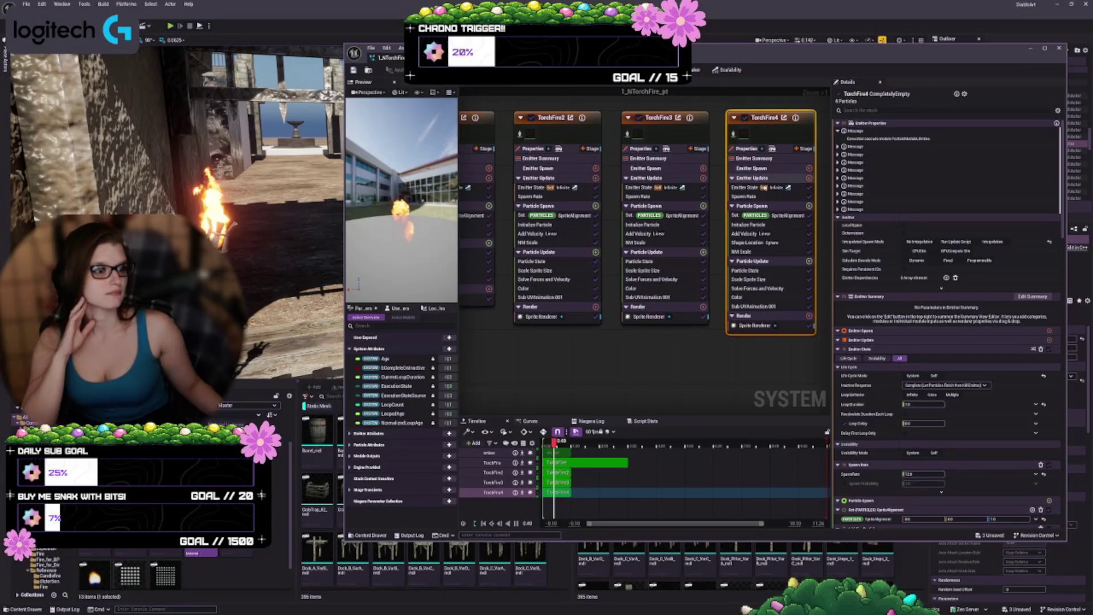
Step: Adjust TorchFire4's spawn rate and compare the flame with the emitter off and on
left_click(744, 196)
left_click(918, 132)
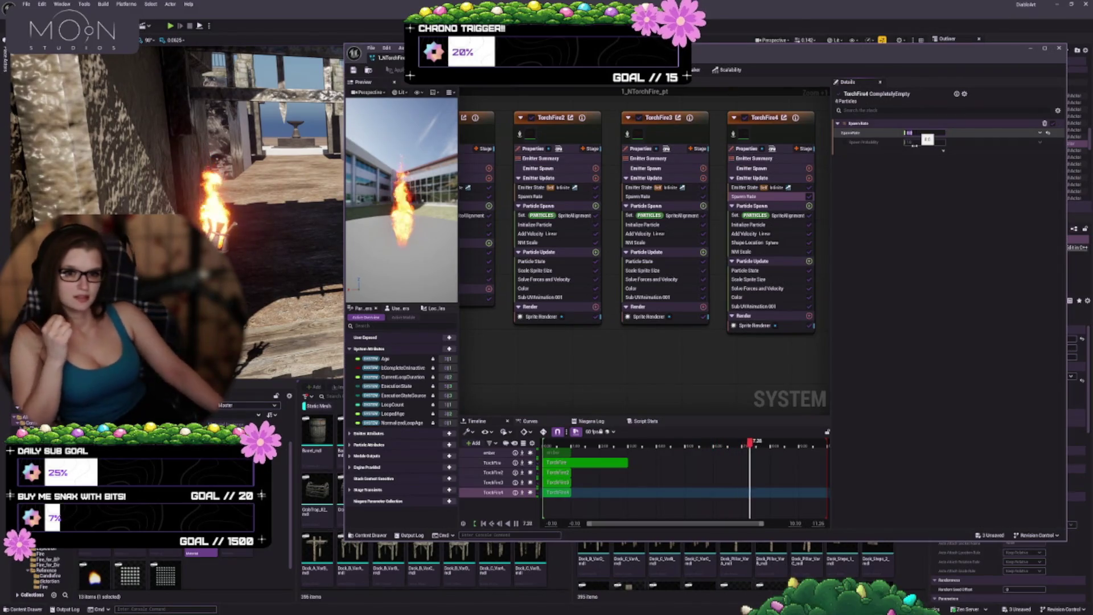
left_click(744, 119)
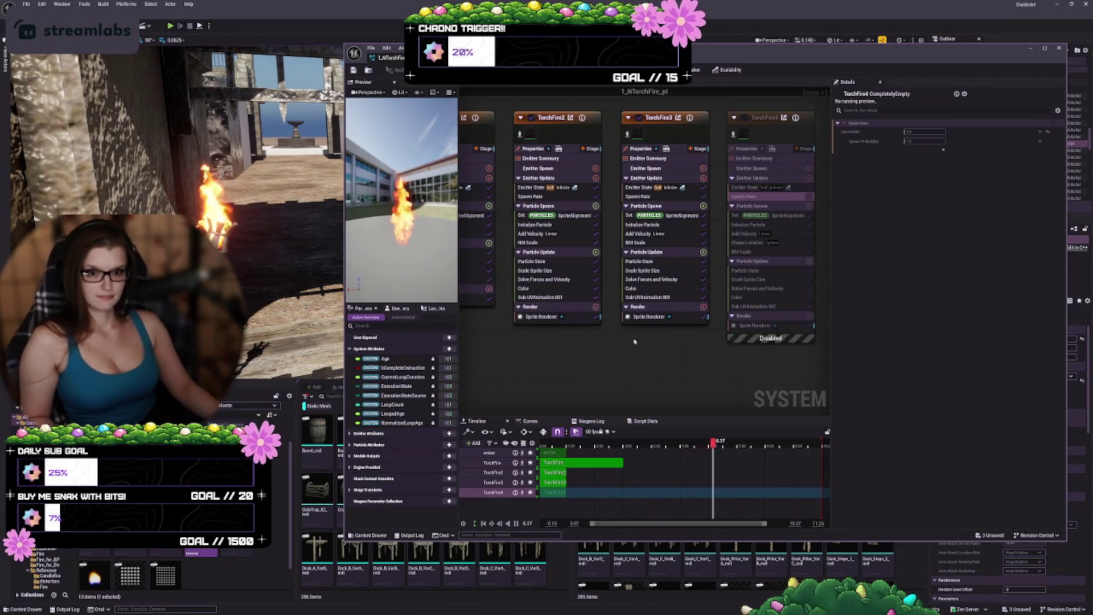
mouse_move(582, 281)
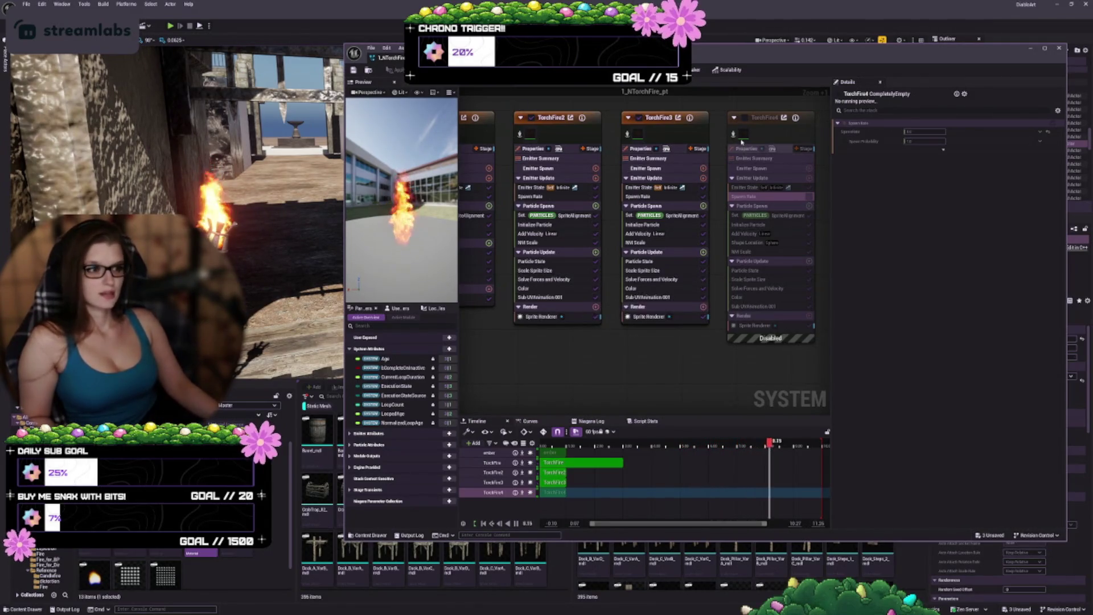
left_click(745, 118)
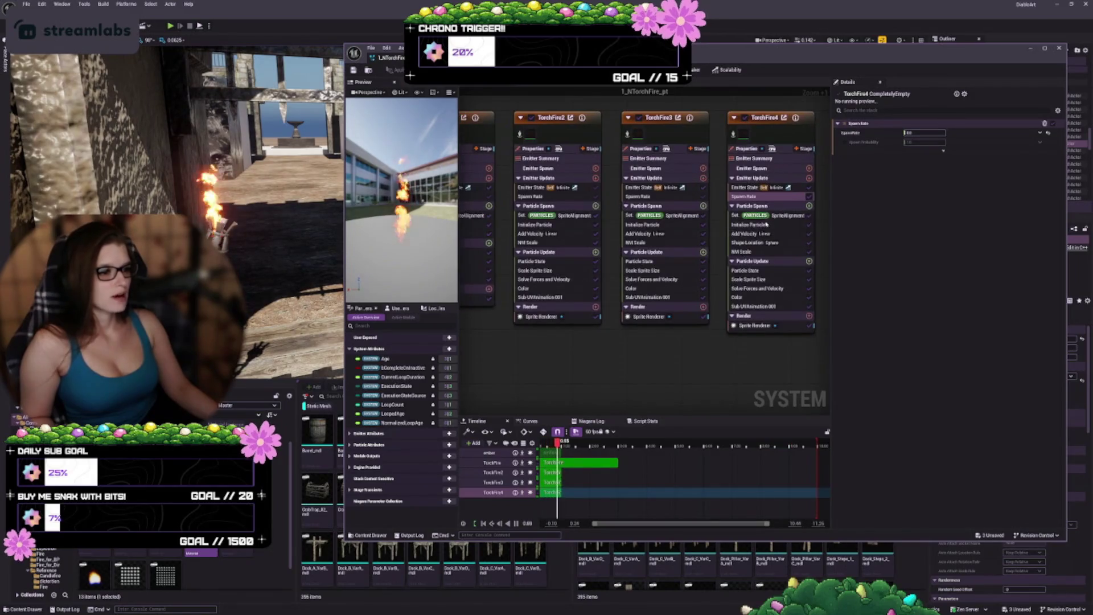
Step: Review TorchFire4's Add Velocity, Spawn Rate, SpriteAlignment and Initialize Particle settings
left_click(768, 225)
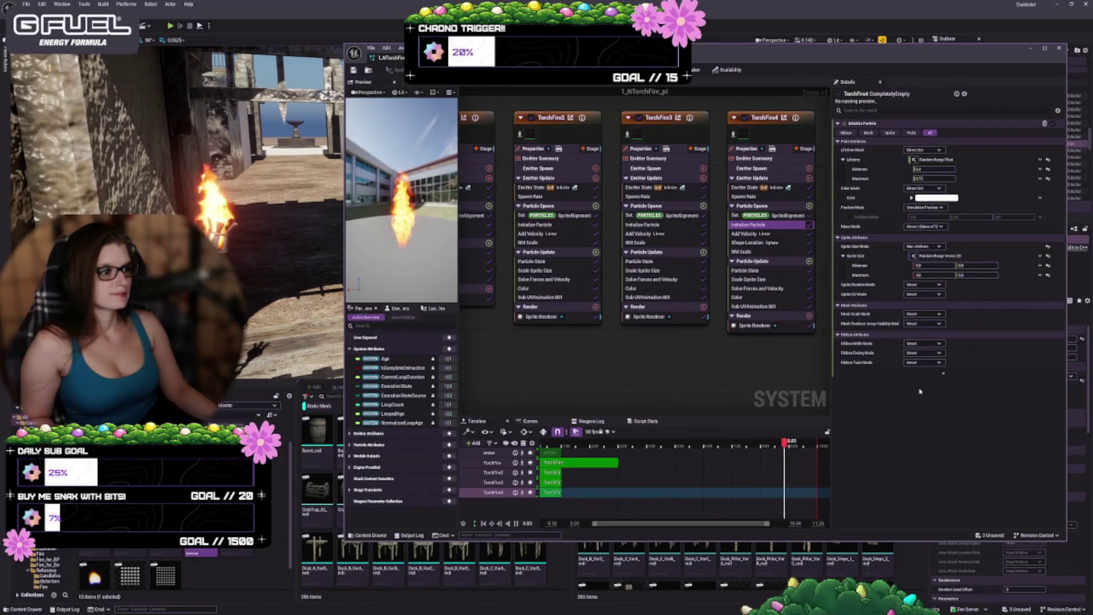
left_click(743, 234)
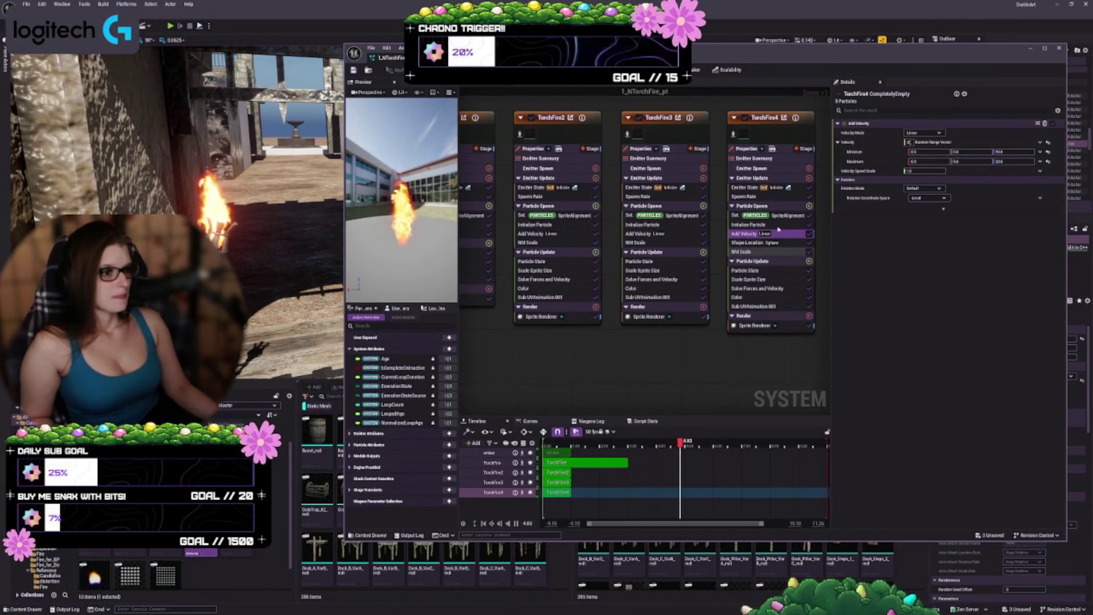
left_click(768, 197)
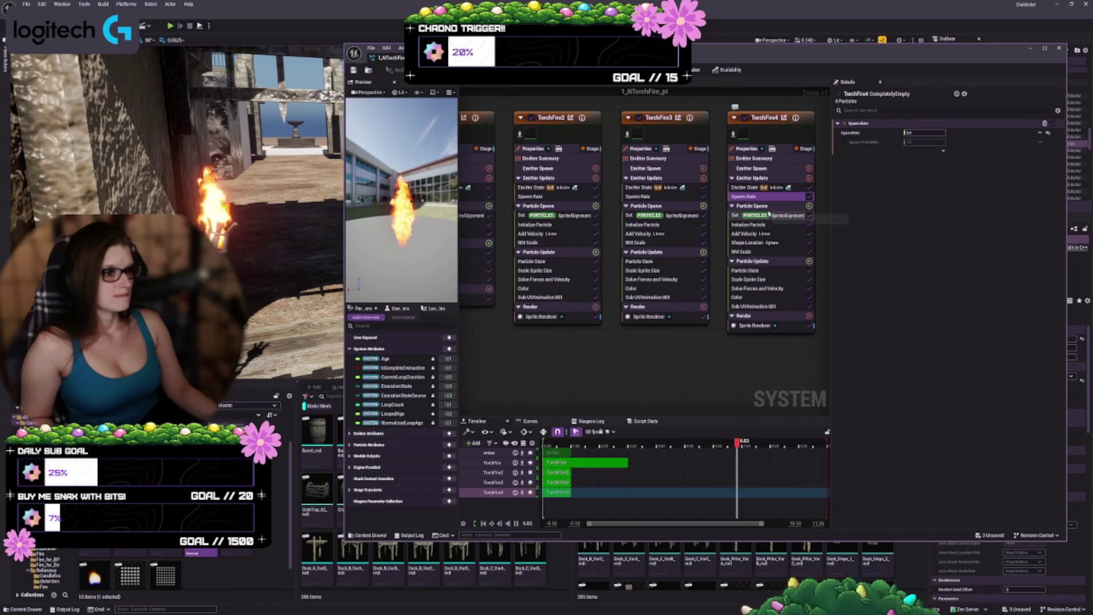
left_click(783, 216)
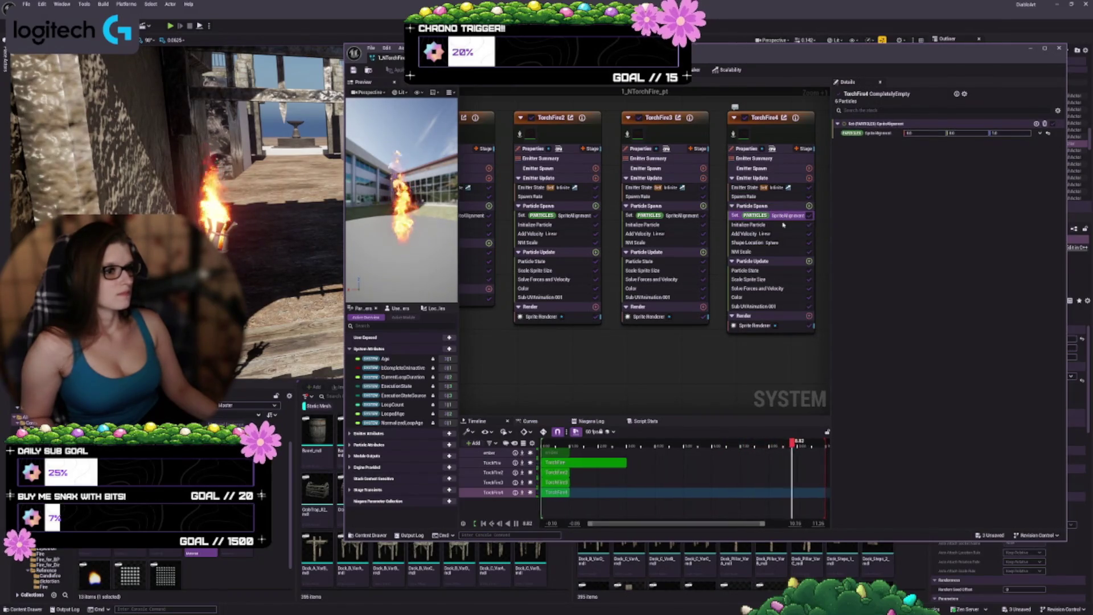
left_click(786, 225)
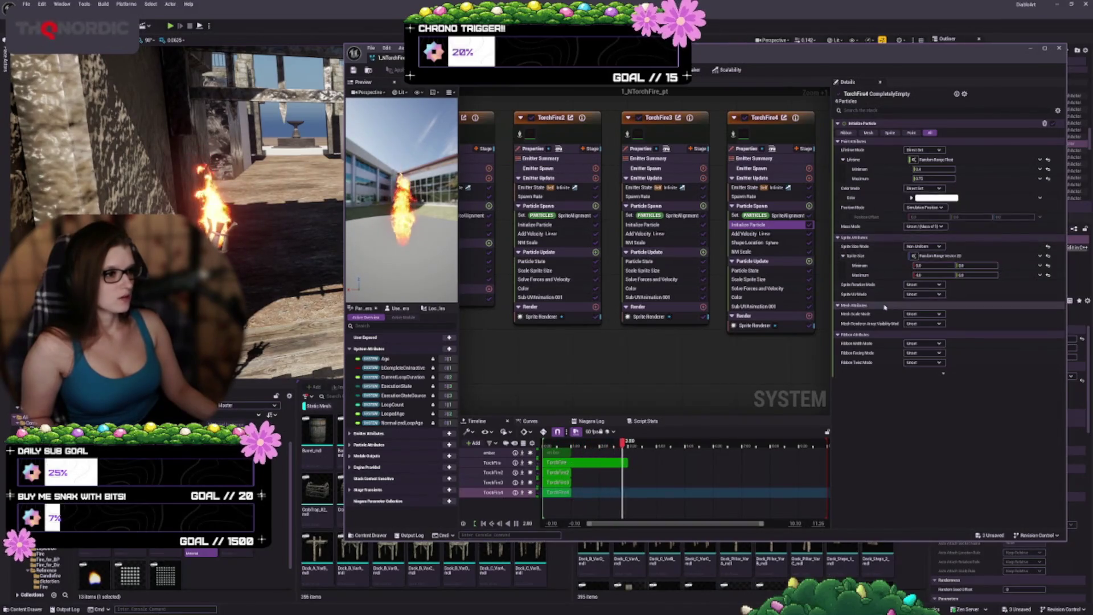
Step: Check TorchFire4's Add Velocity and Shape Location sphere settings, then disable TorchFire4
left_click(778, 233)
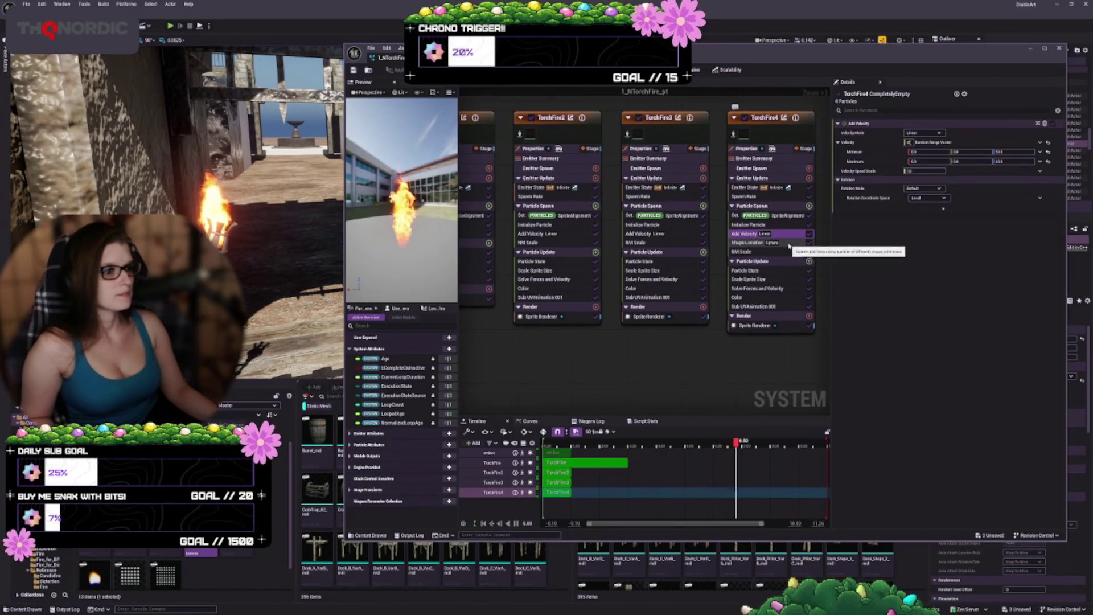
left_click(785, 244)
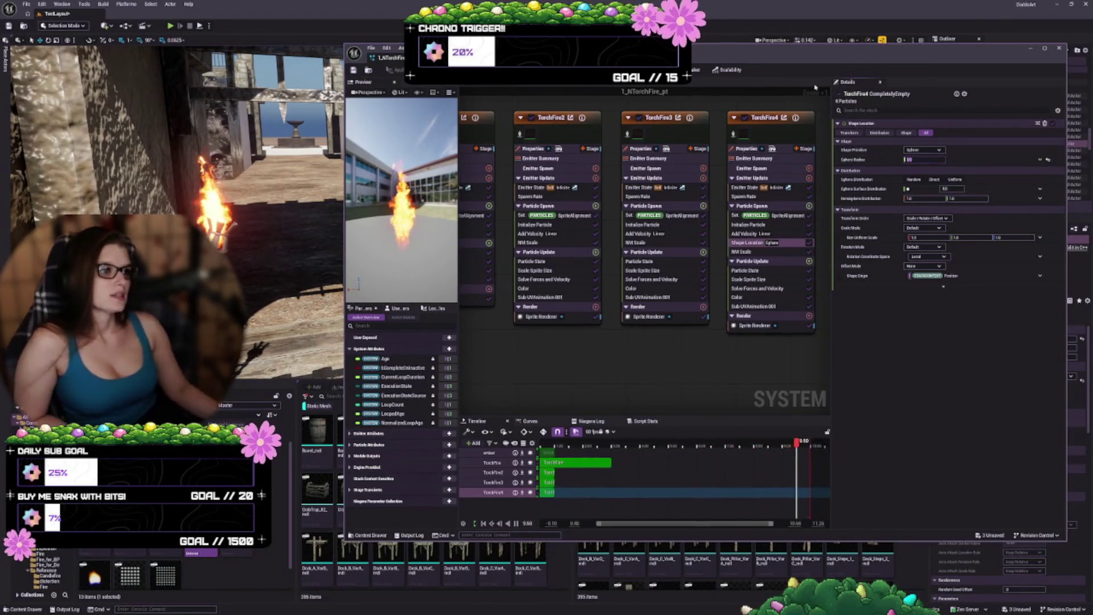
left_click(744, 119)
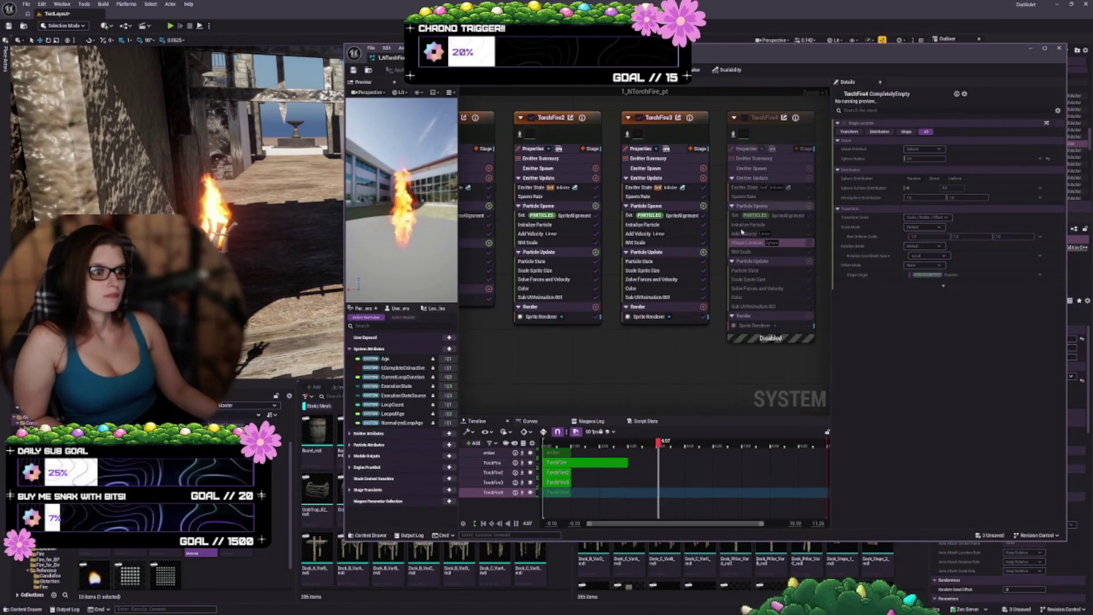
scroll(740, 330, "down", 4)
Step: Select the ember emitter and turn it back on
scroll(672, 338, "up", 1)
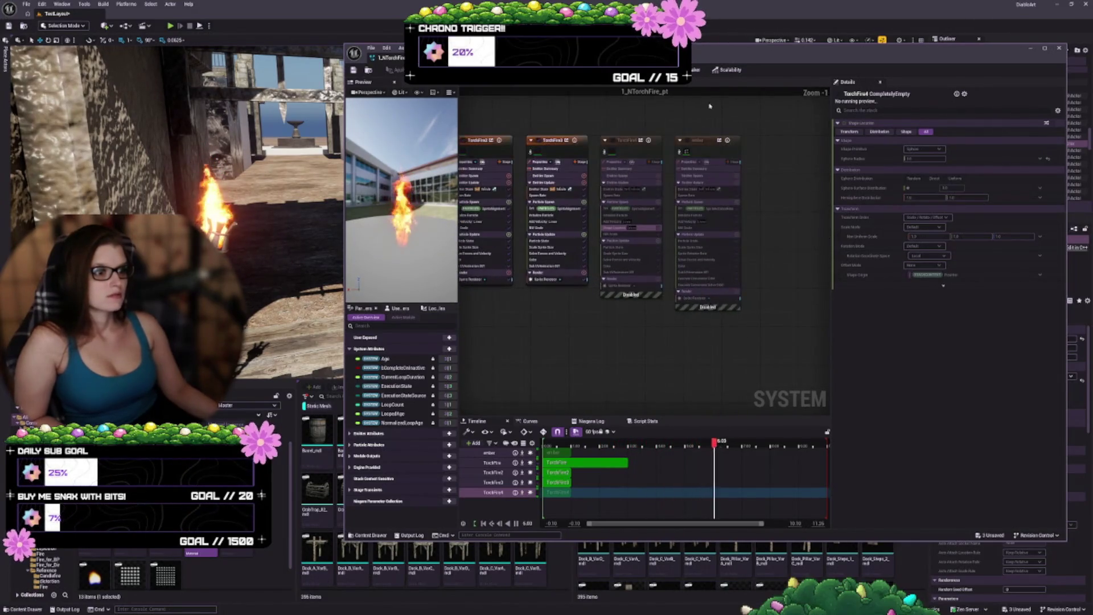
left_click(687, 146)
left_click(687, 143)
scroll(688, 170, "up", 1)
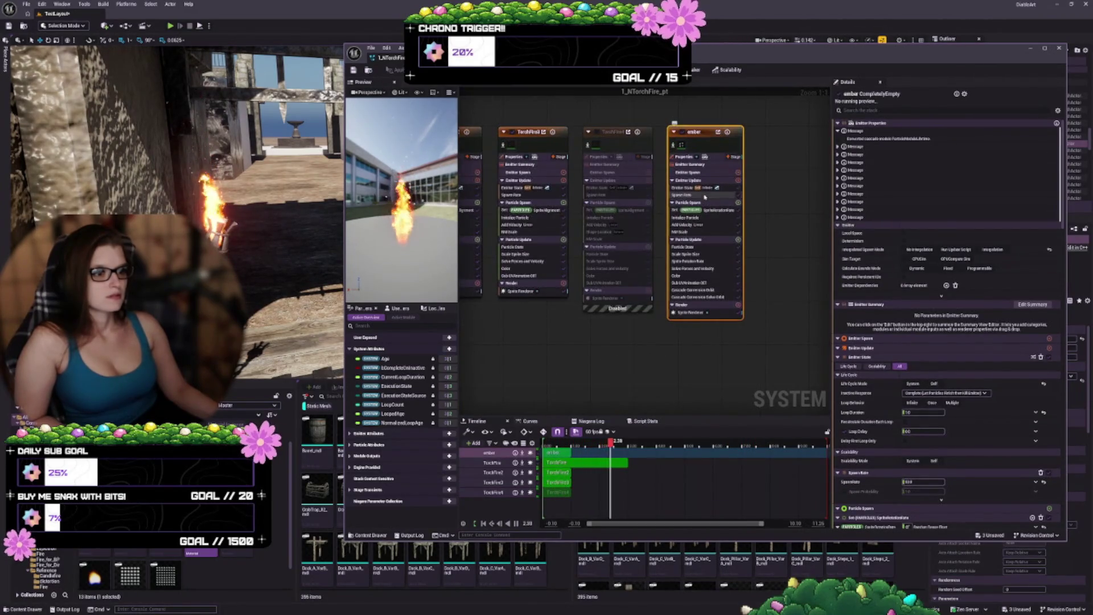
scroll(771, 260, "up", 3)
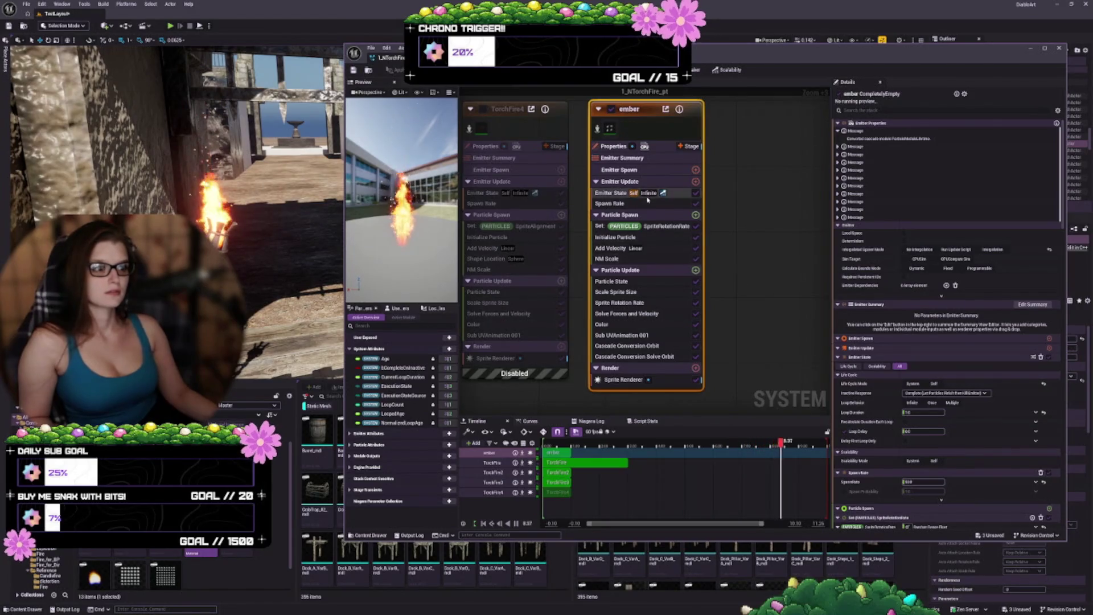
Step: Review the ember's Spawn Rate, Initialize Particle, Add Velocity and Cascade Conversion Orbit settings
left_click(626, 203)
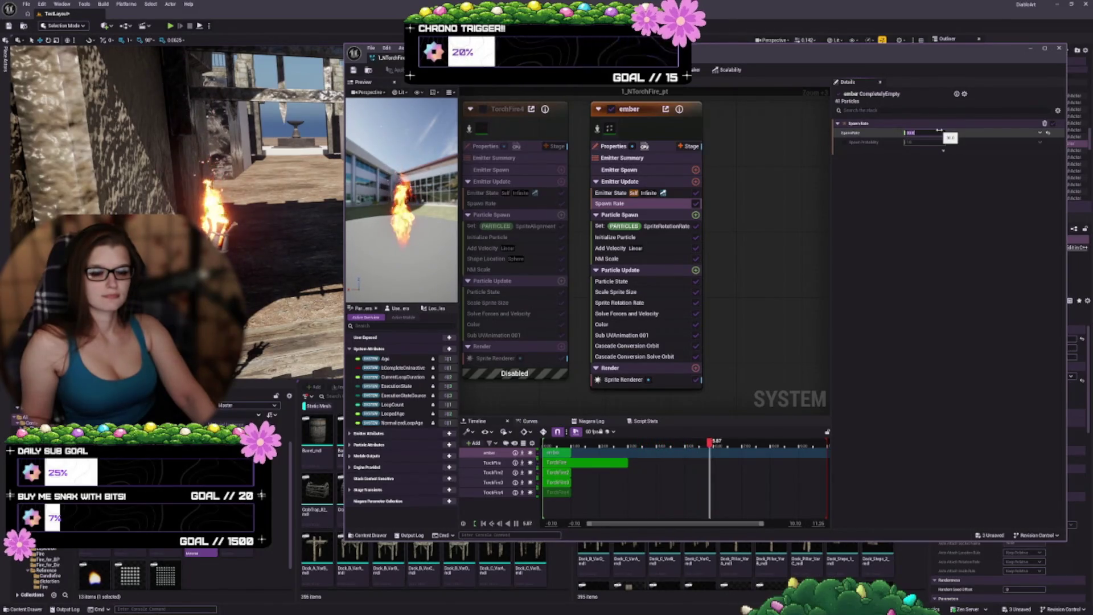
left_click(658, 236)
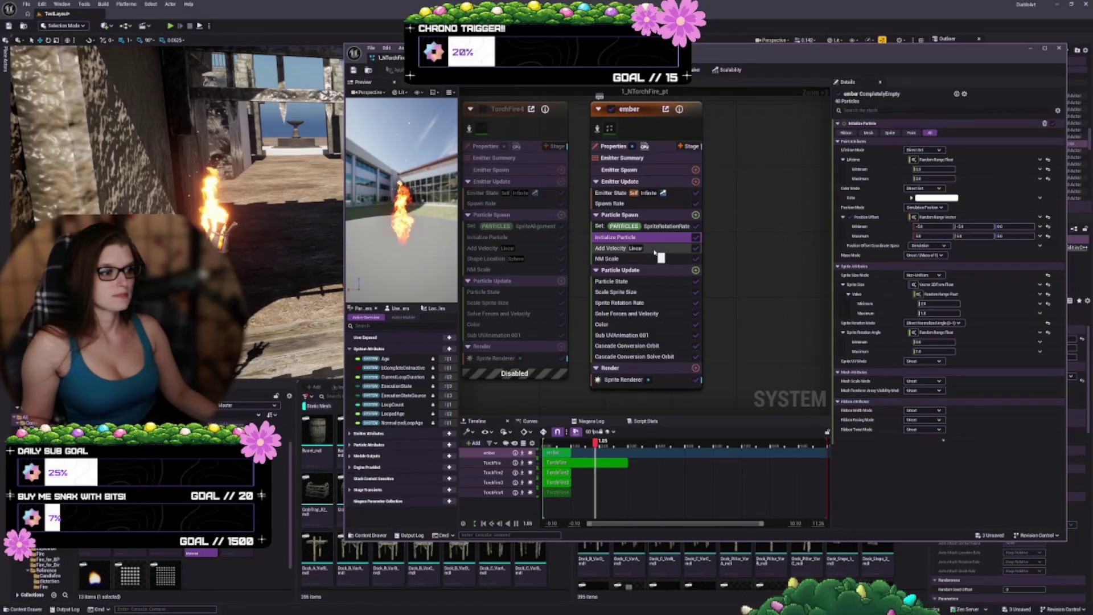
left_click(655, 251)
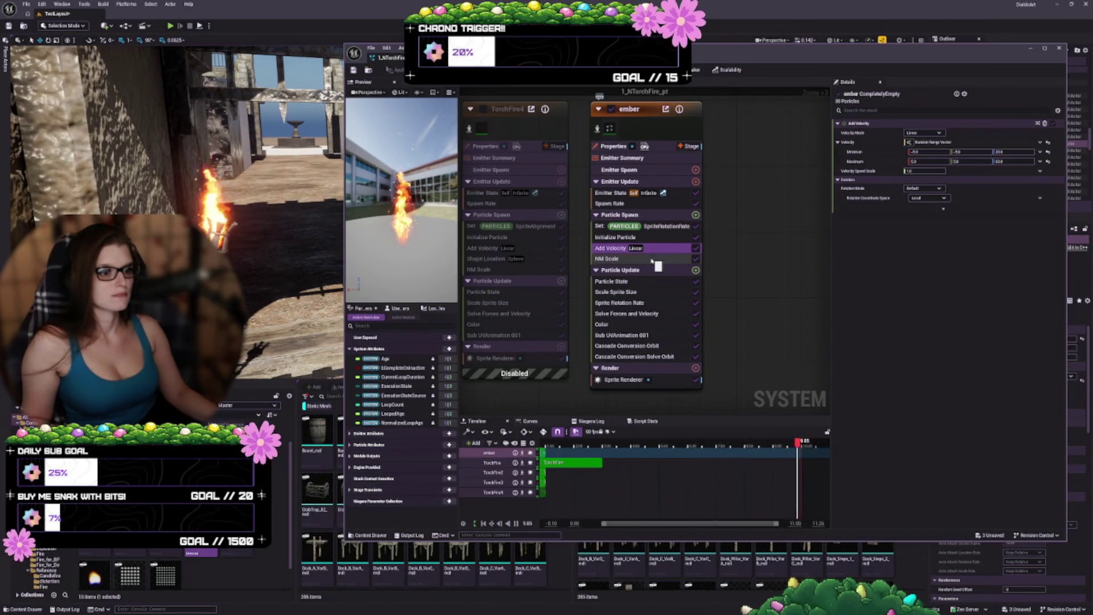
left_click(652, 239)
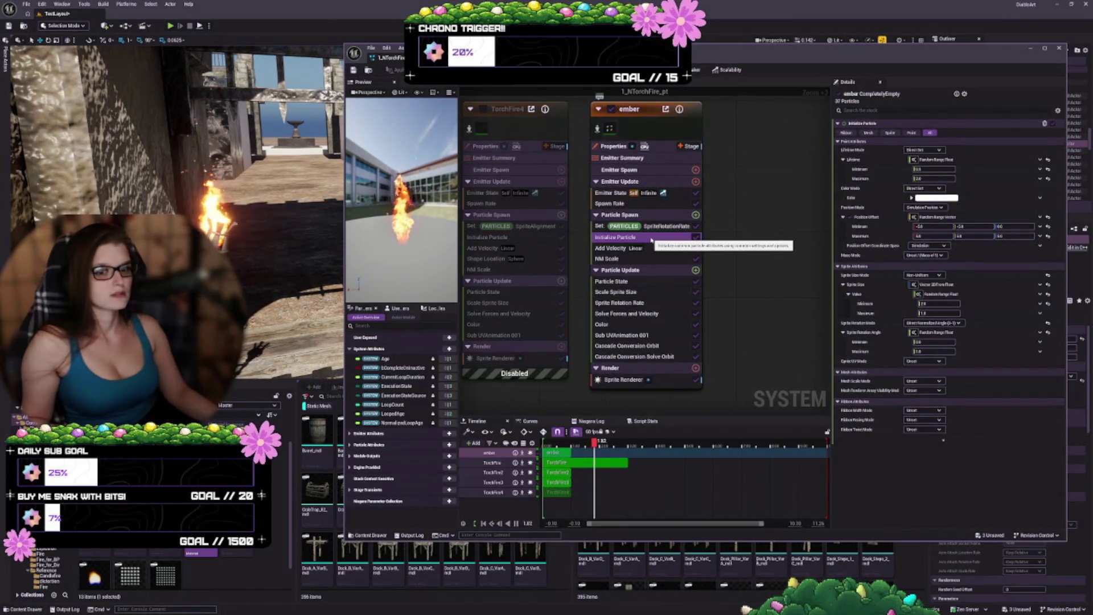
left_click_drag(302, 176, 319, 171)
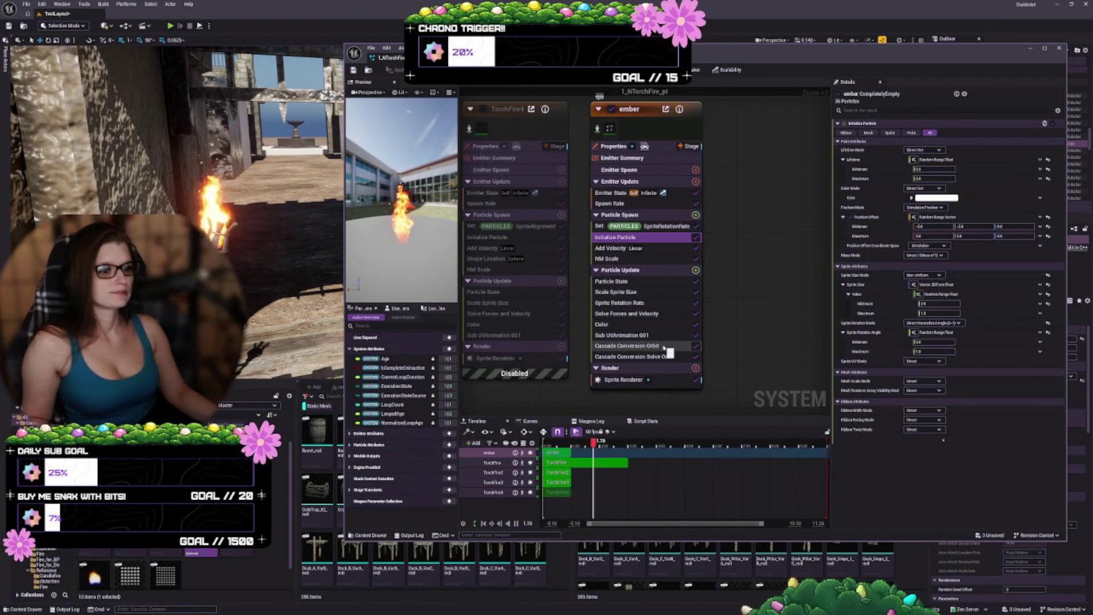
left_click(664, 346)
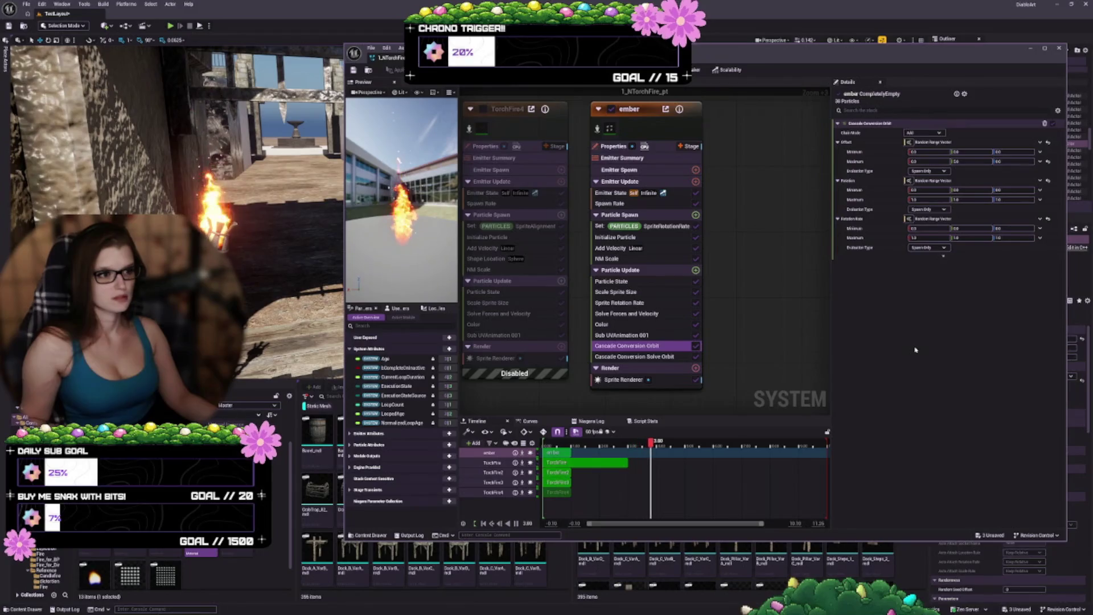
scroll(659, 303, "down", 3)
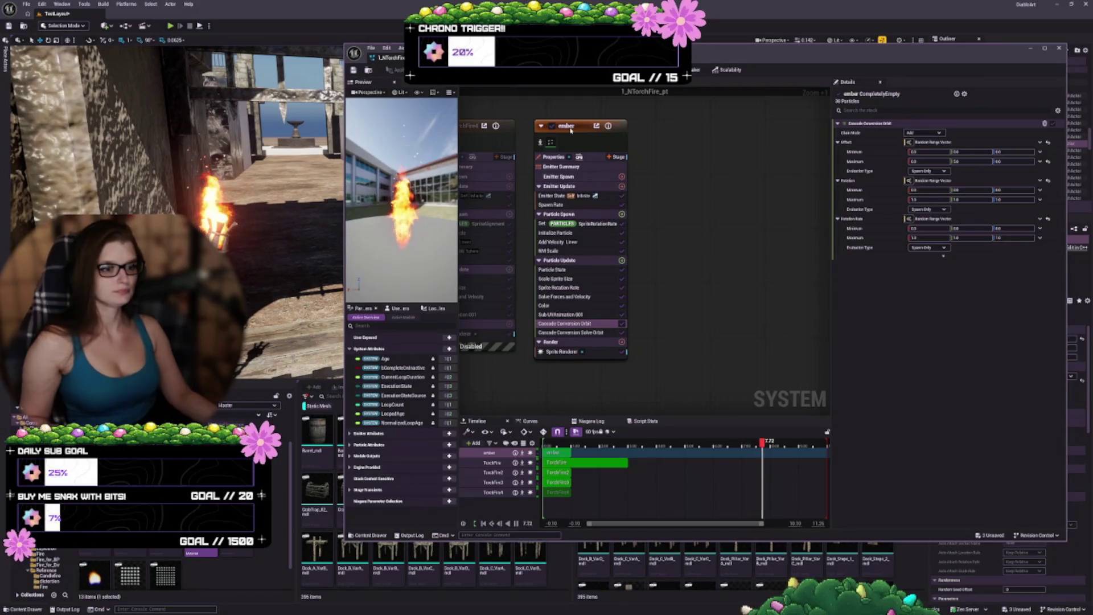
Step: Duplicate the ember emitter as ember001 and disable the original ember
left_click(566, 146)
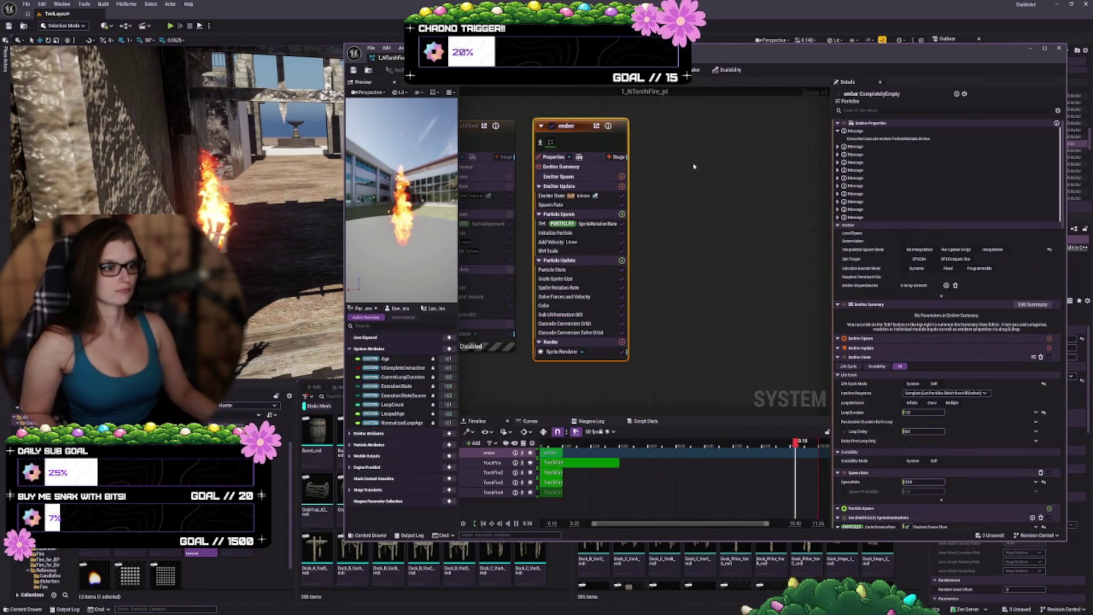
key("ctrl+d")
mouse_move(724, 171)
left_mouse_down()
mouse_move(669, 139)
mouse_move(677, 133)
left_mouse_up()
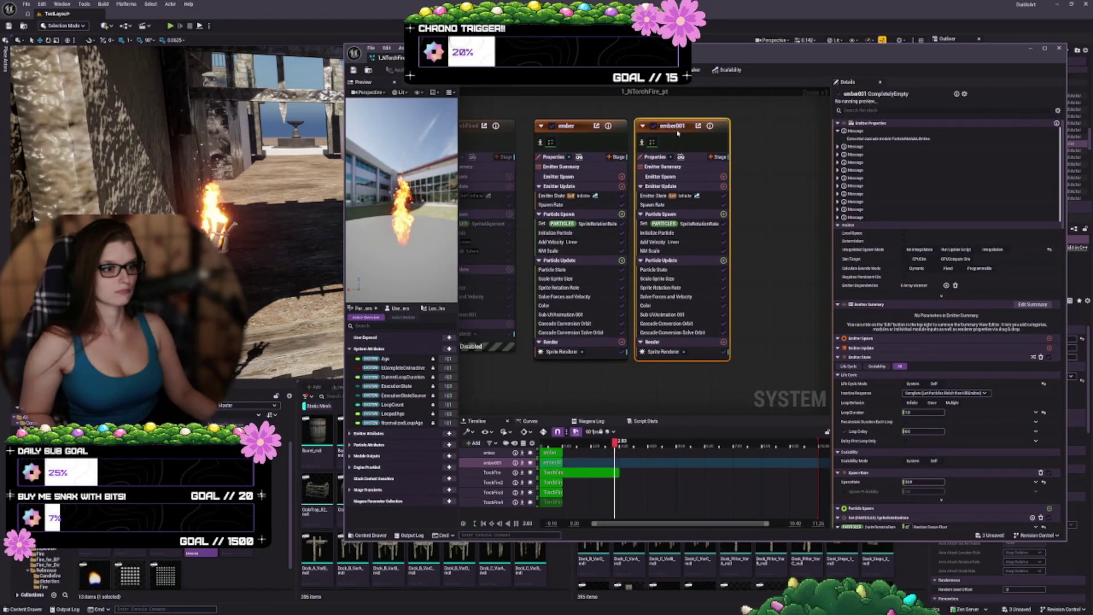
left_click(551, 125)
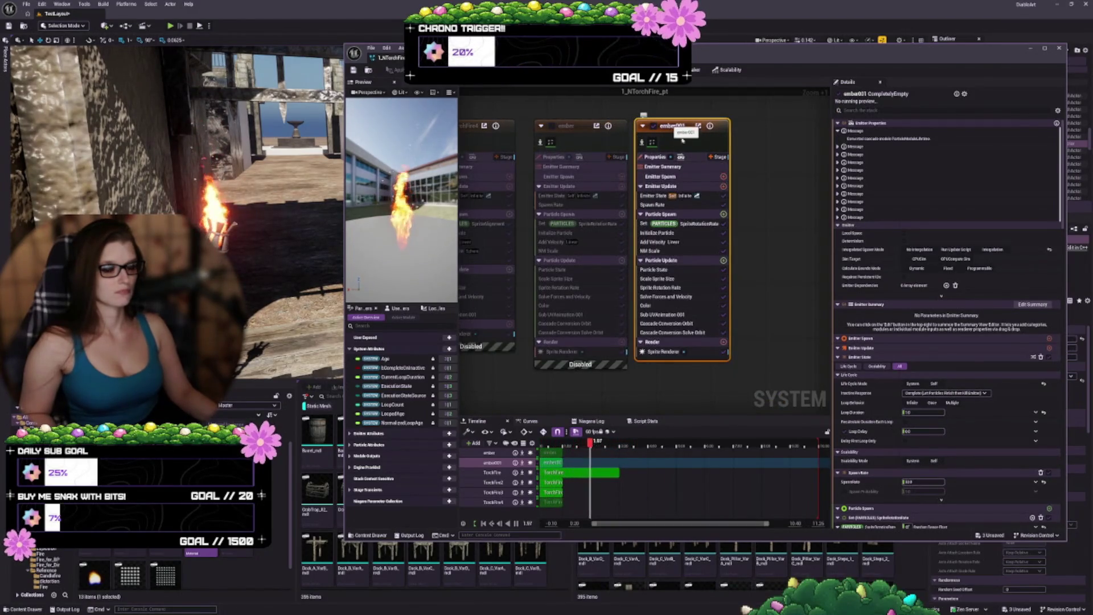
Step: Delete Cascade Conversion Solve Orbit and Cascade Conversion Orbit from ember001
left_click(682, 332)
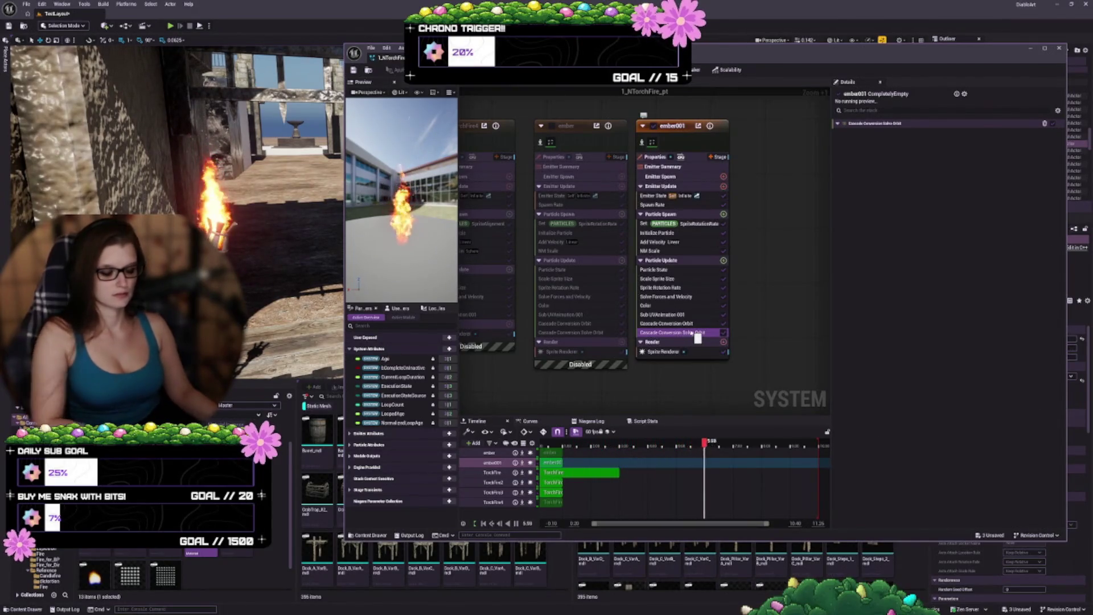
key("Delete")
left_click(675, 324)
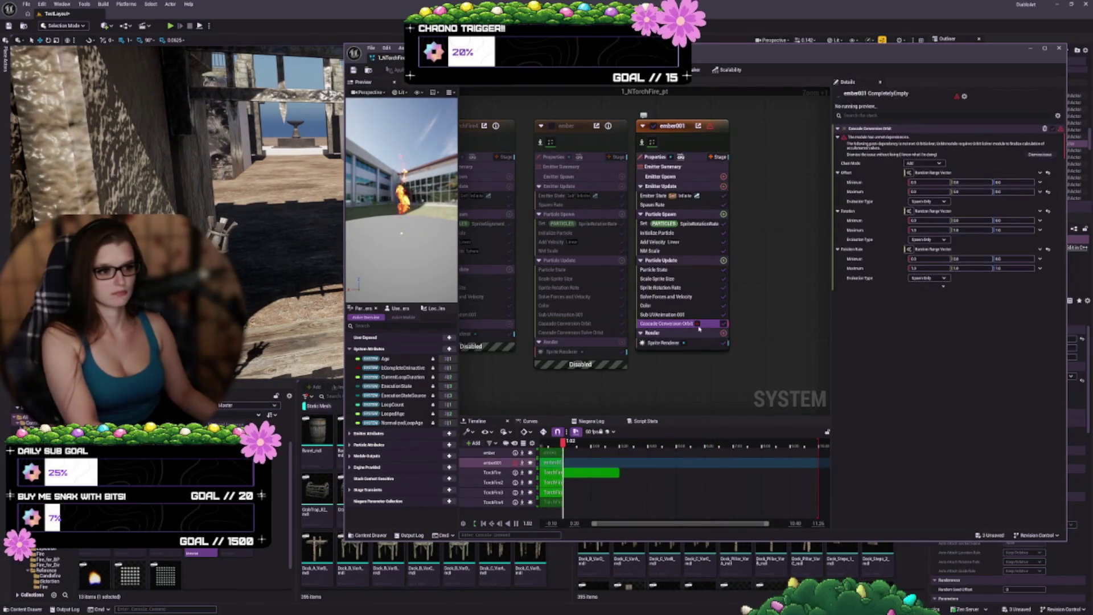
key("Delete")
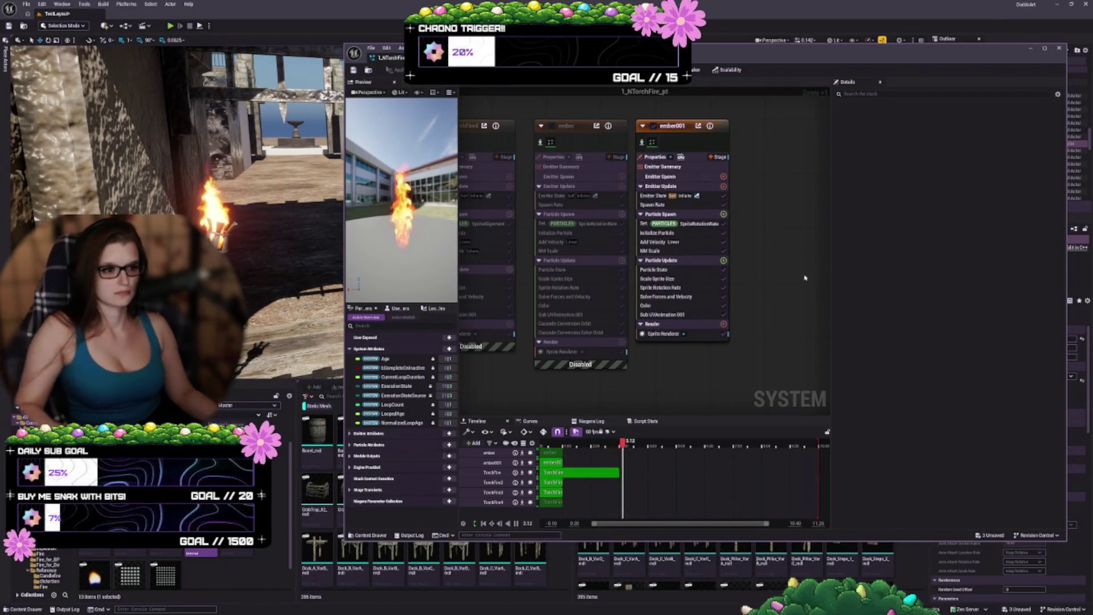
Step: Add Curl Noise Force from the Forces category to ember001's Particle Update
left_click(723, 260)
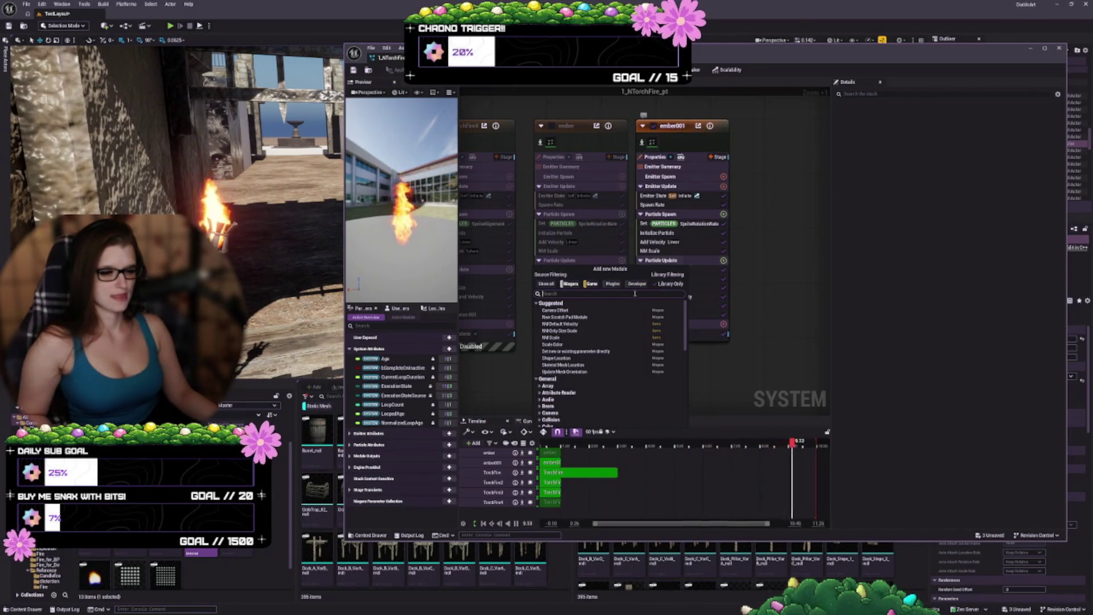
scroll(612, 364, "down", 2)
scroll(612, 364, "down", 2)
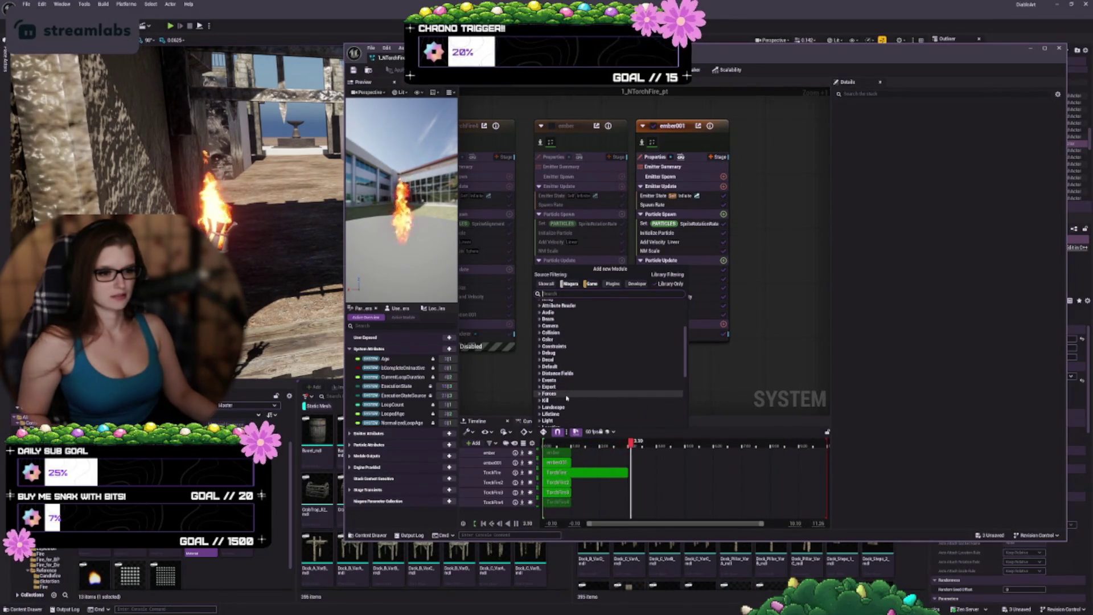
double_click(547, 394)
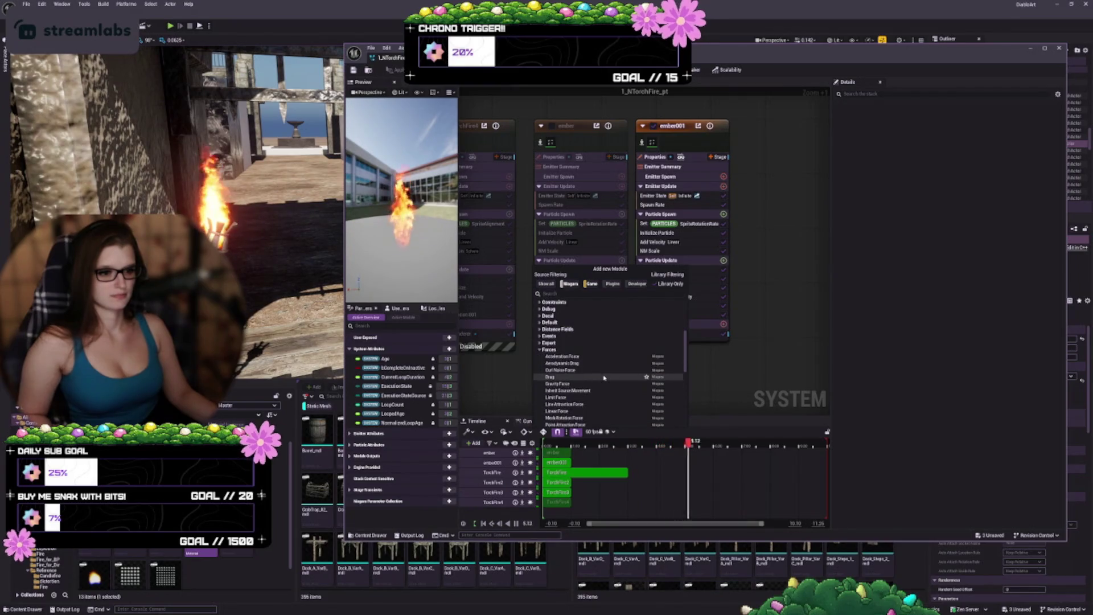
scroll(613, 377, "down", 3)
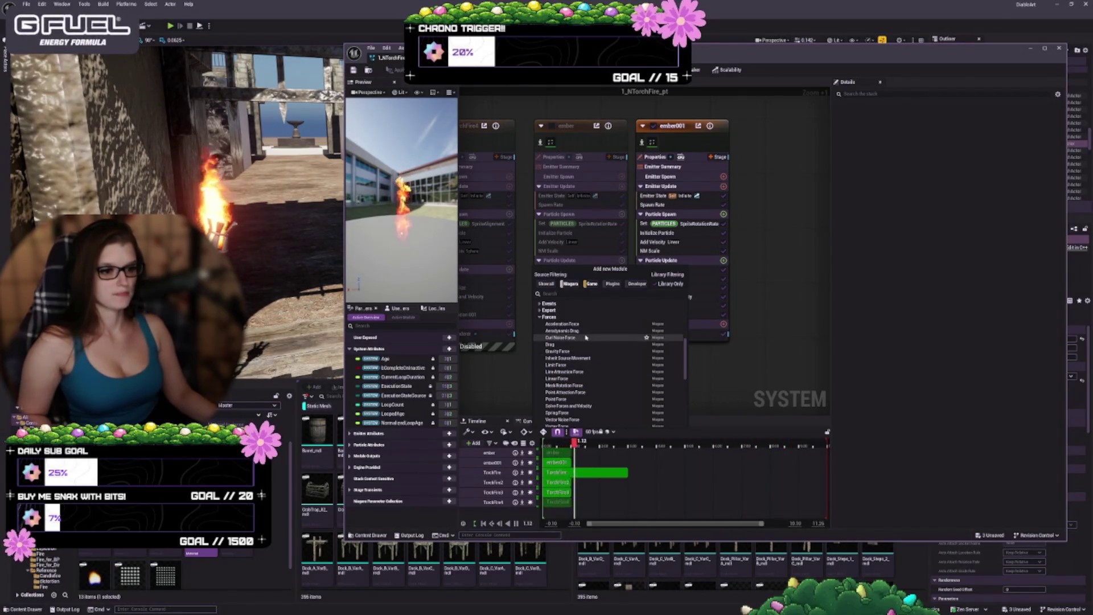
left_click(584, 337)
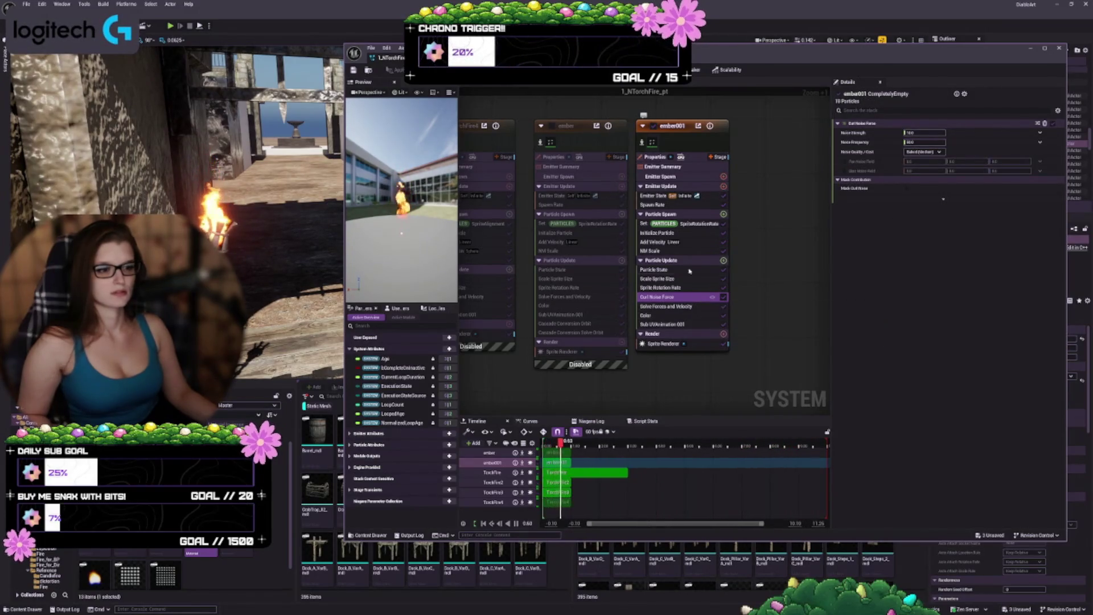
Step: Set the Noise Strength of ember001's Curl Noise Force to 100
left_click(663, 243)
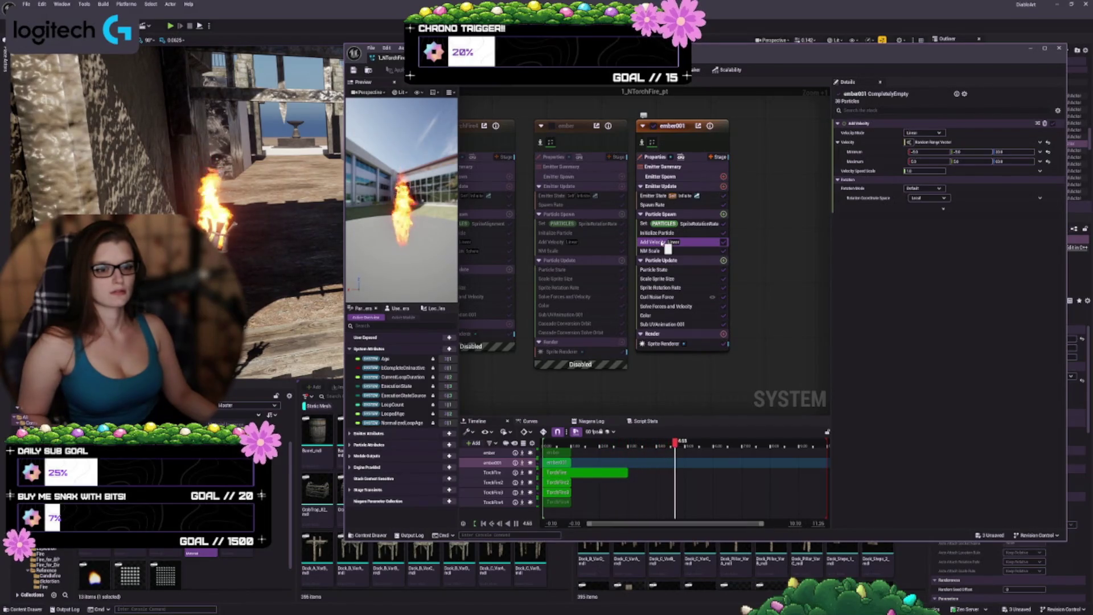
left_click(657, 205)
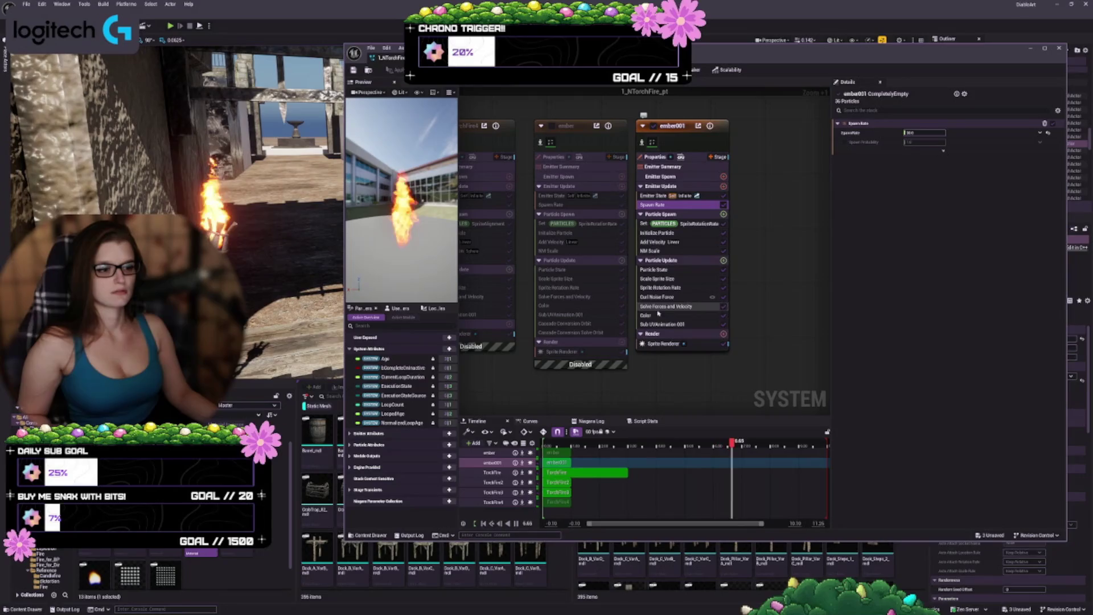
left_click(667, 297)
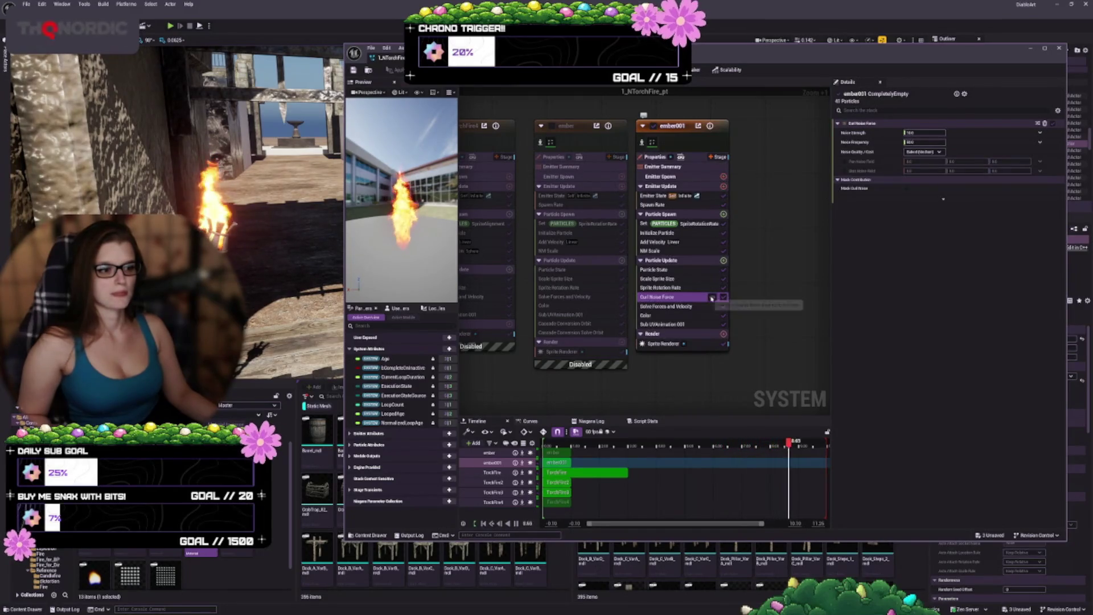
left_click(712, 296)
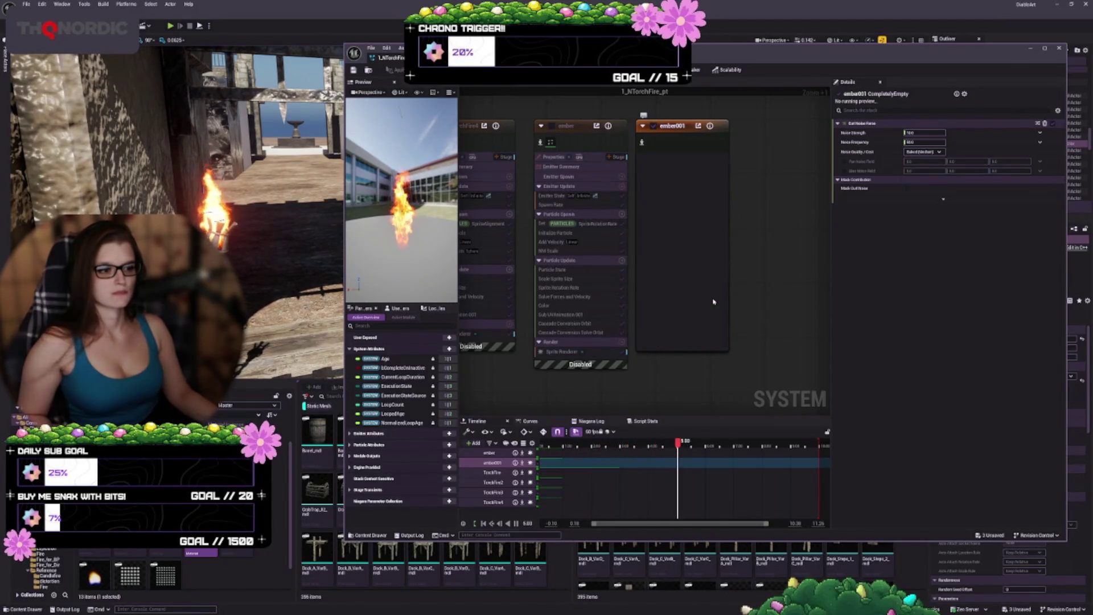
left_click(674, 305)
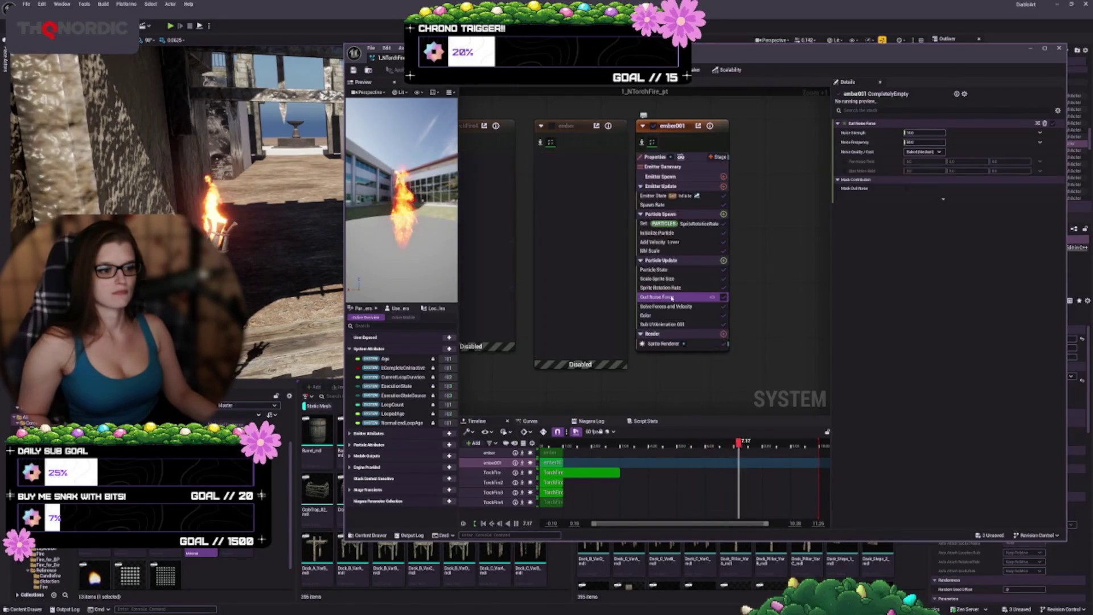
left_click(663, 296)
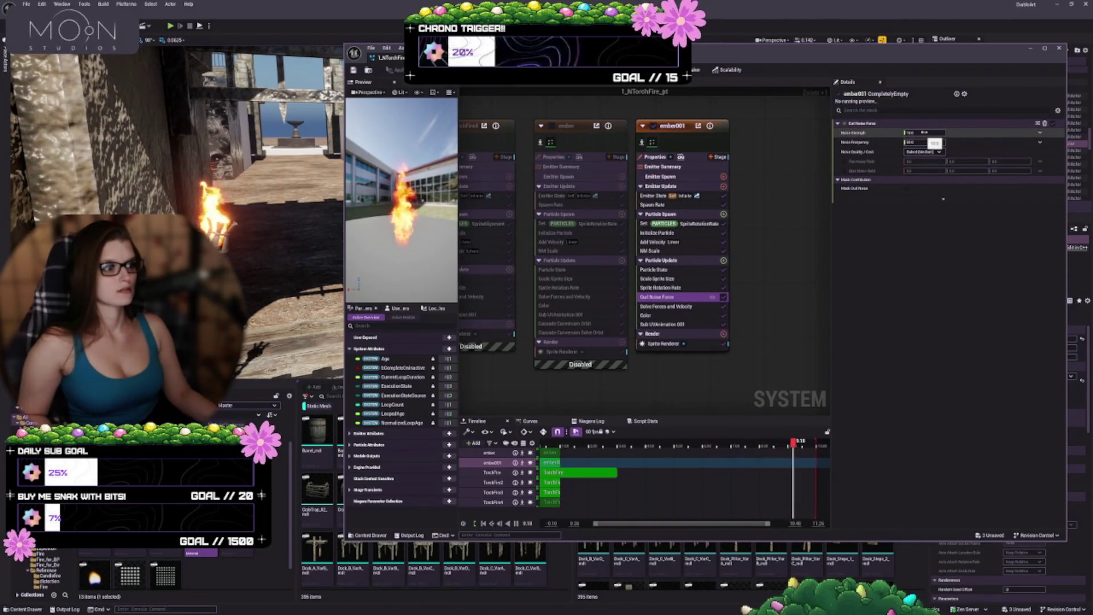
mouse_move(1042, 152)
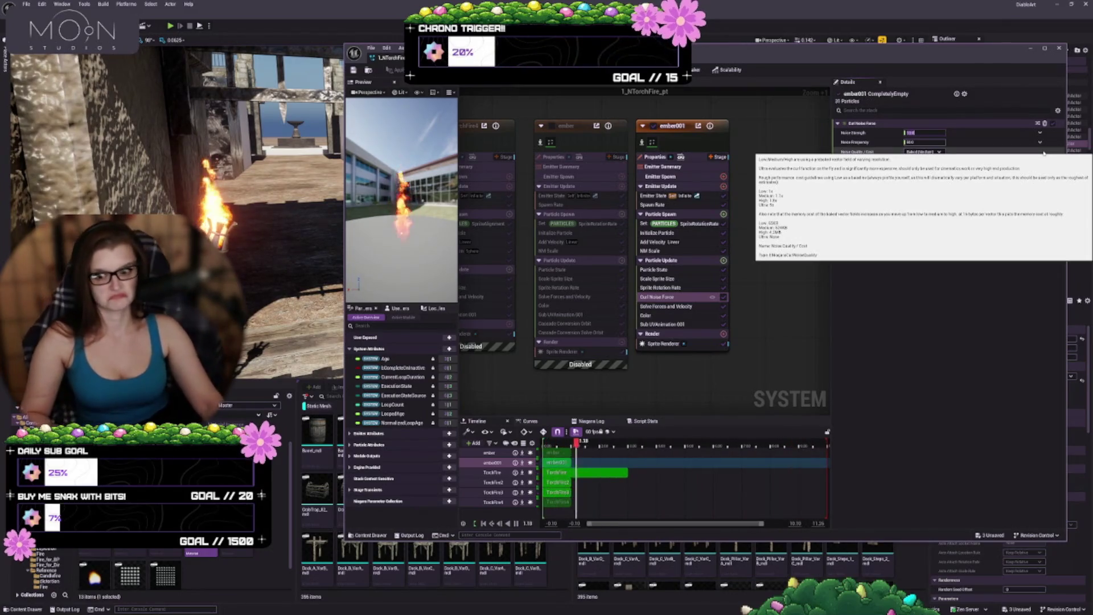
type("100")
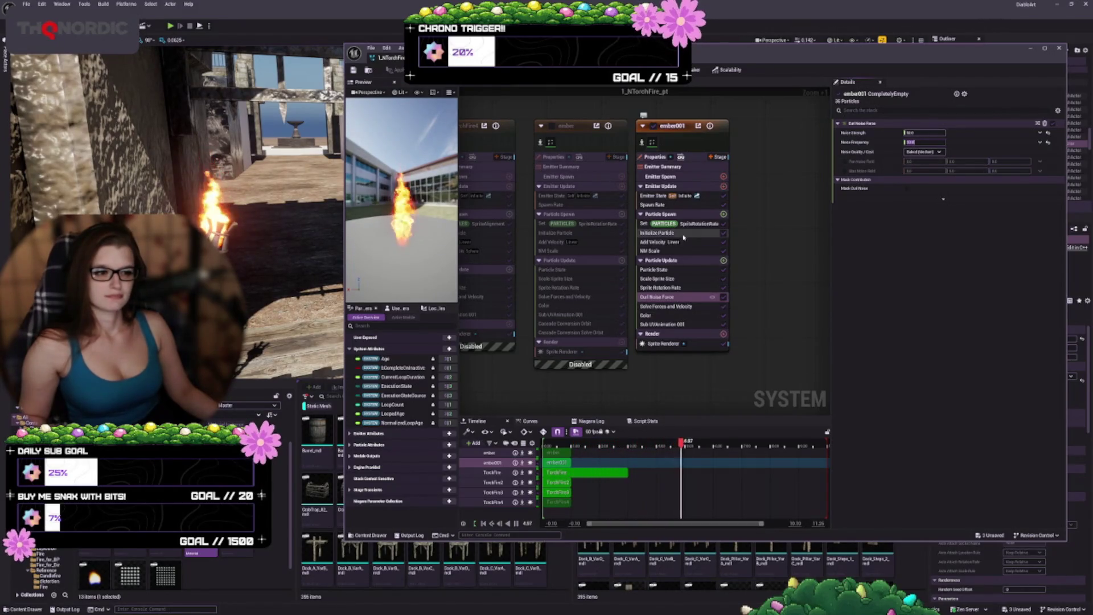
left_click(695, 298)
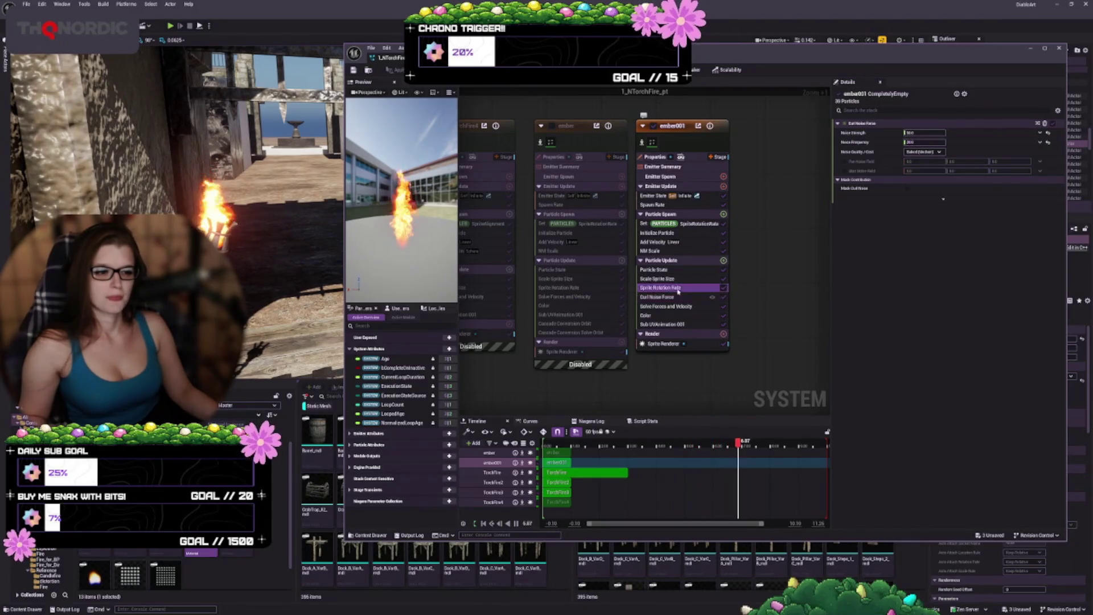
Step: Delete ember001's Curl Noise Force and add Vortex Force from the Forces list
key("Delete")
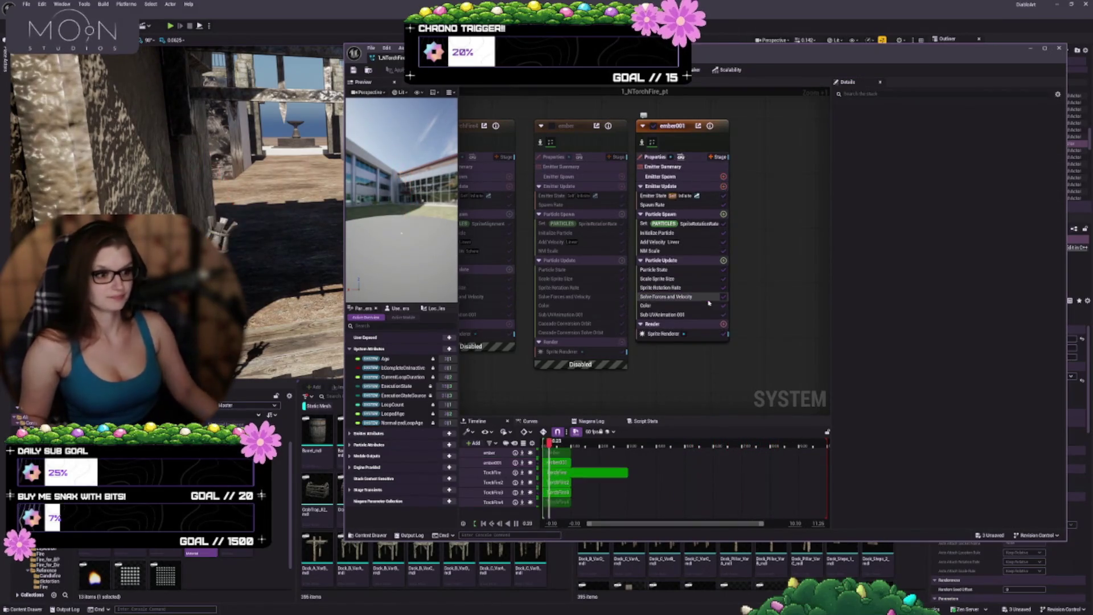
left_click(723, 261)
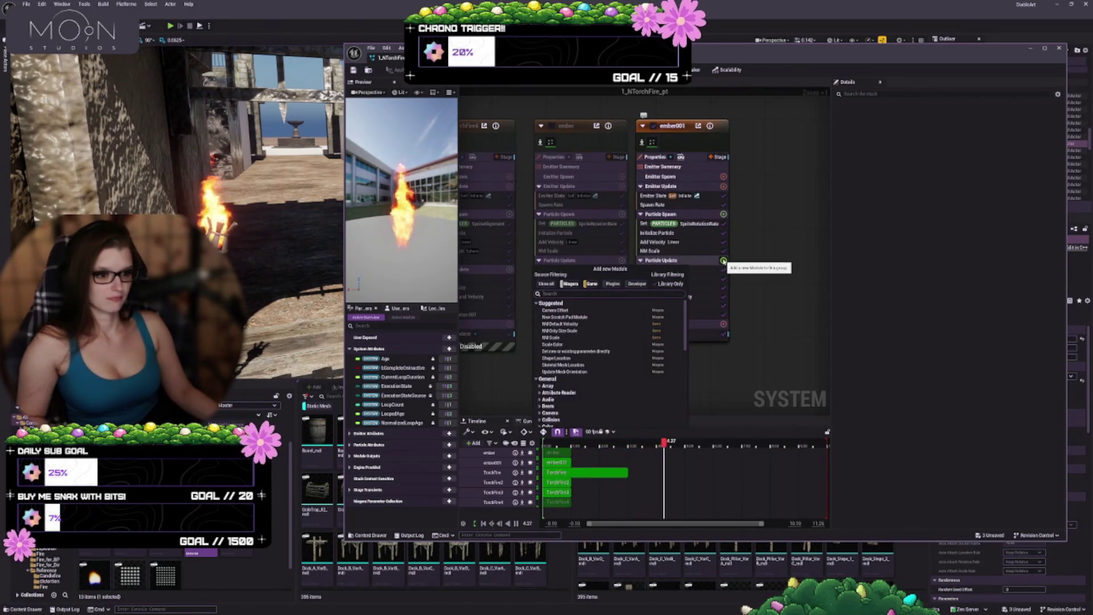
scroll(605, 337, "down", 3)
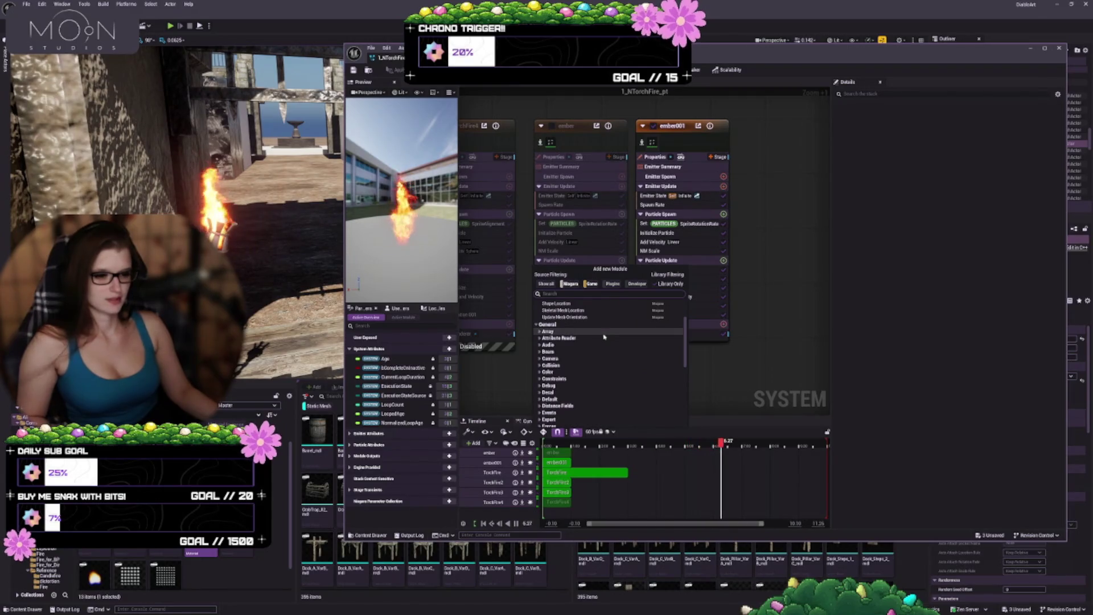
scroll(604, 337, "down", 1)
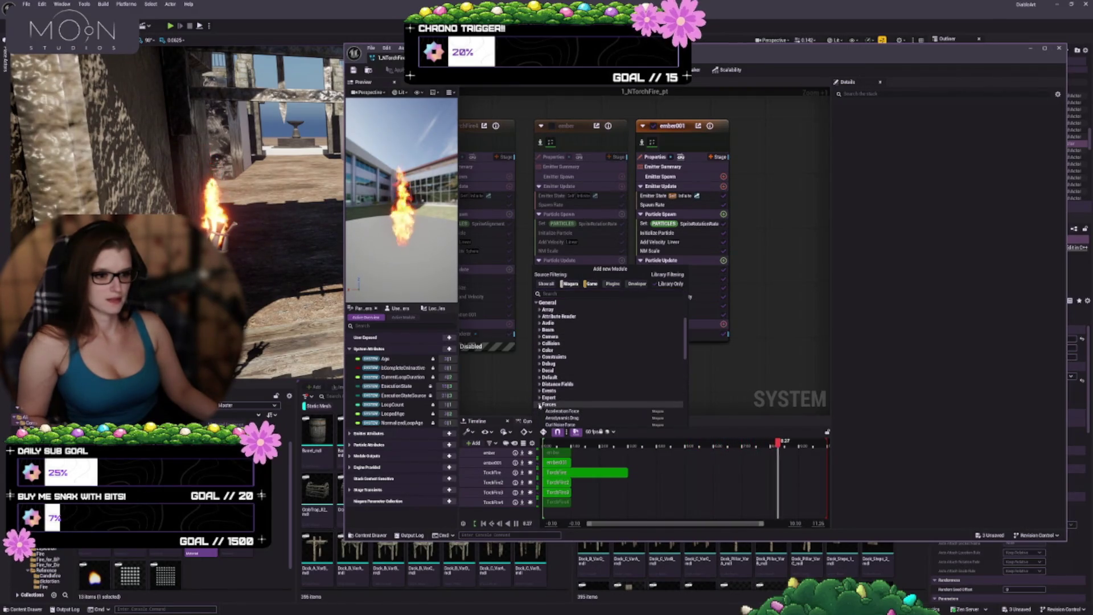
scroll(600, 361, "down", 3)
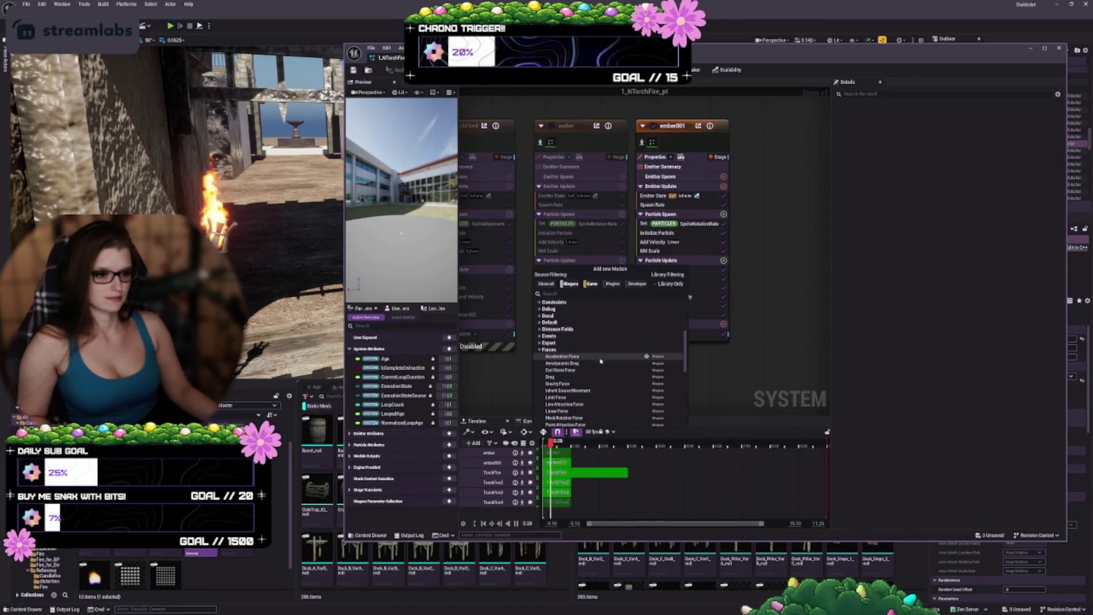
scroll(598, 379, "down", 1)
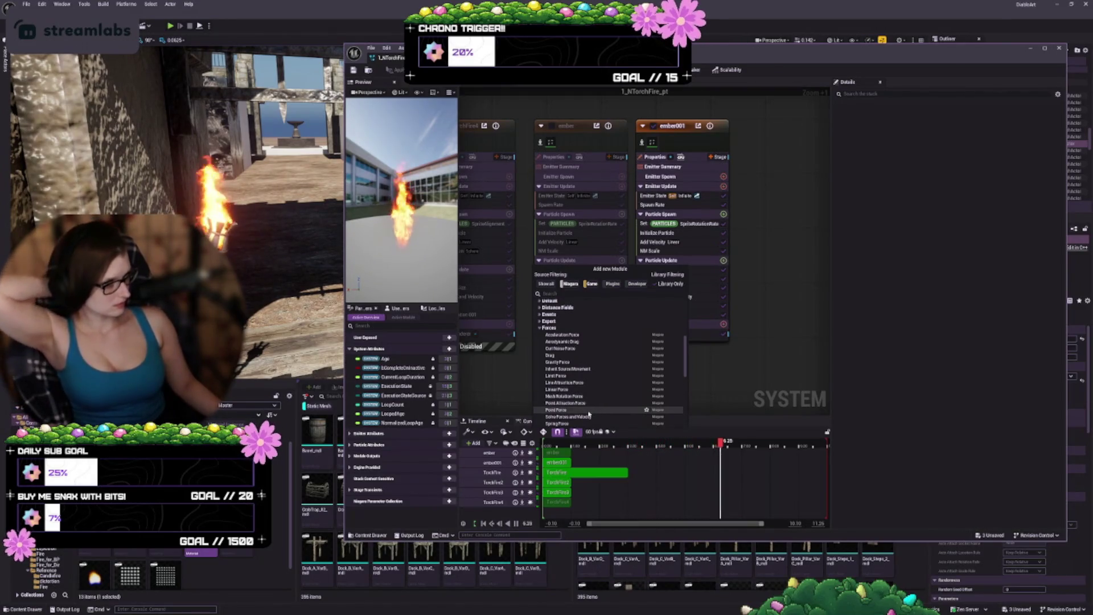
scroll(589, 413, "down", 1)
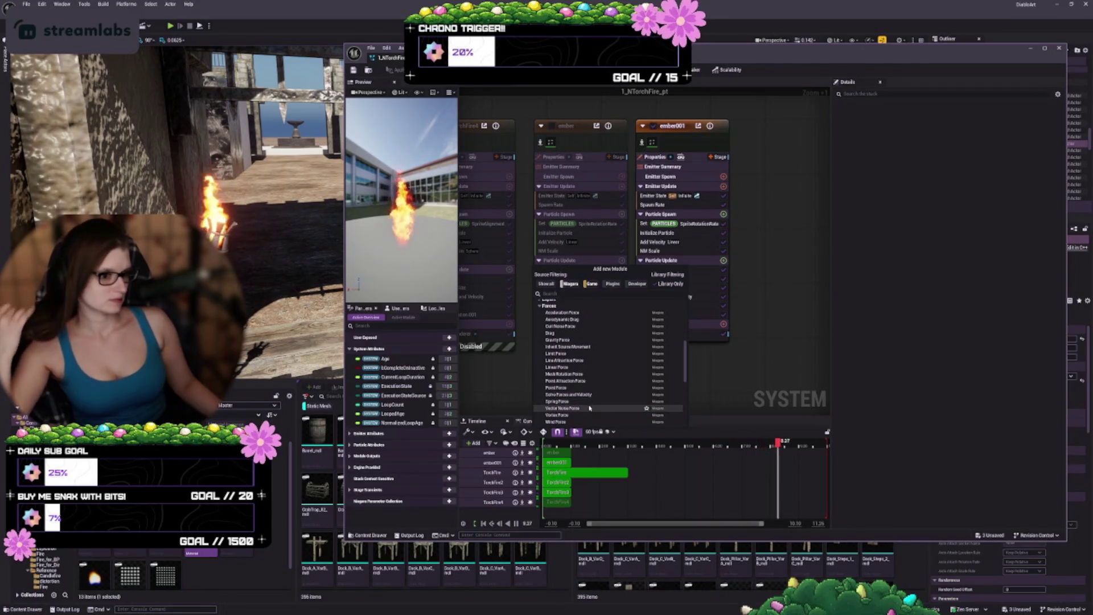
scroll(581, 406, "down", 1)
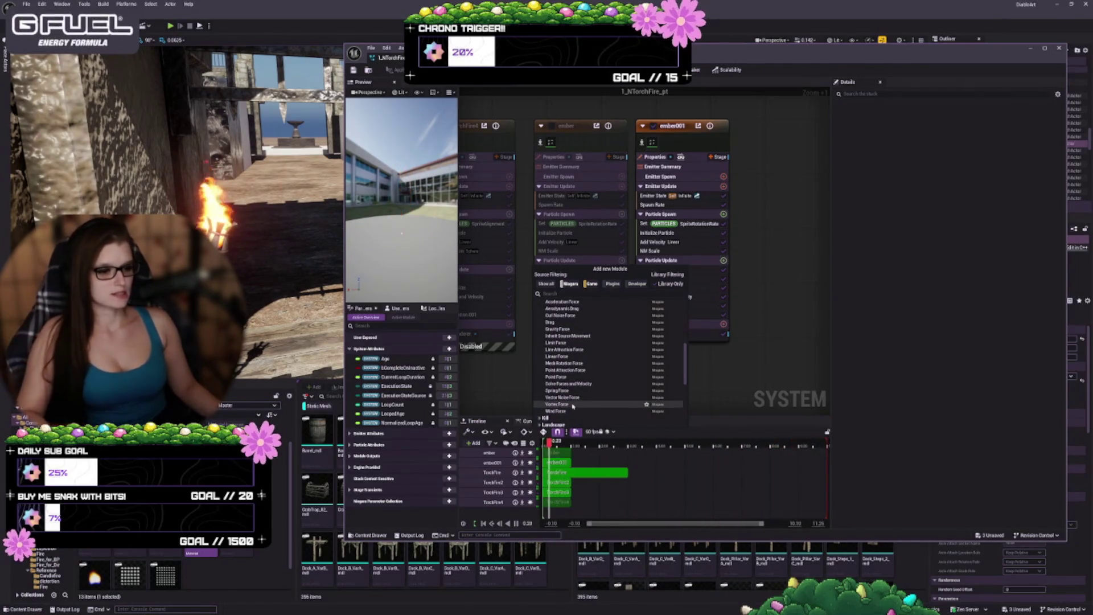
left_click(572, 405)
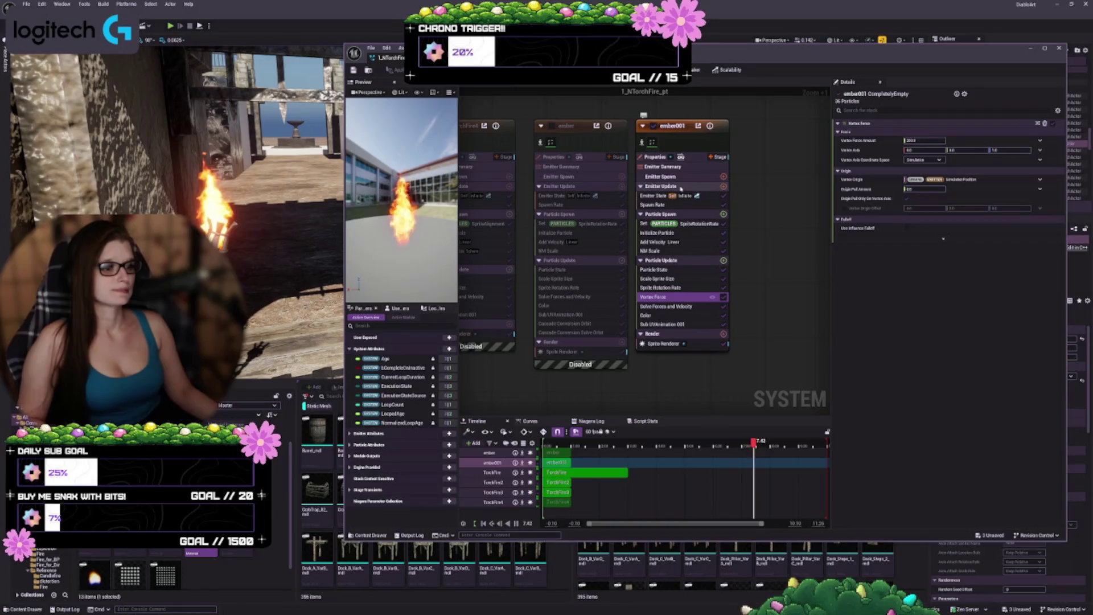
scroll(607, 291, "down", 3)
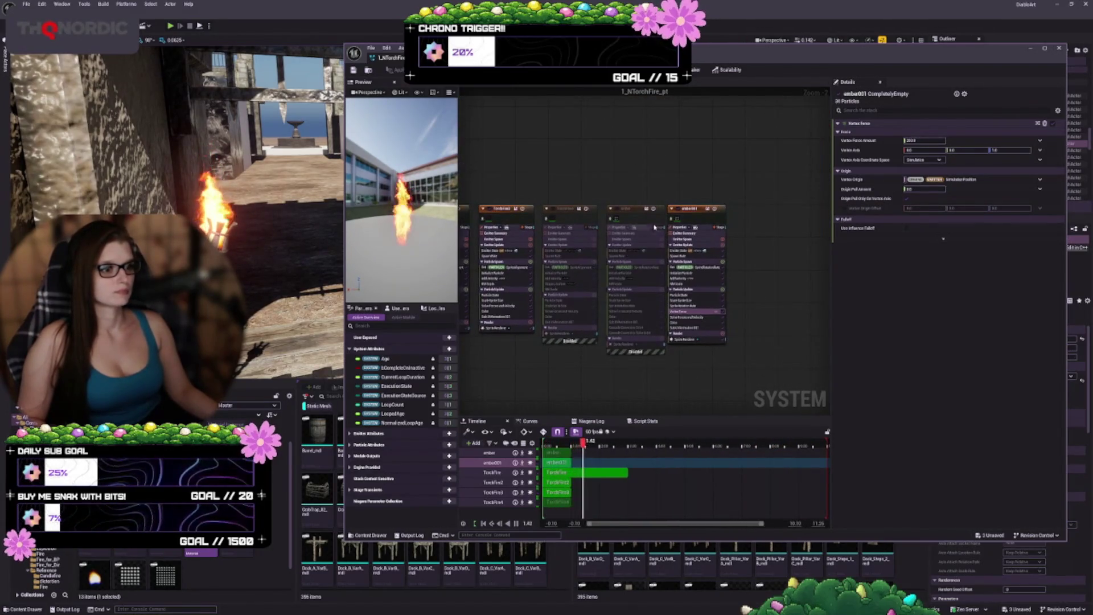
left_click(695, 227)
scroll(695, 227, "up", 2)
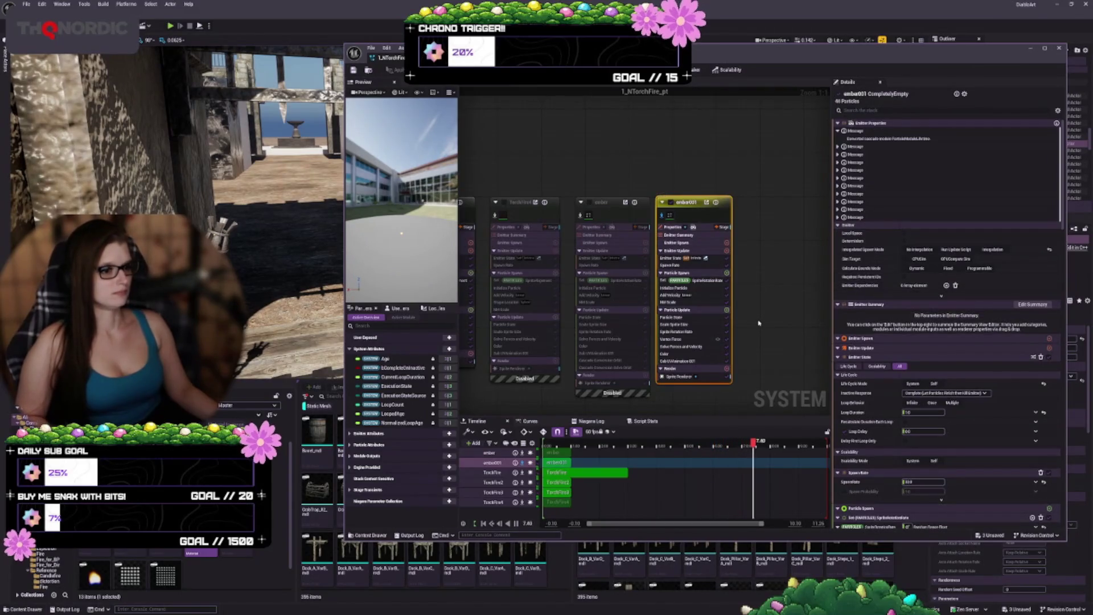
scroll(780, 375, "up", 3)
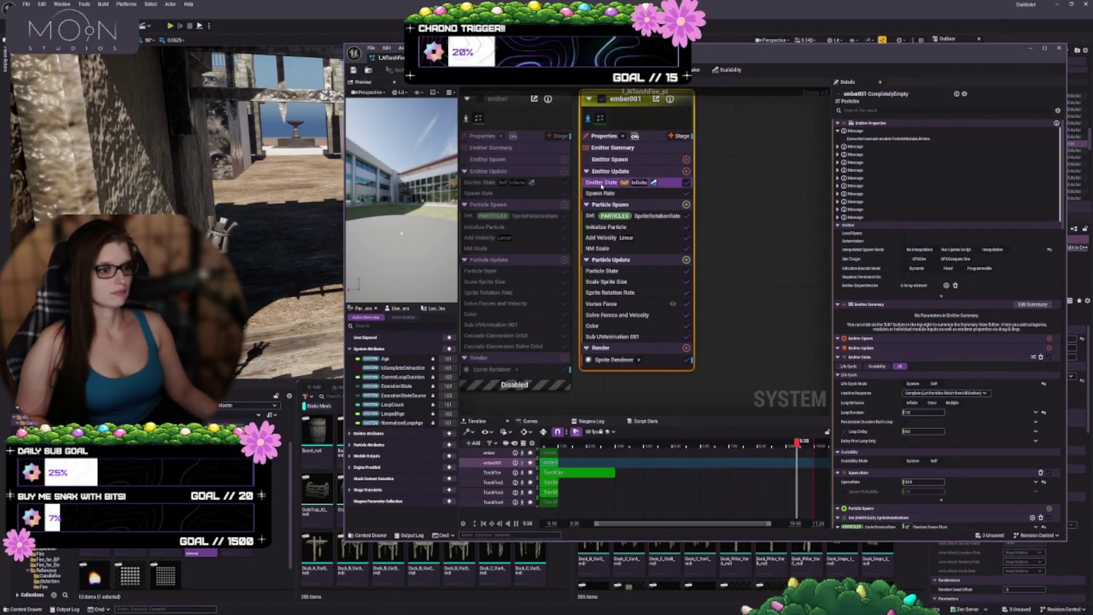
left_click(604, 182)
left_click(605, 193)
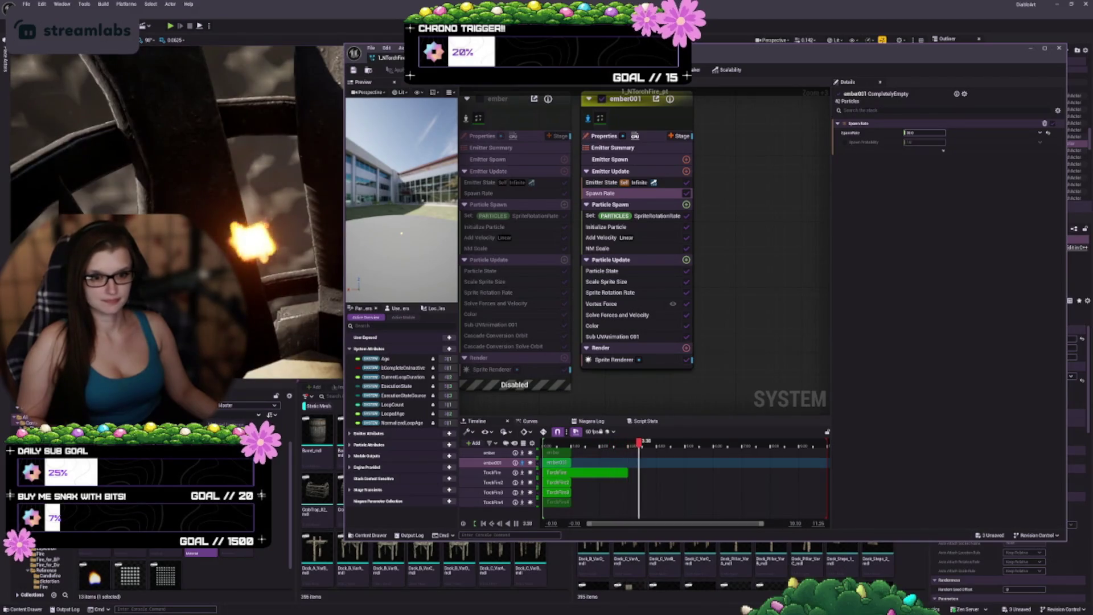
left_click(650, 237)
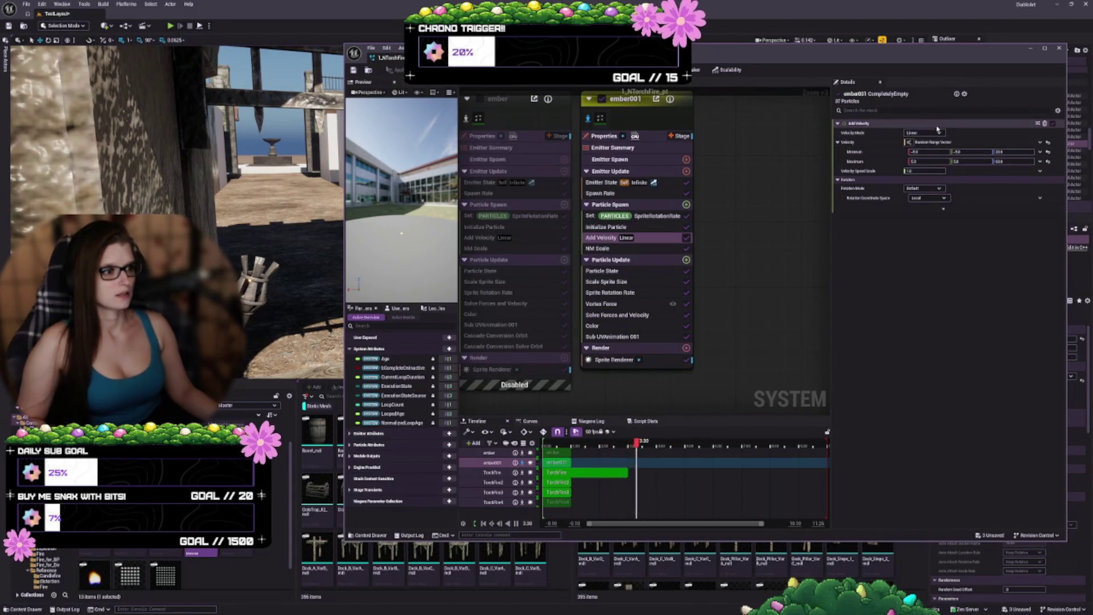
Step: Trim the Add Velocity maximum Z value and review the sprite rotation rate settings
key("Tab")
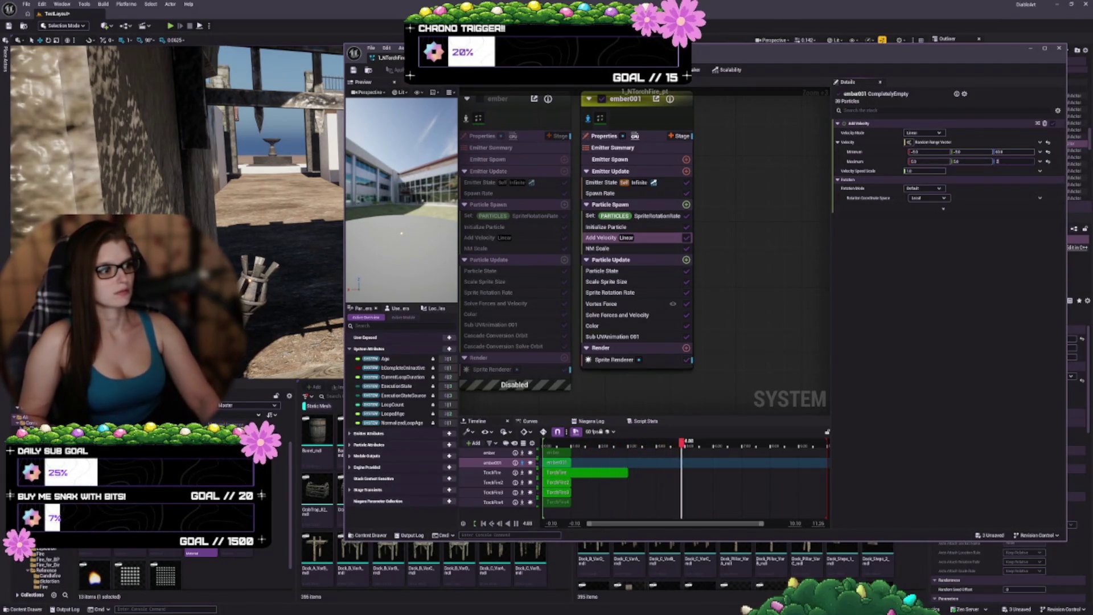
key("BackSpace")
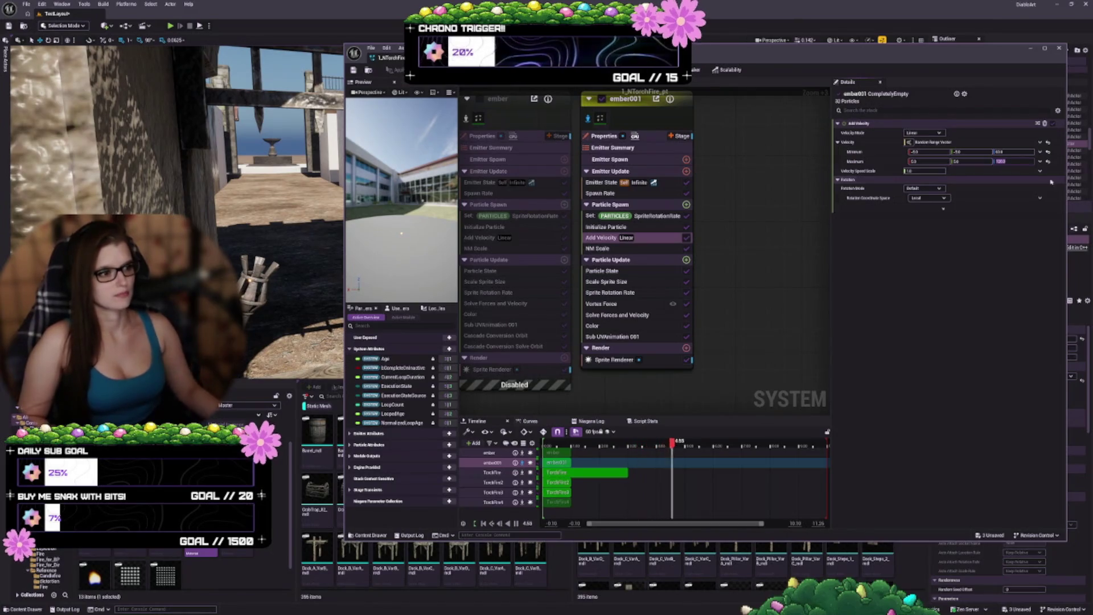
left_click(923, 208)
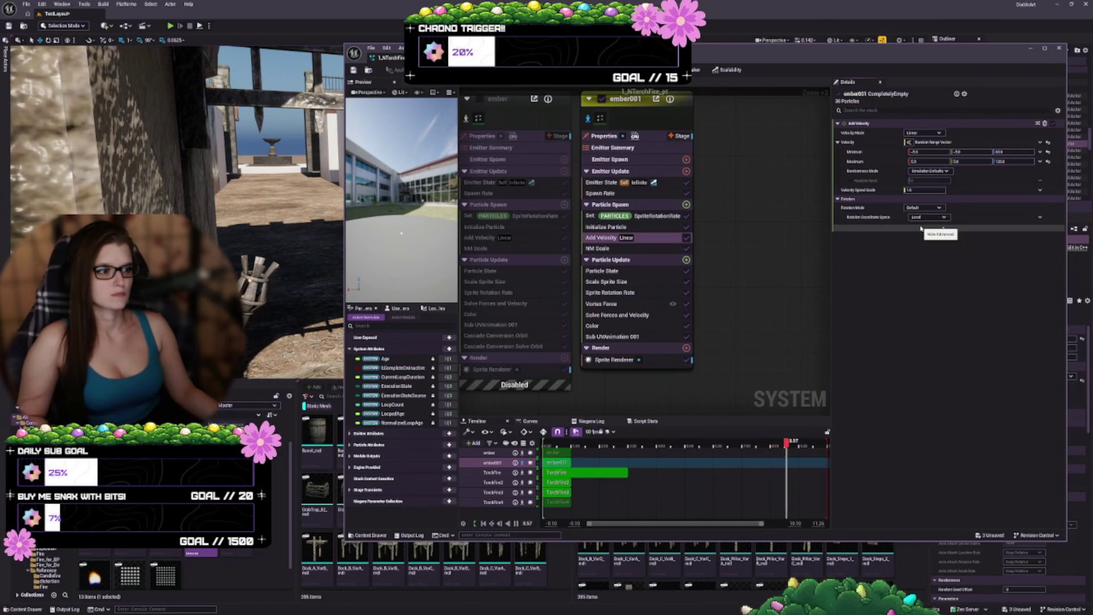
key("Up")
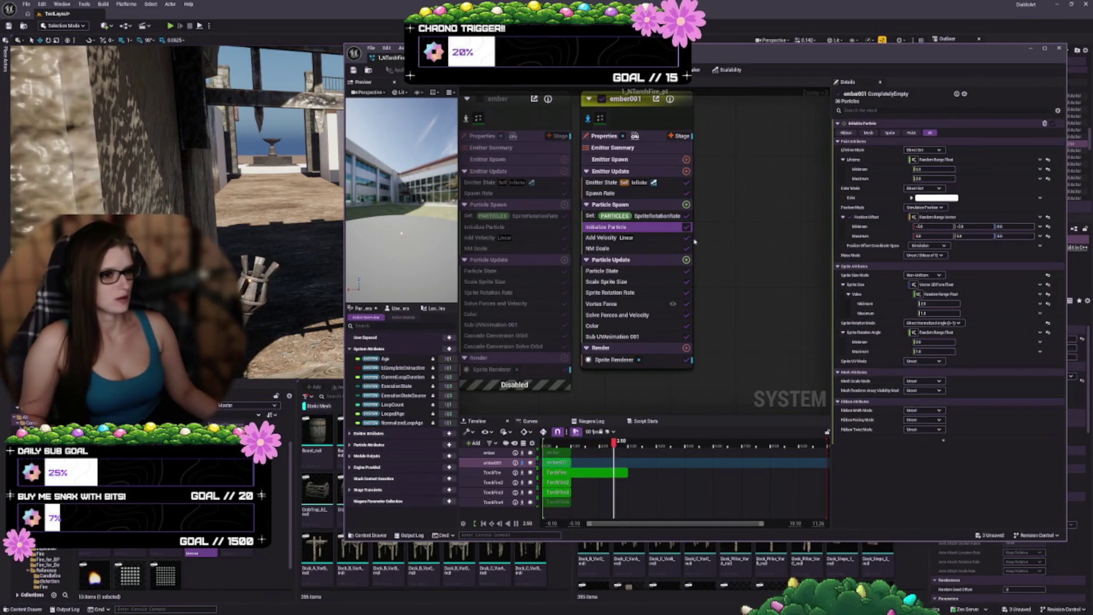
left_click(653, 216)
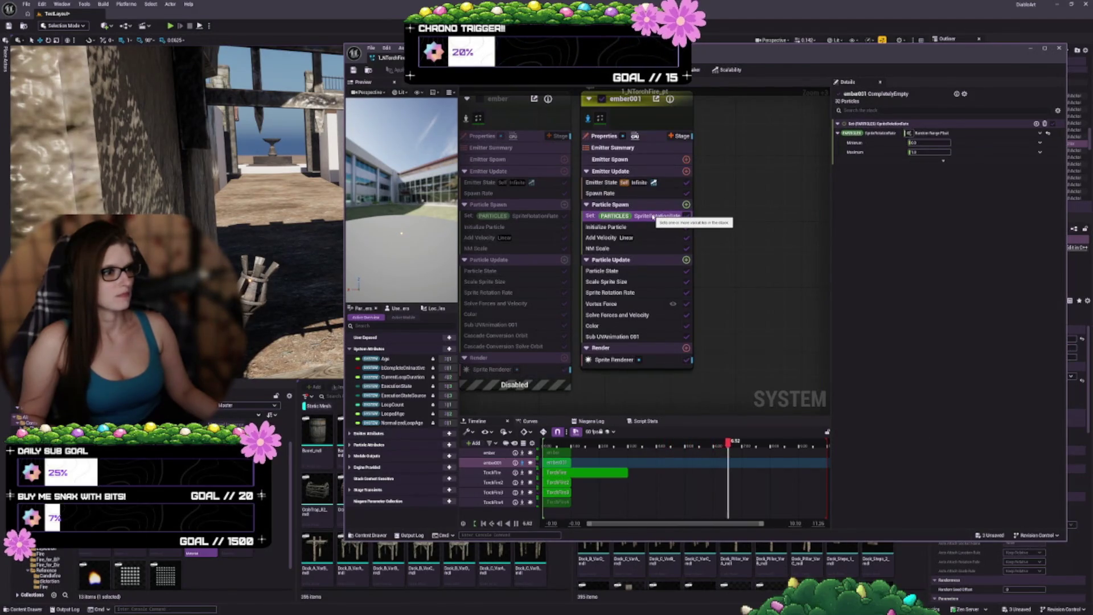
Step: Set ember001's Add Velocity mode to From Point with velocity speed 1000
left_click(651, 238)
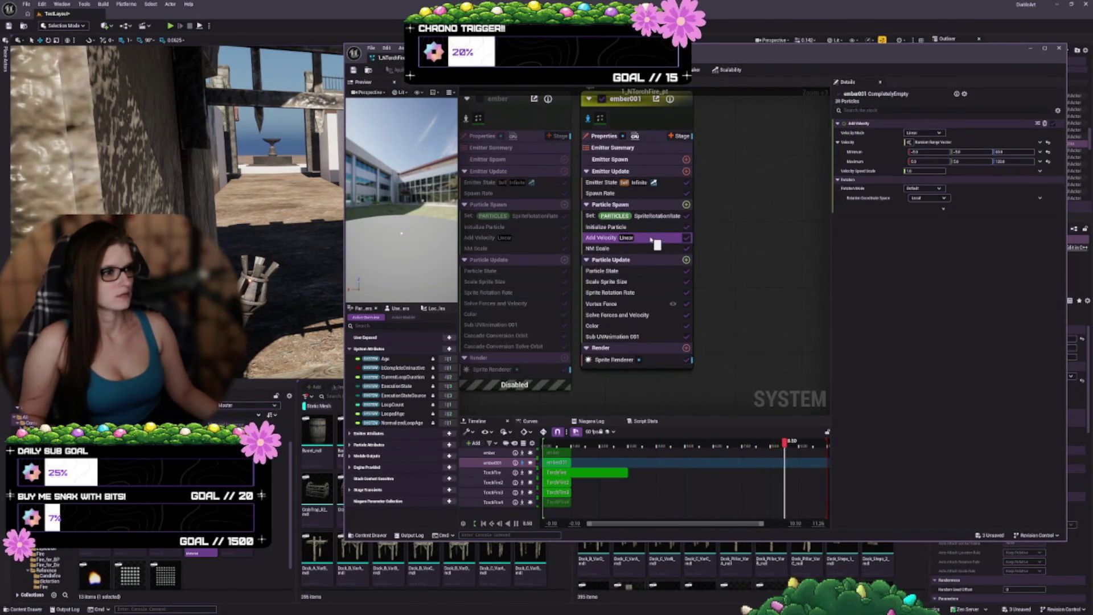
left_click(937, 134)
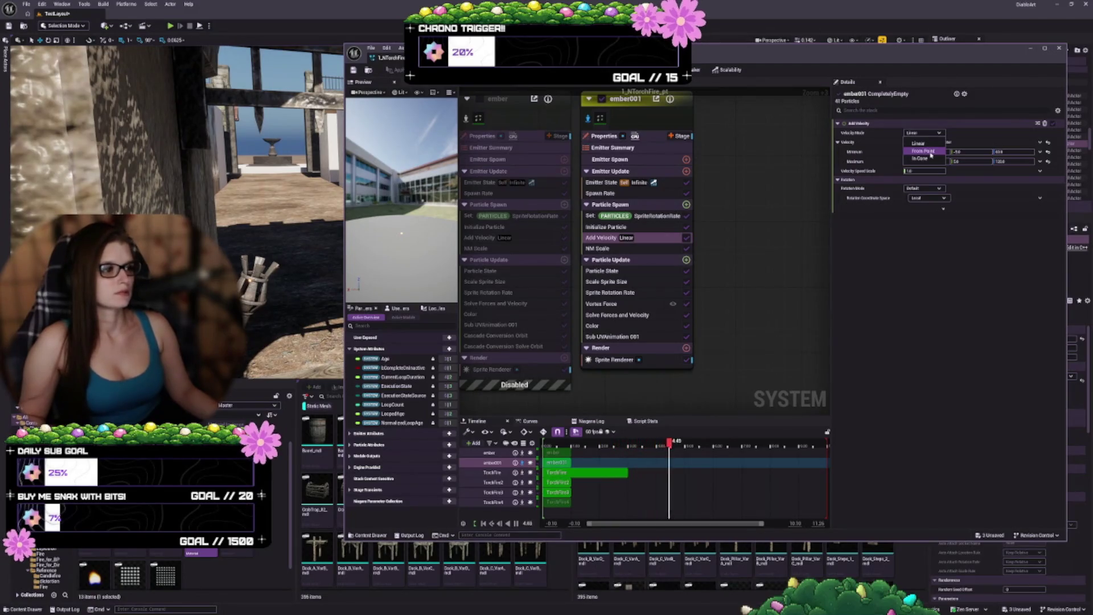
left_click(927, 152)
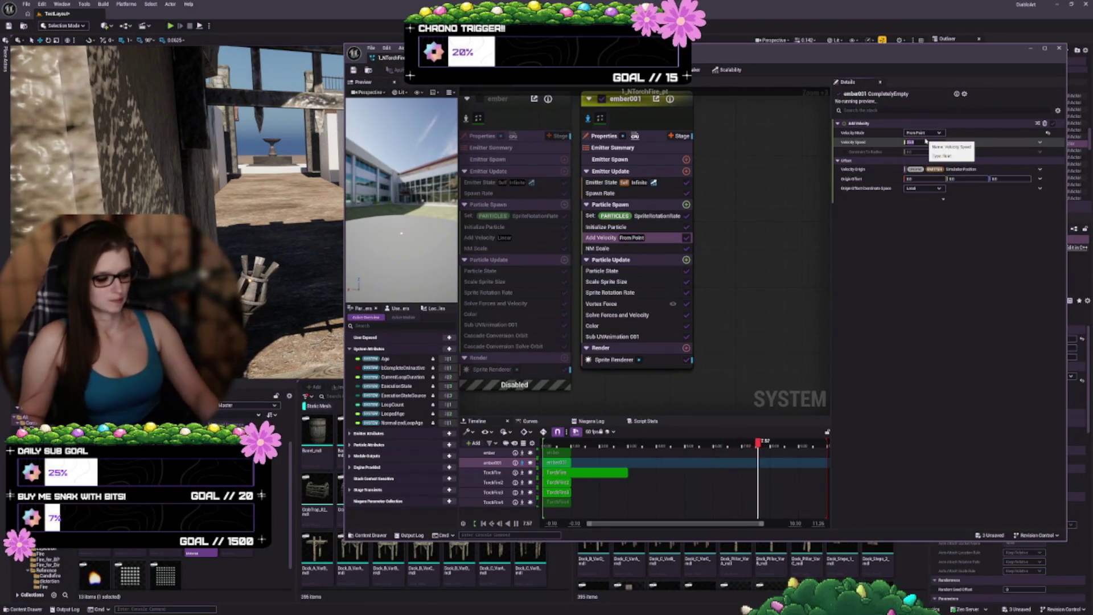
type("000")
key("Return")
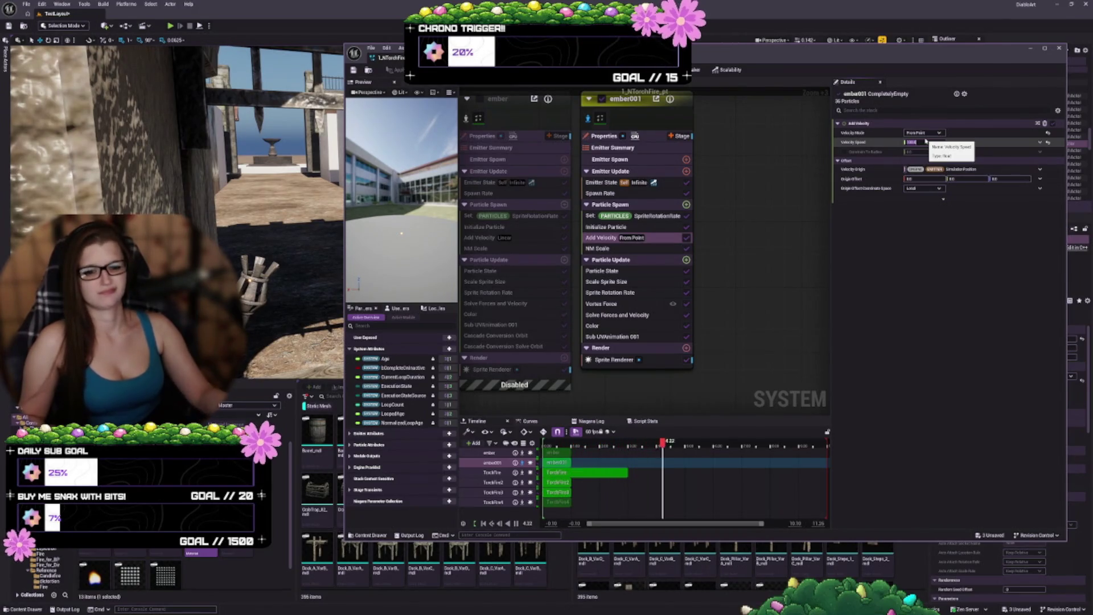
Step: Inspect Solve Forces and Vortex Force, toggle the vortex debug draw on and off, then select Vortex Force for removal
left_click(631, 313)
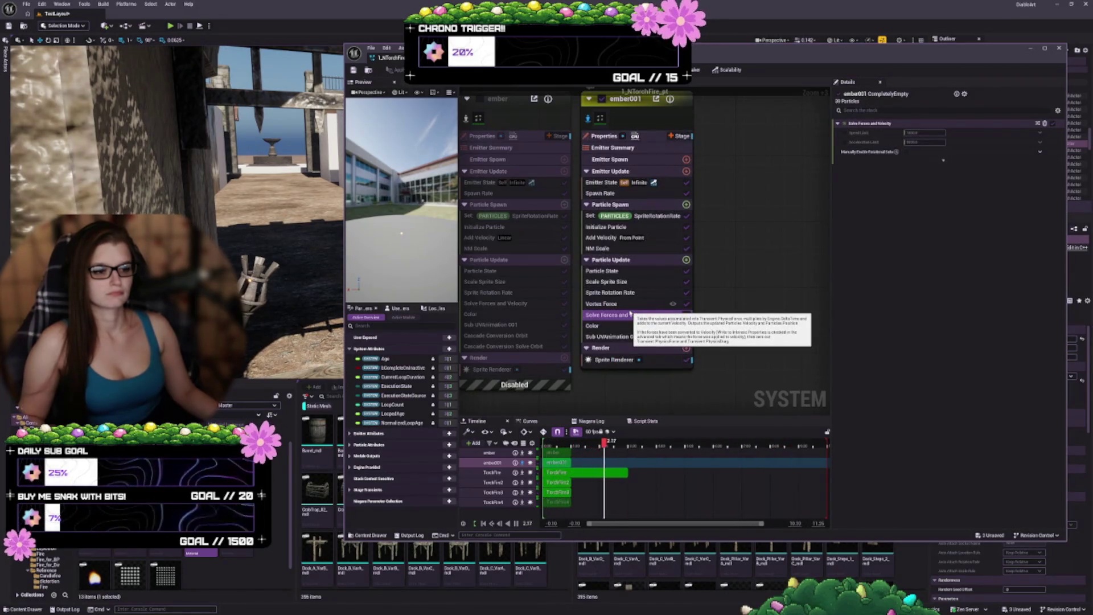
left_click(622, 305)
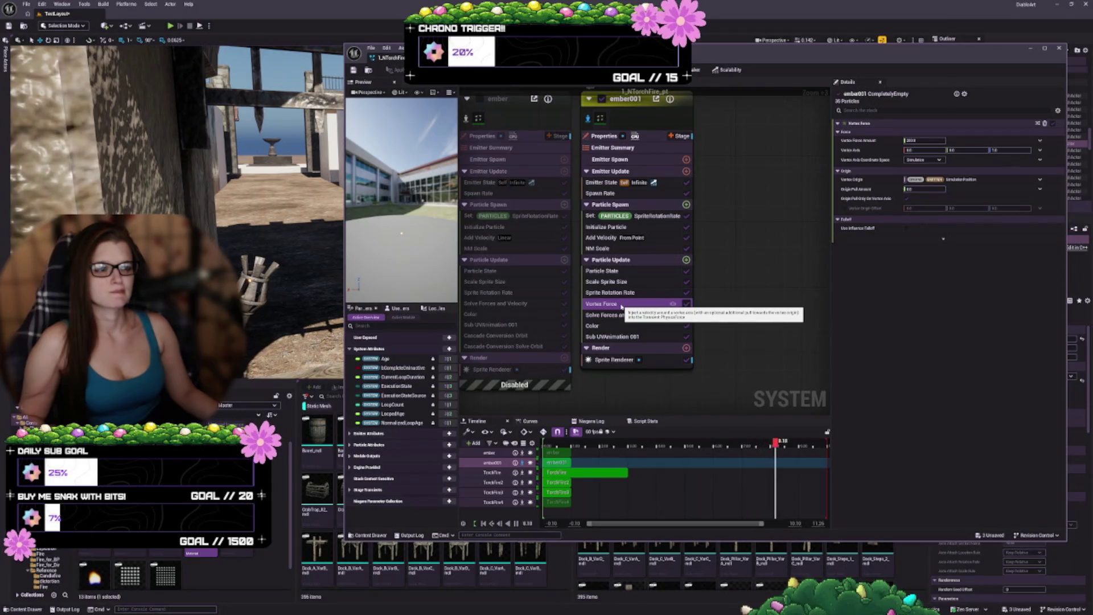
left_click(673, 304)
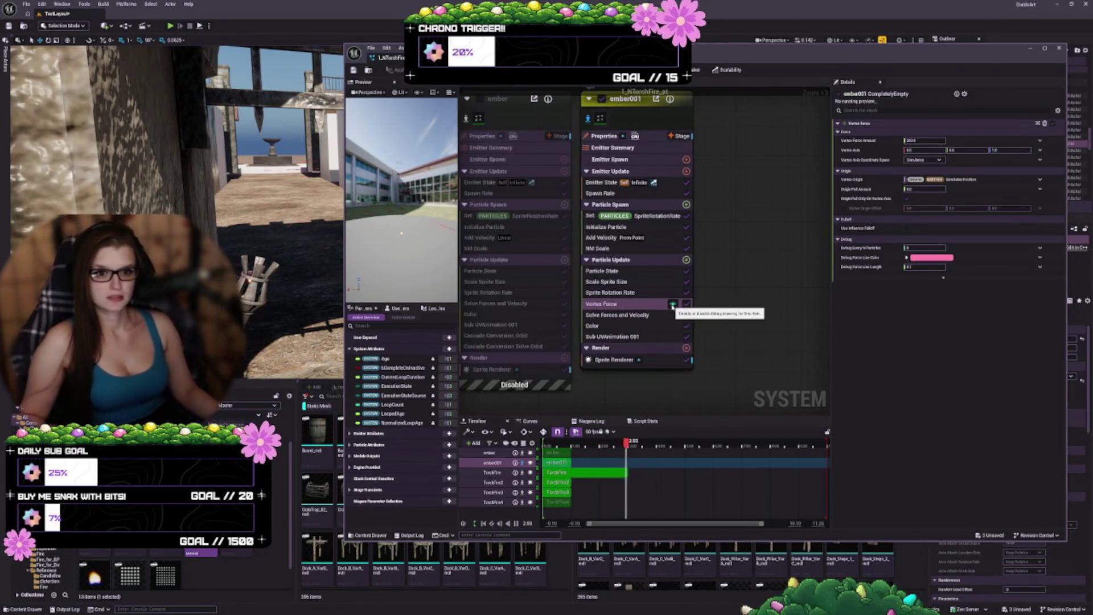
left_click(673, 304)
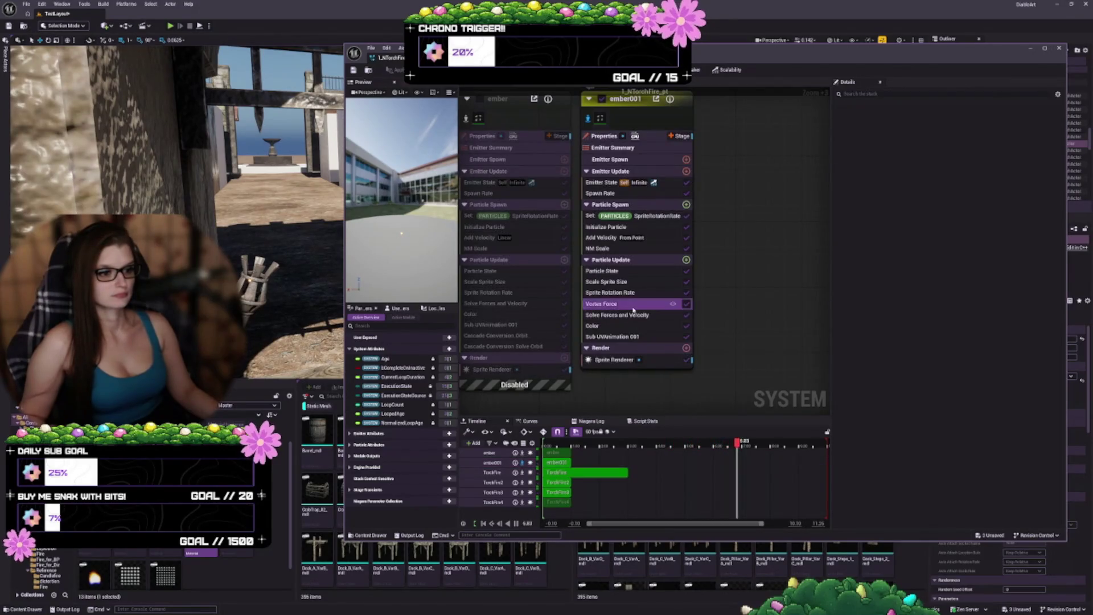
left_click(633, 309)
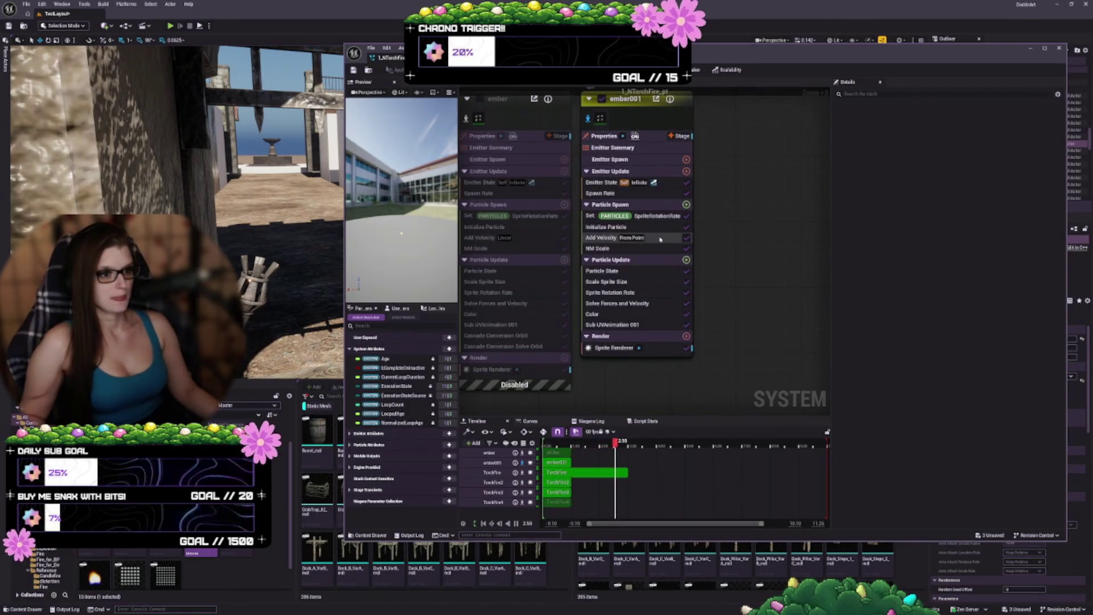
Step: Tick Local Space in ember001's emitter properties, then return to its Spawn Rate settings
left_click(661, 240)
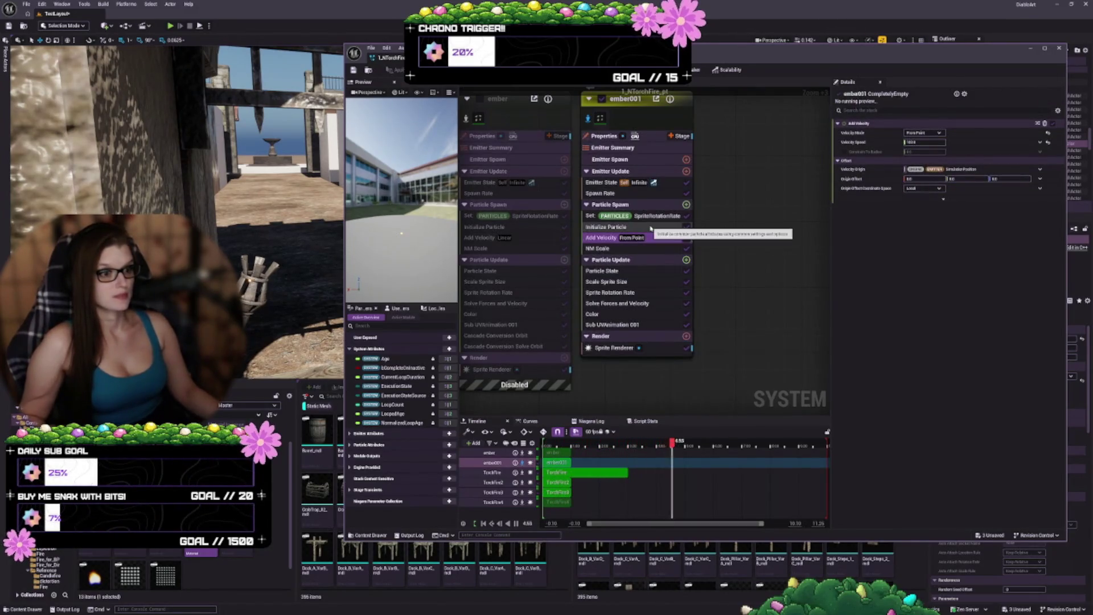
left_click(634, 194)
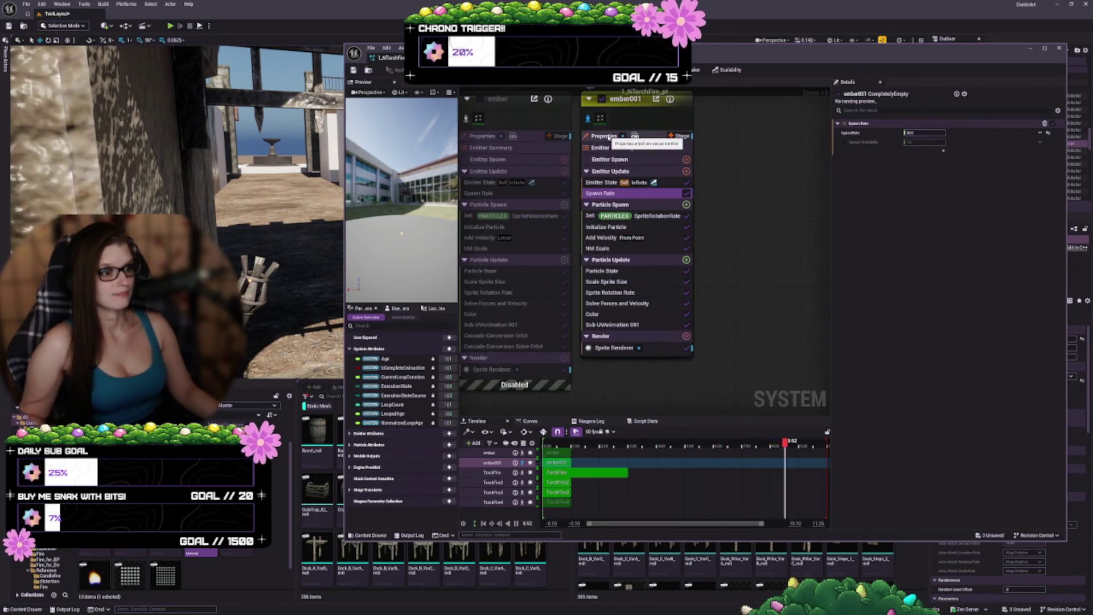
left_click(606, 137)
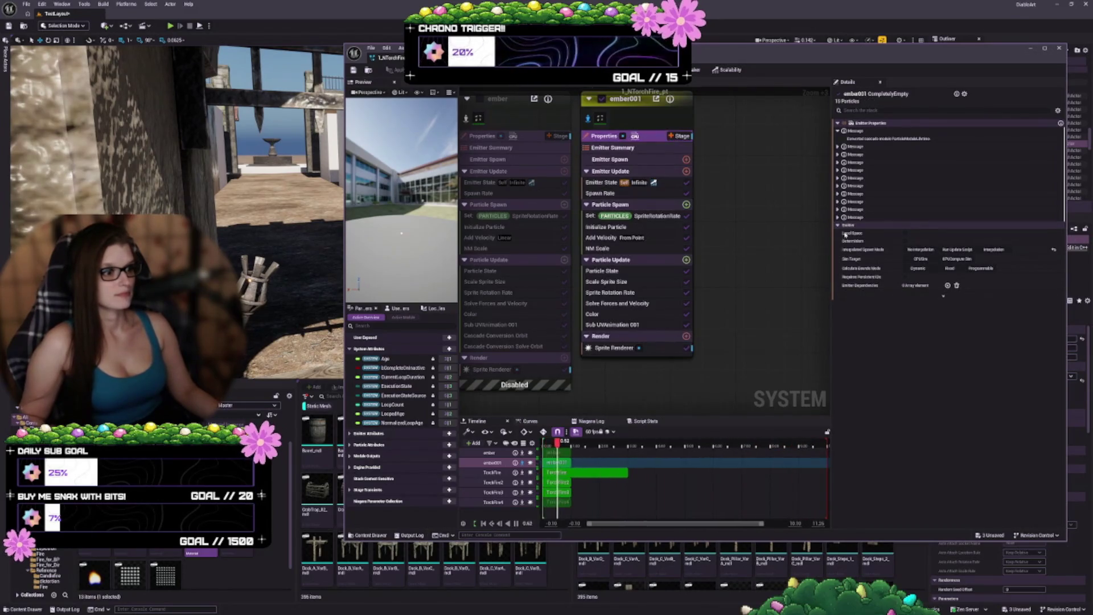
left_click(905, 233)
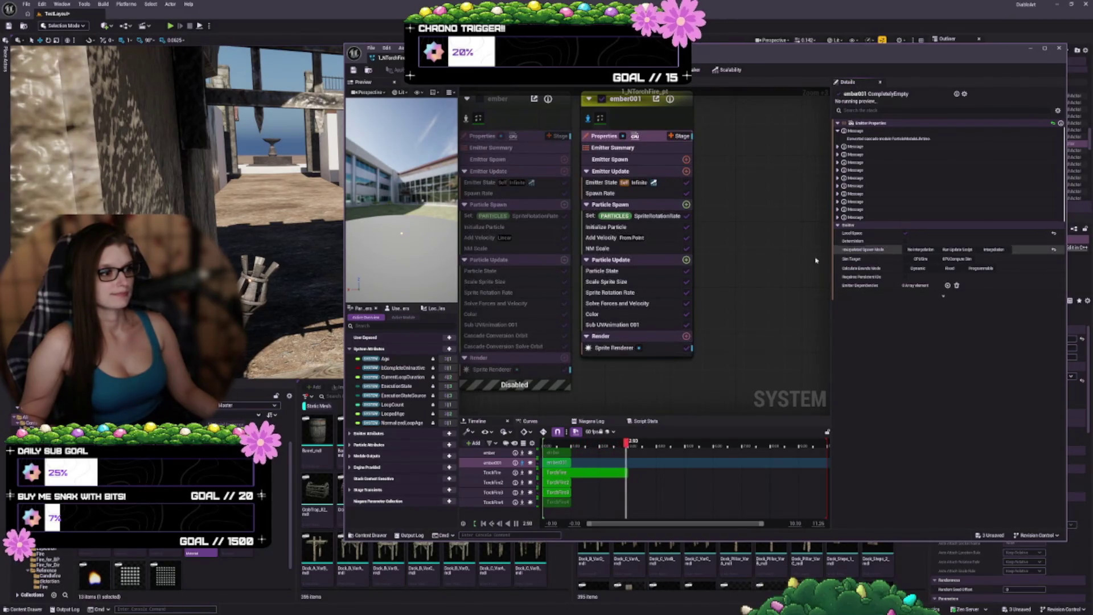
left_click(637, 193)
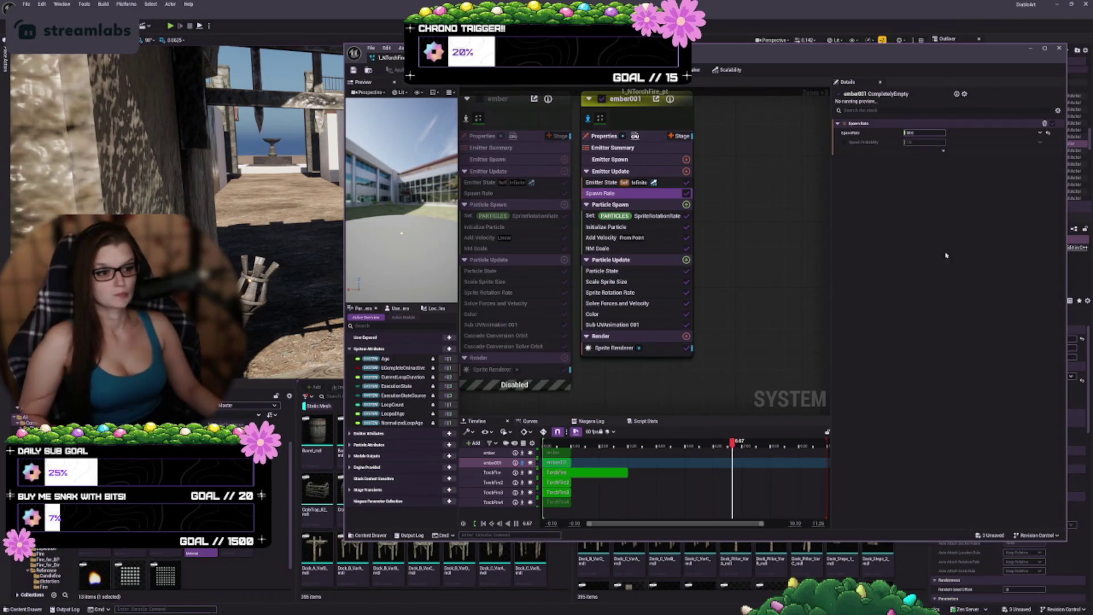
Step: Delete the ember001 emitter and re-enable the original ember emitter
scroll(786, 229, "down", 1)
scroll(768, 210, "down", 1)
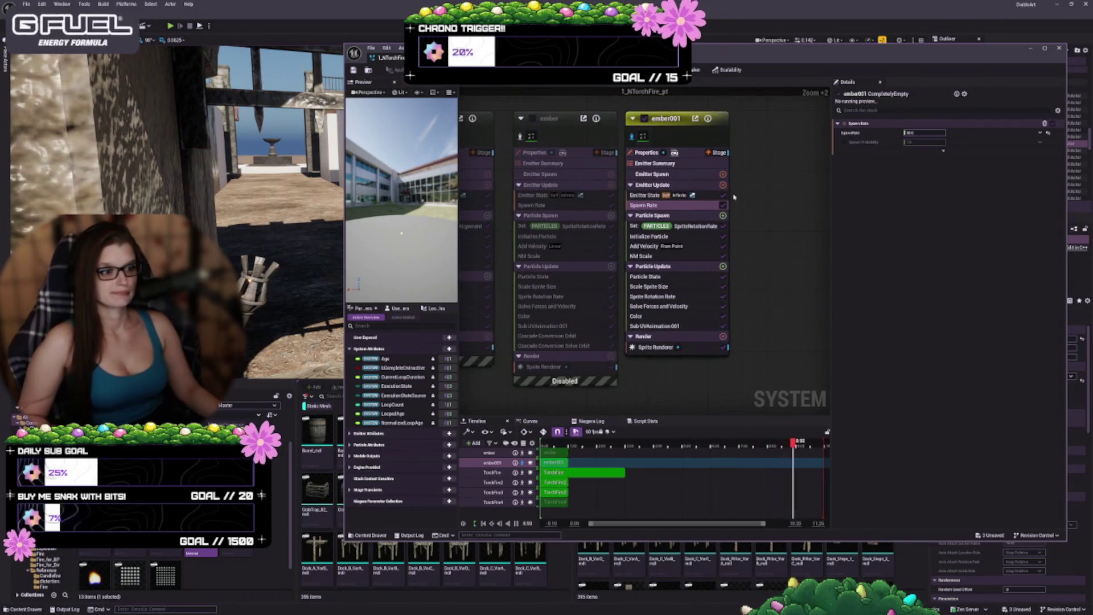
left_click(728, 190)
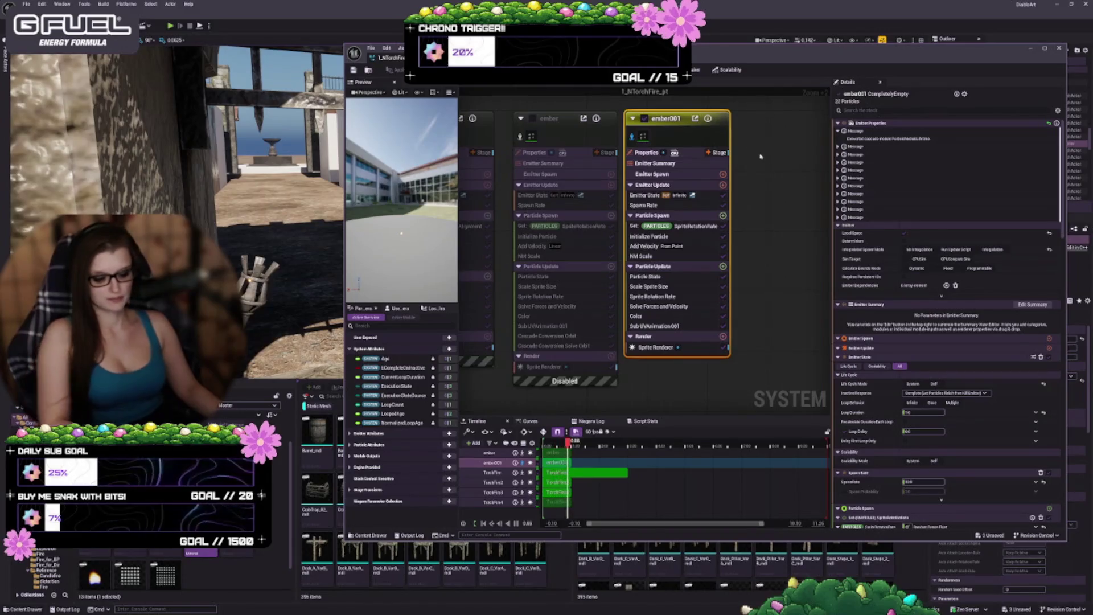
key("Delete")
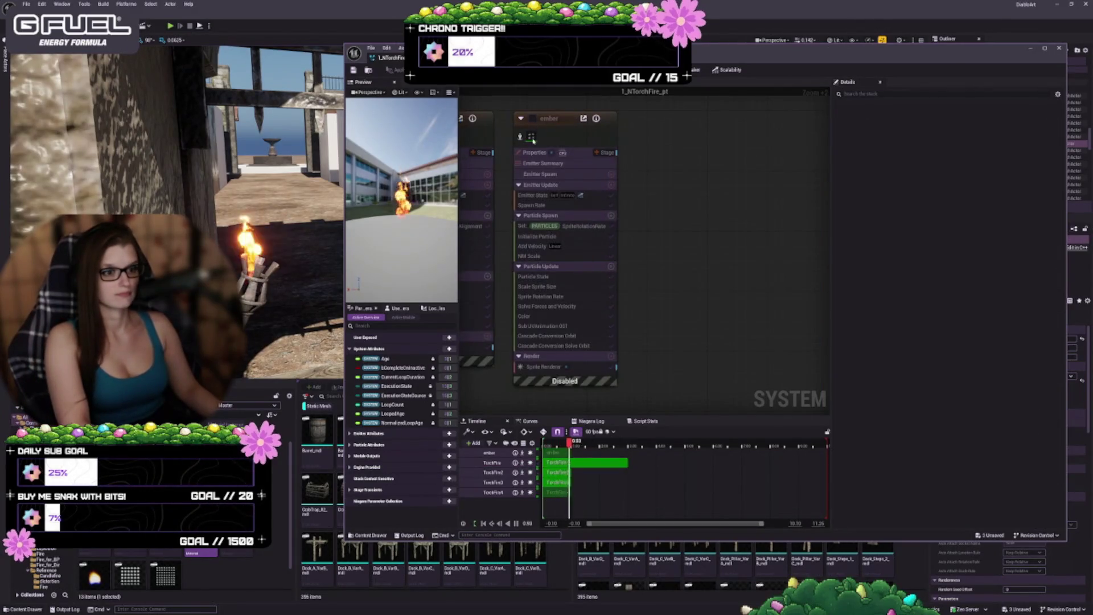
left_click(533, 119)
Step: Frame all emitters in the graph and save the torch fire system
key("Home")
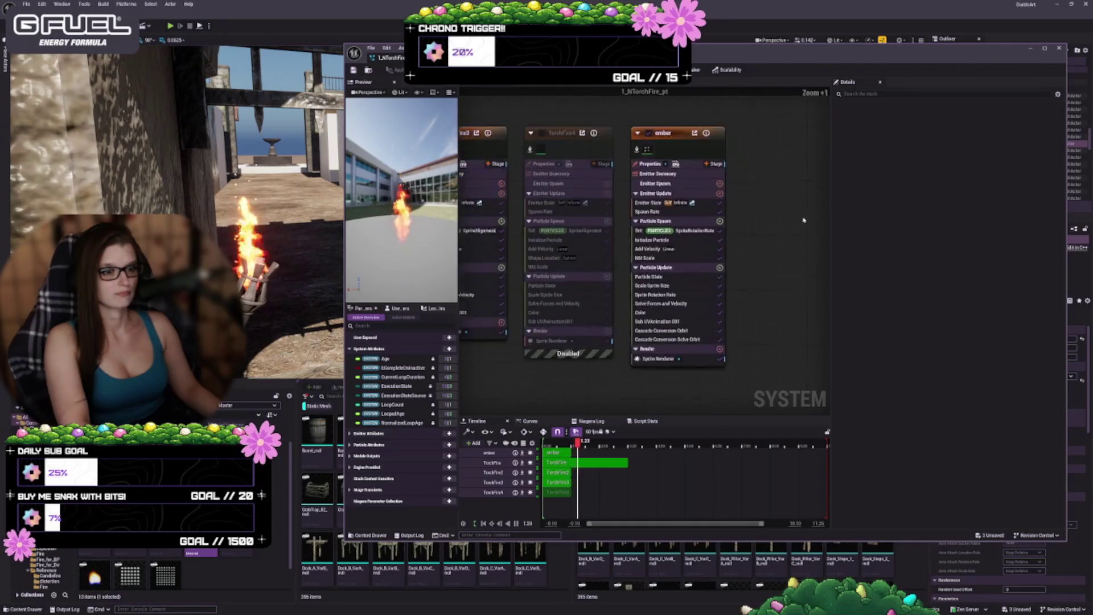
scroll(756, 345, "down", 2)
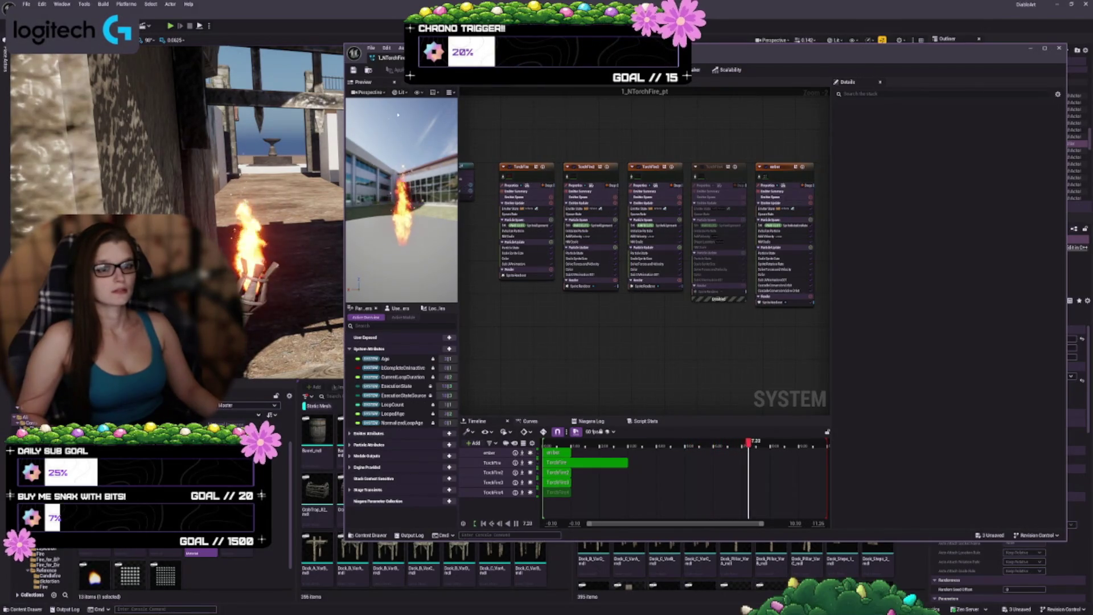
left_click(353, 70)
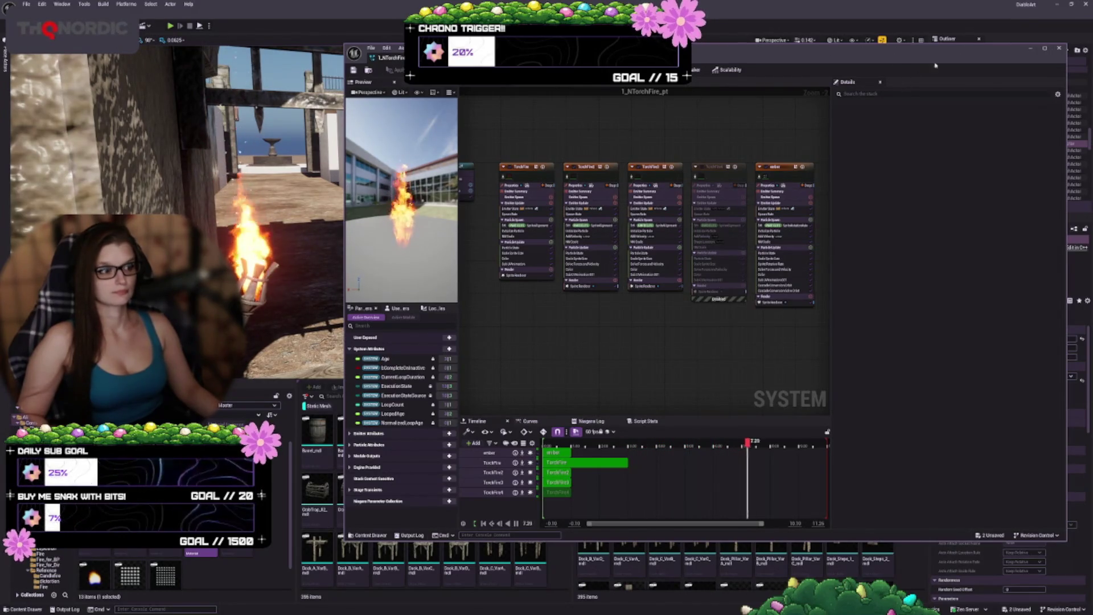
Step: Close the Niagara editor and select the NS_Torch fire in the level
left_click(1060, 48)
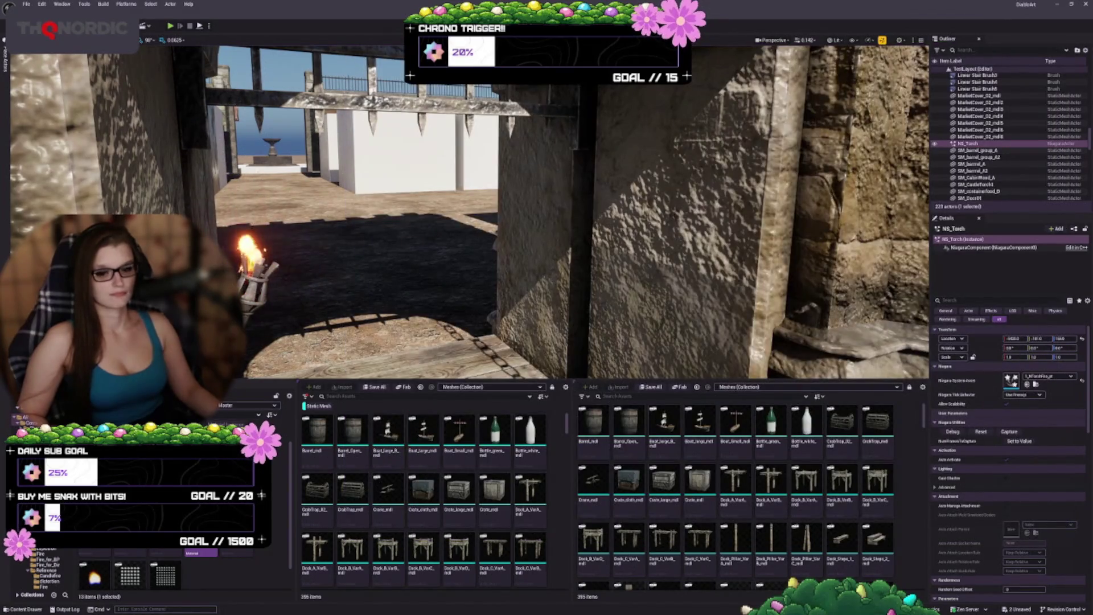
left_click(256, 249)
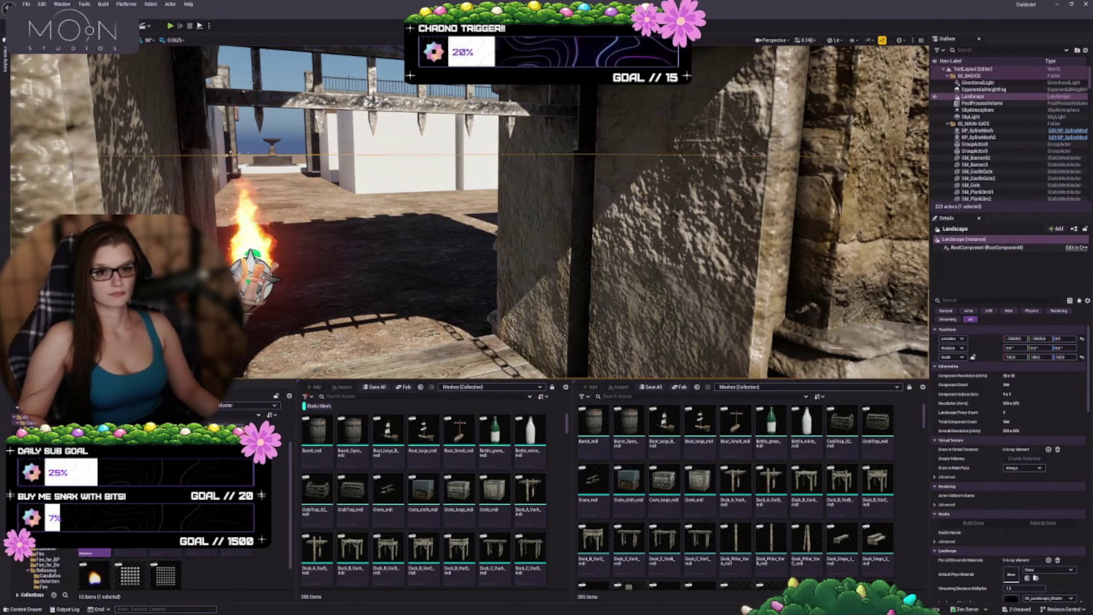
left_click(253, 257)
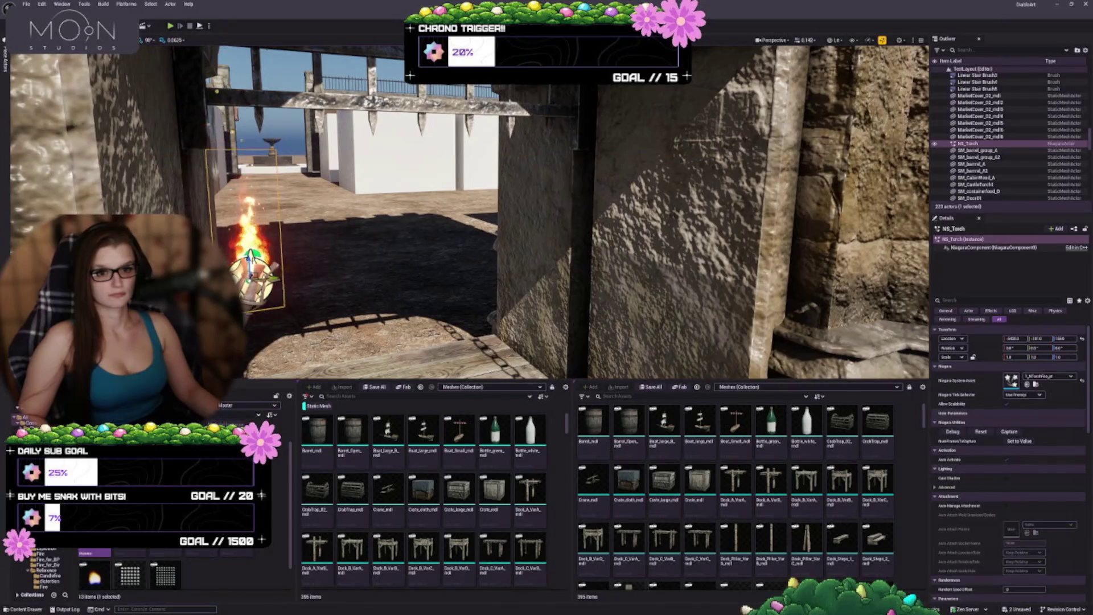
Step: Clear the asset selection, select the single asset, and widen the content browser grid
left_click(1039, 385)
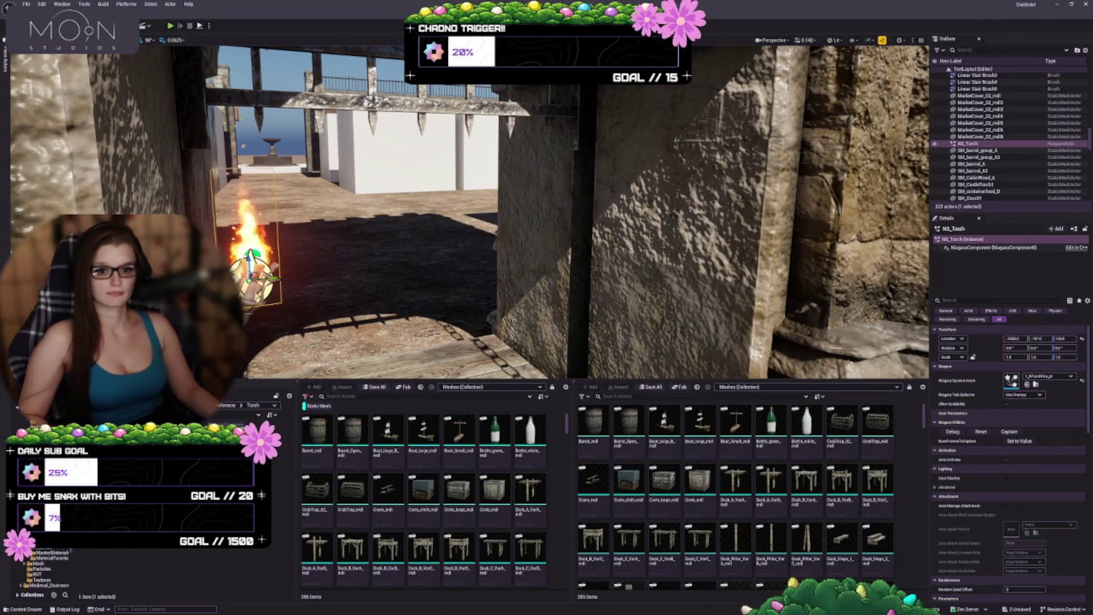
left_click(242, 555)
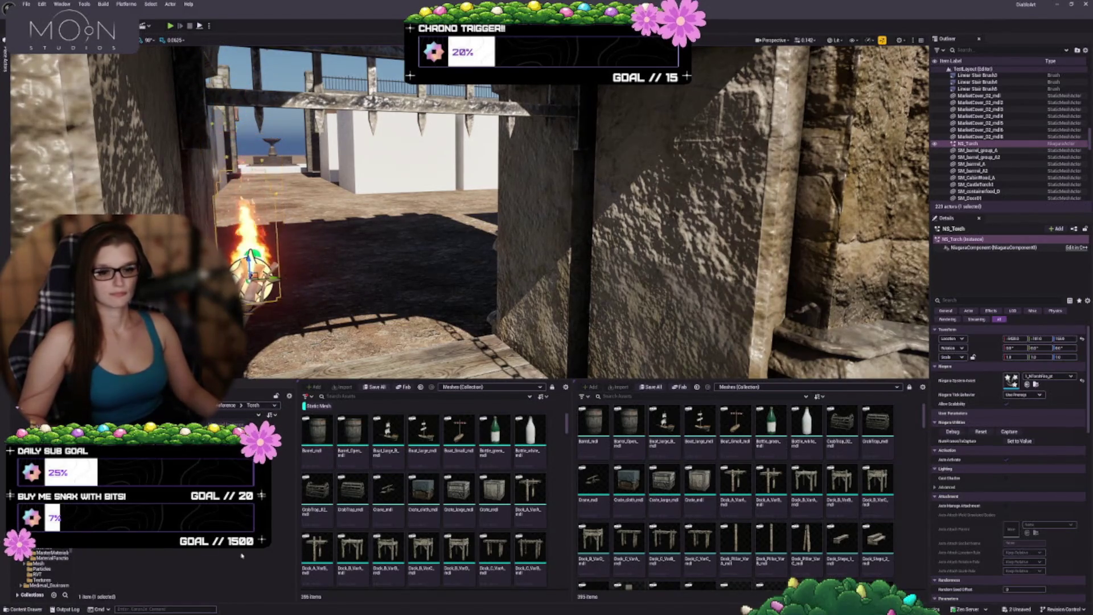
left_click_drag(296, 505, 156, 505)
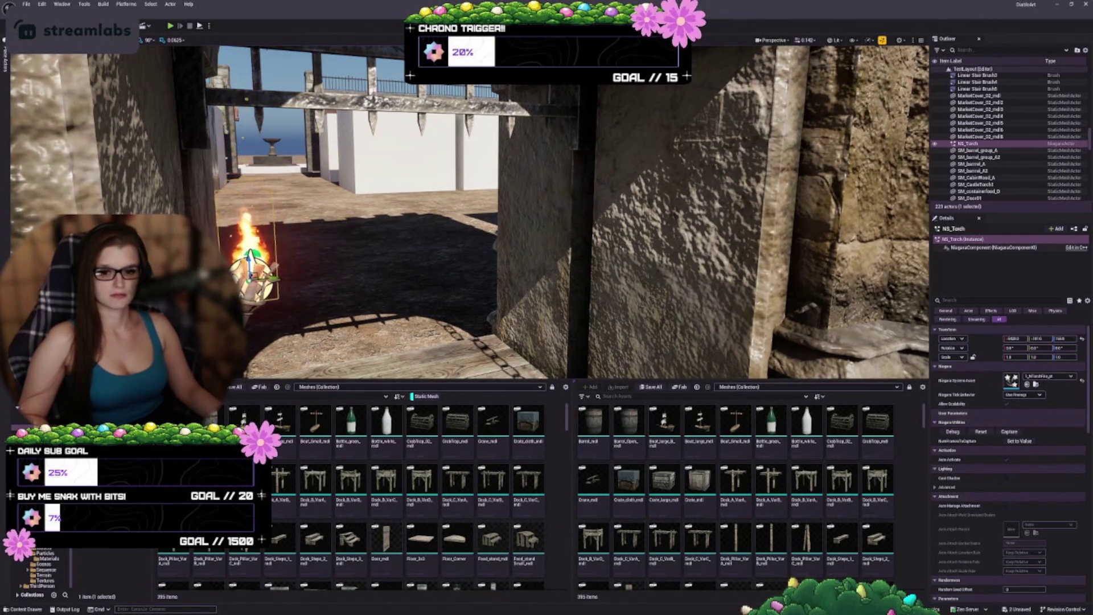
scroll(40, 570, "up", 5)
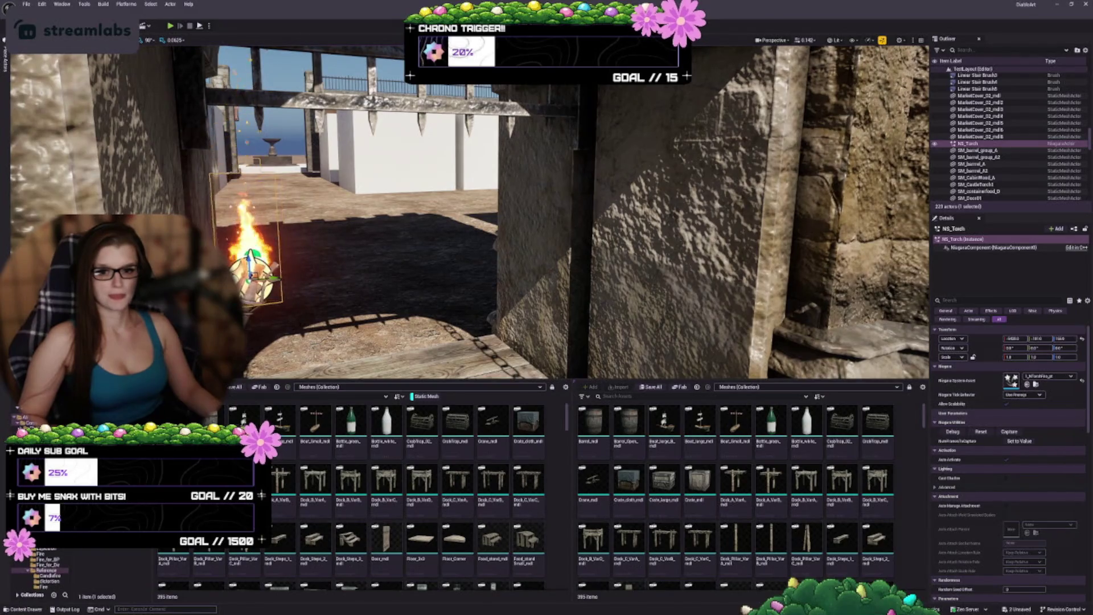
Step: Collapse the folder tree and focus the viewport on the burning NS_Torch with F
left_click(17, 409)
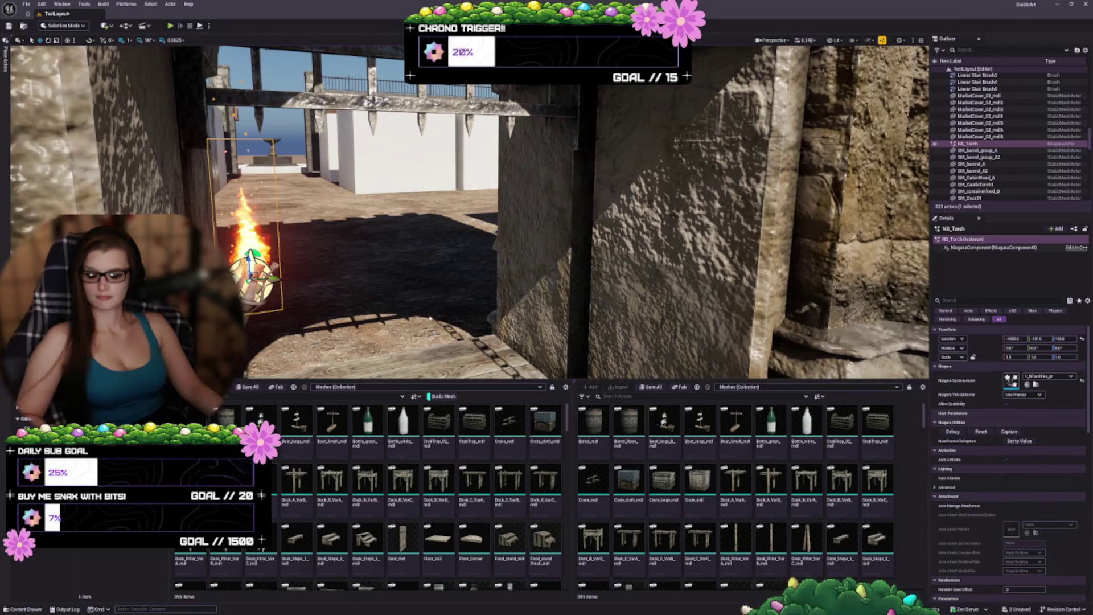
key("f")
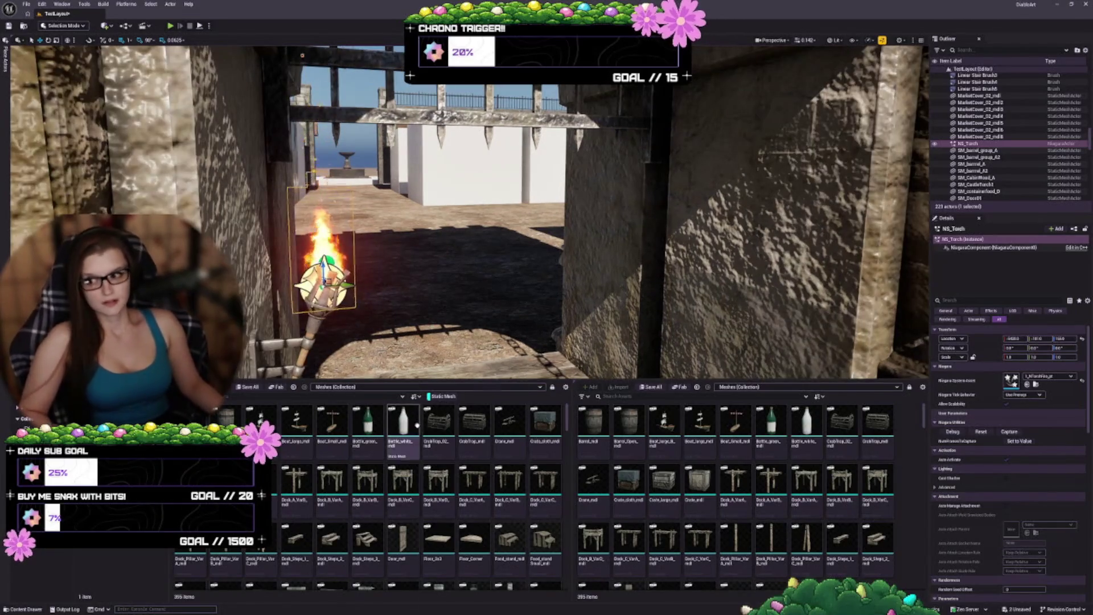
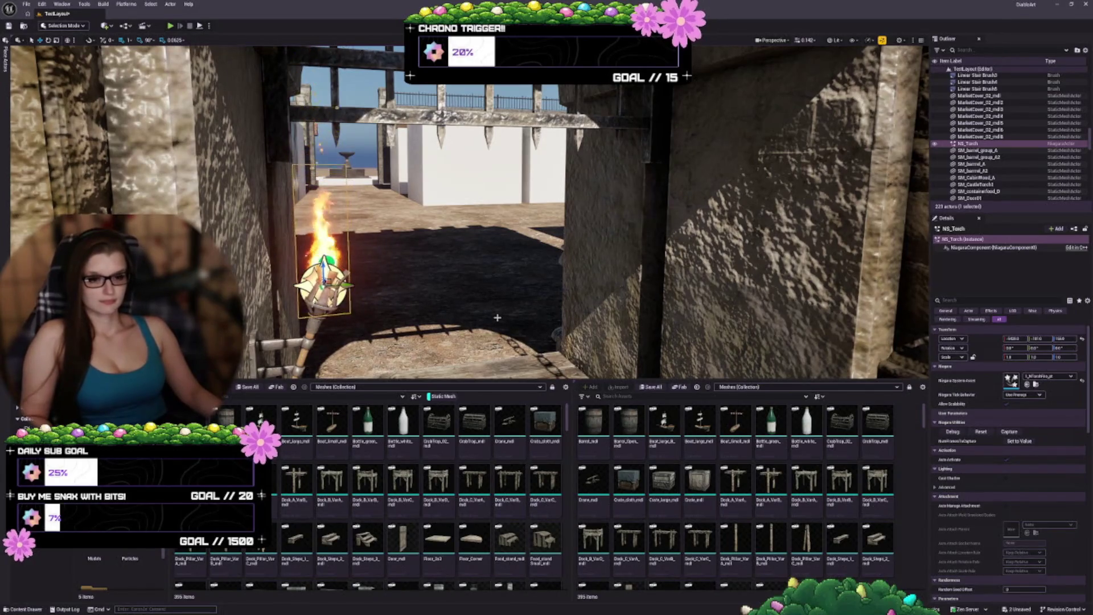
Step: Frame the selected wall torch up close and widen the Content Browser folder panel
key("f")
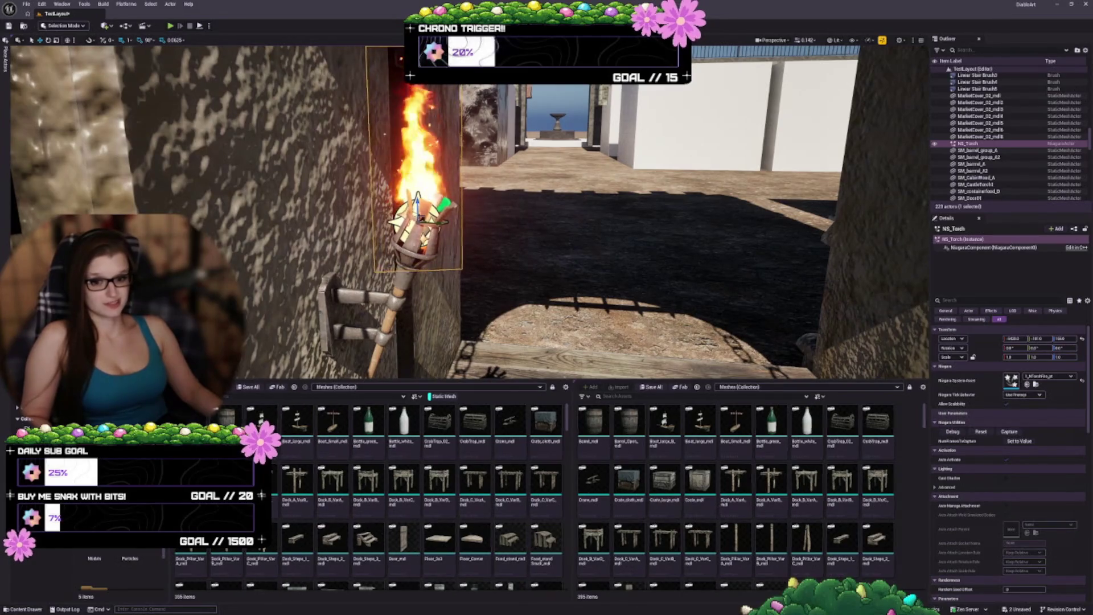
left_click_drag(171, 483, 274, 484)
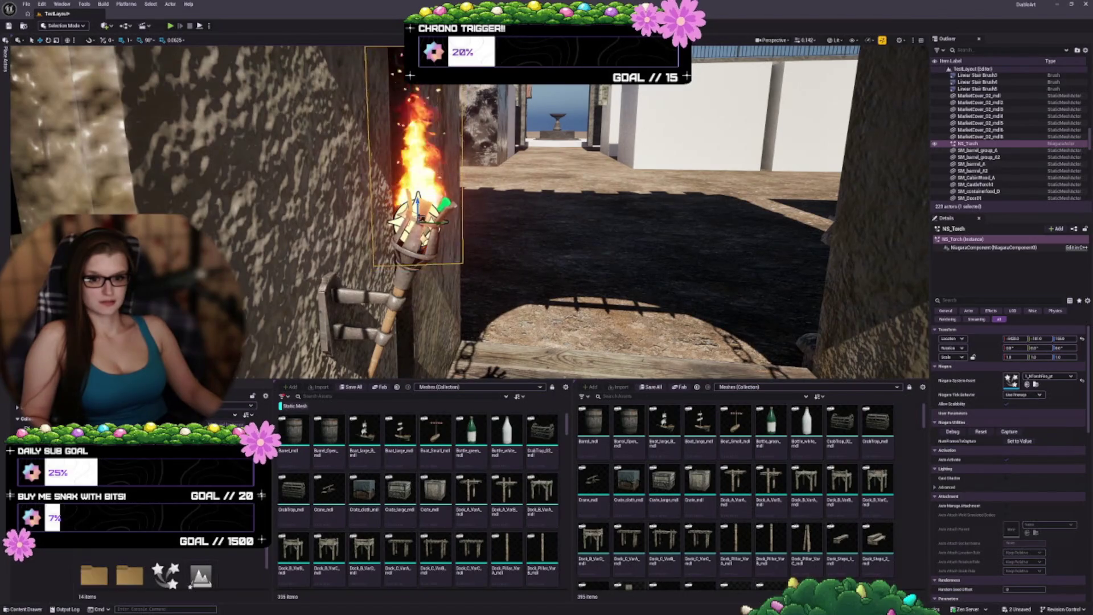
Step: Save the TestLayout level and M_Fire_SubUV material, then delete the NS_Torch asset
left_click(165, 561)
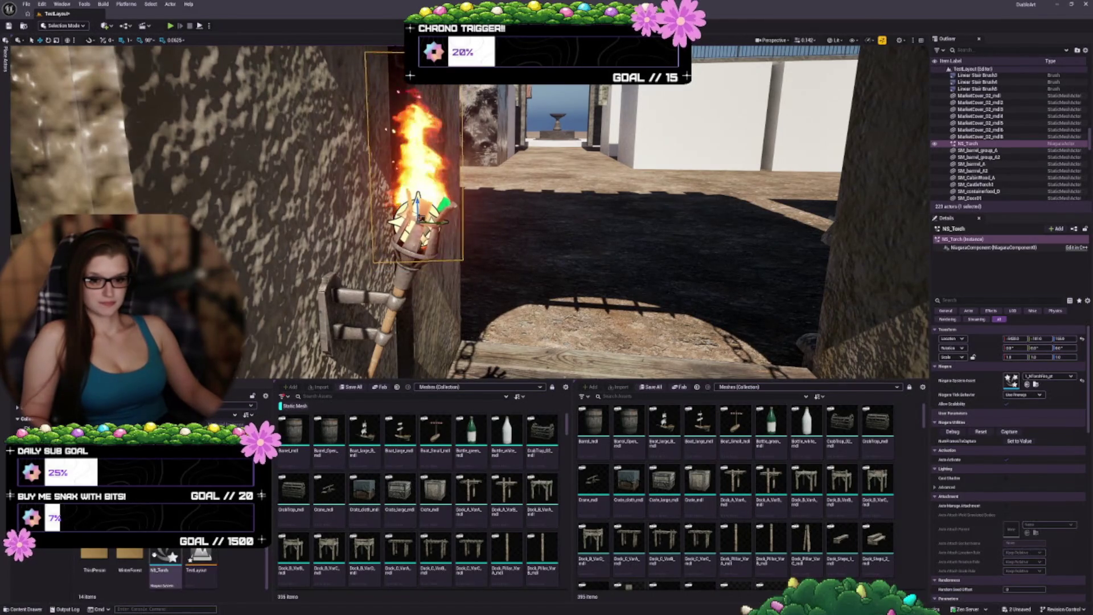
key("Delete")
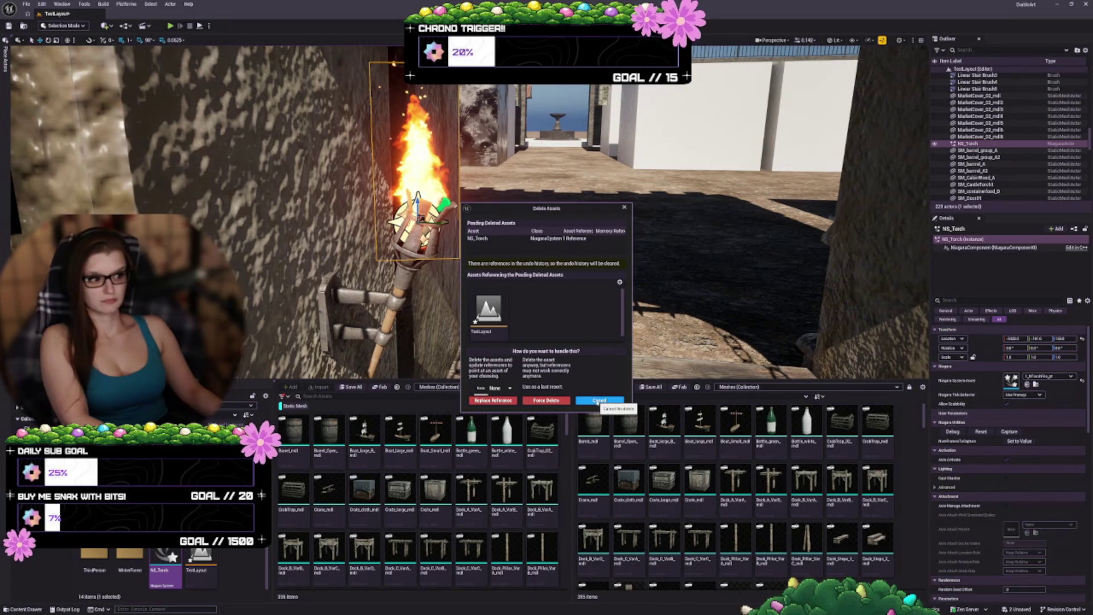
left_click(599, 401)
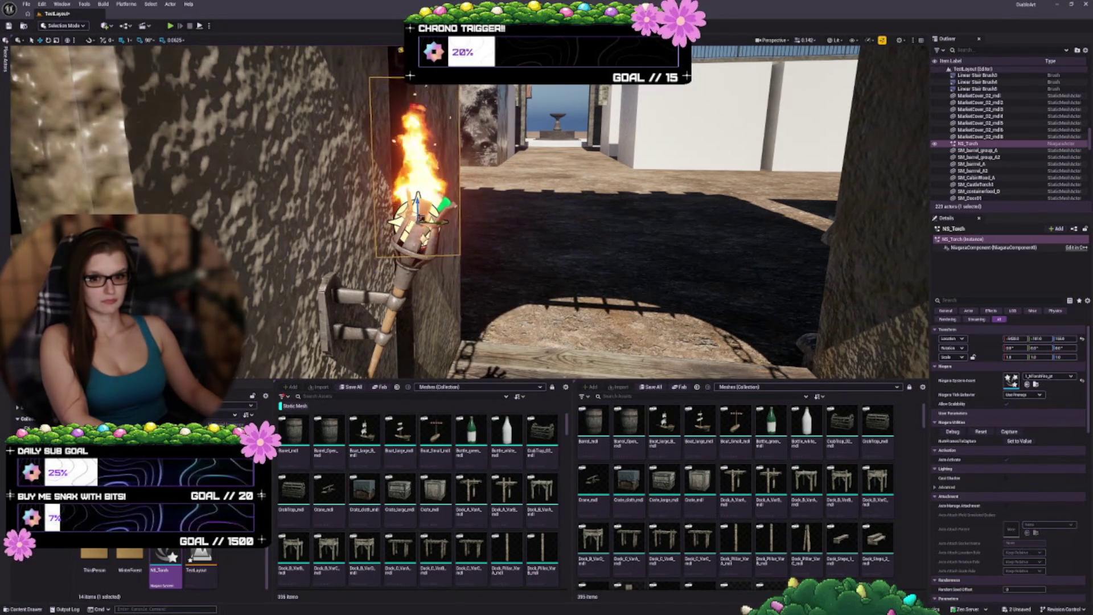
key("ctrl+shift+s")
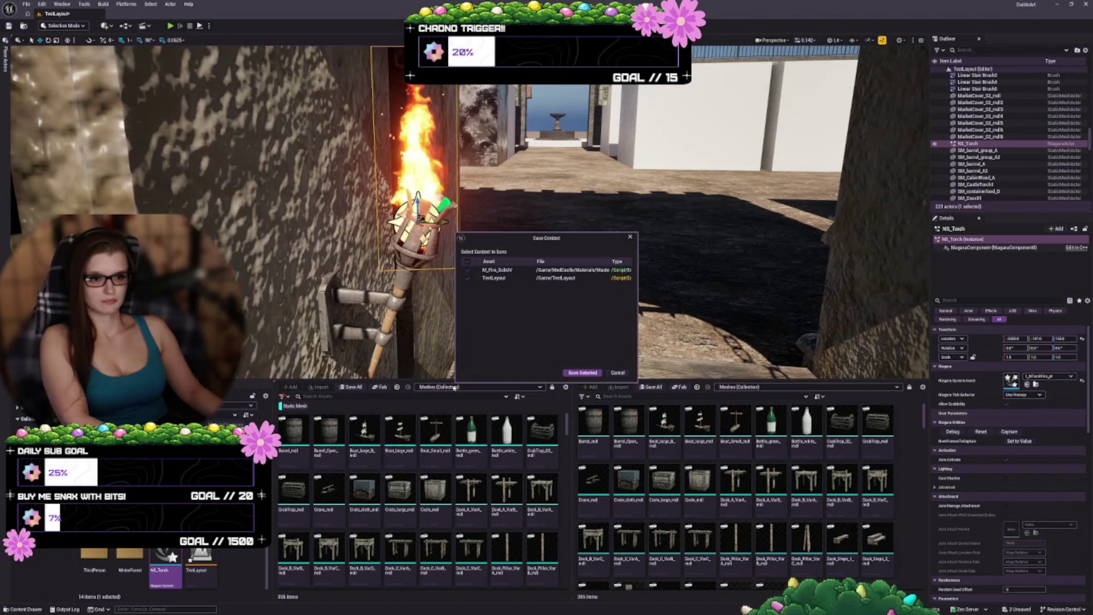
left_click(579, 371)
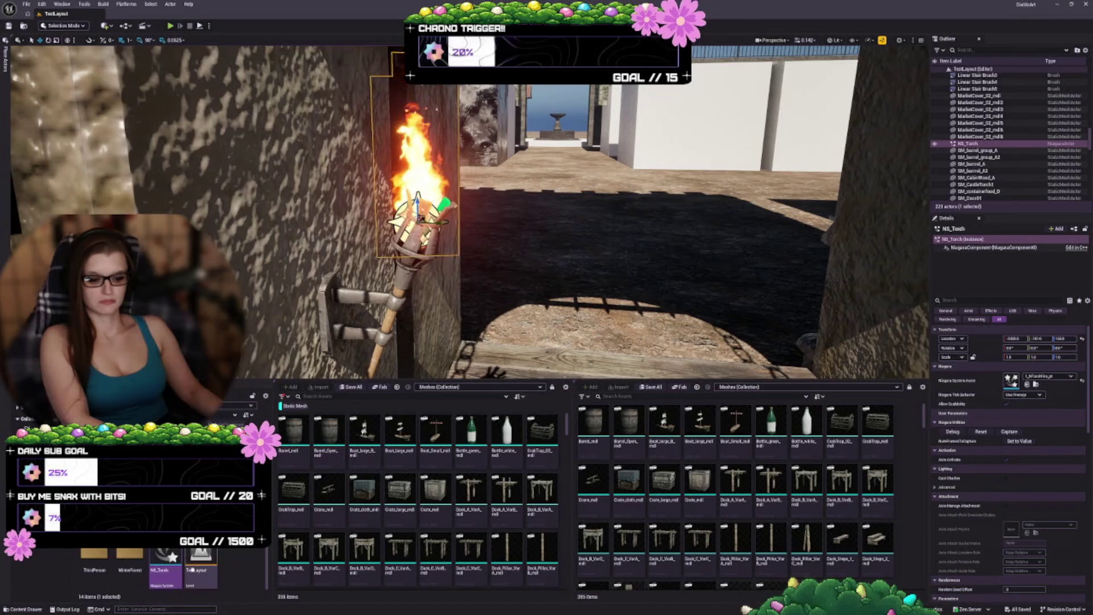
key("Delete")
left_click(512, 400)
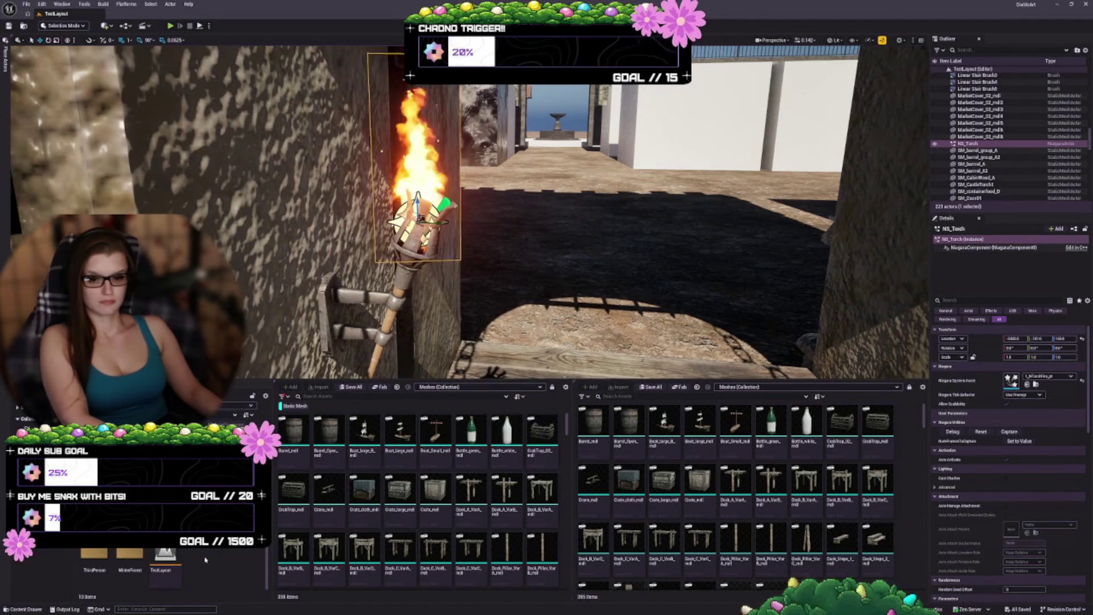
scroll(222, 564, "up", 1)
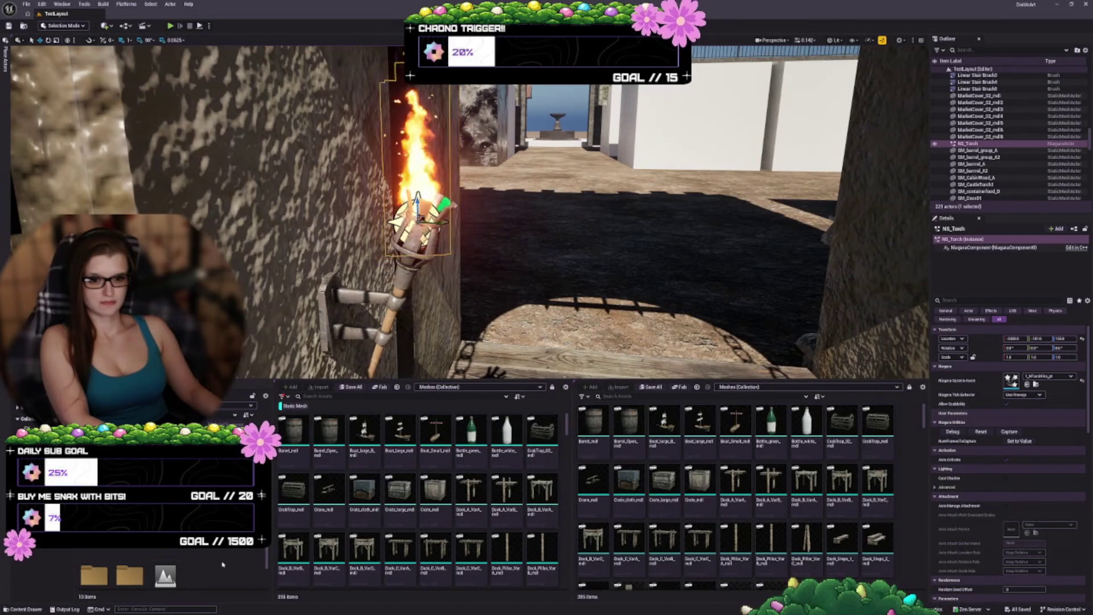
scroll(221, 563, "down", 1)
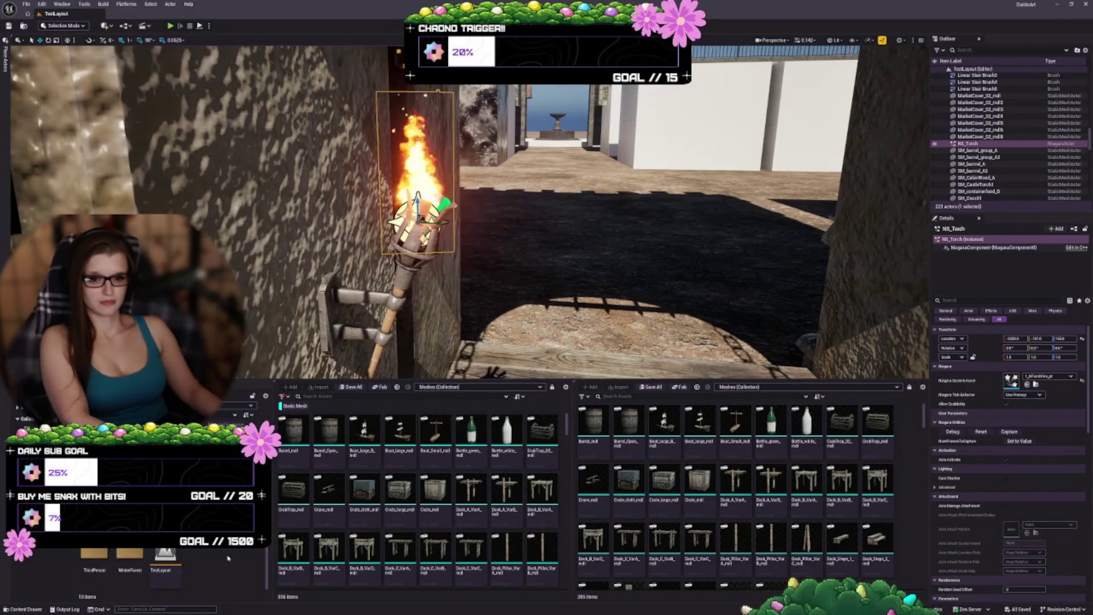
scroll(225, 561, "up", 1)
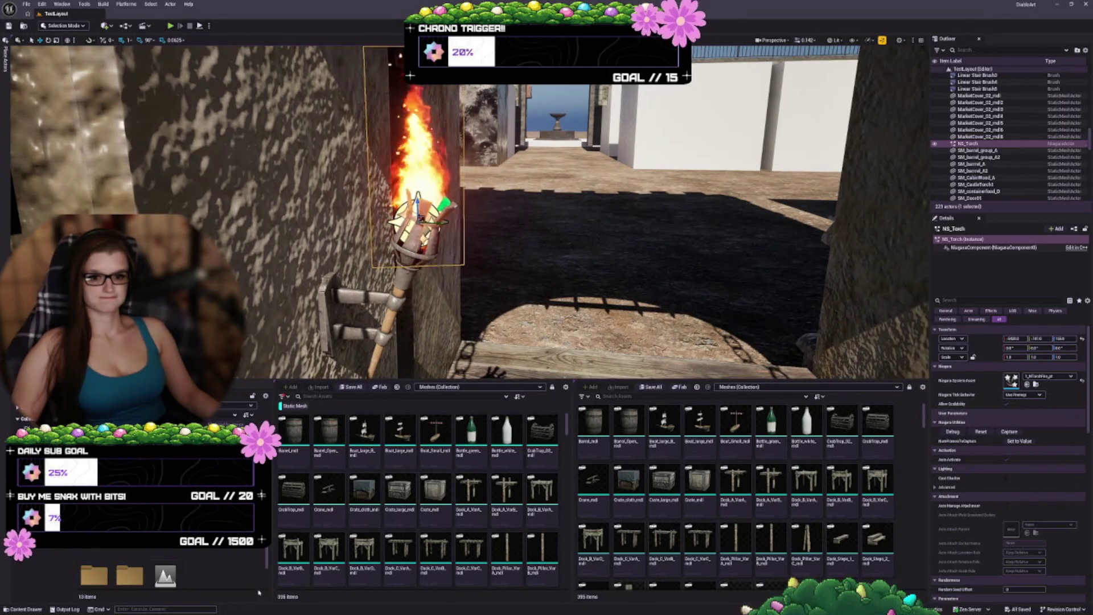
Step: Create a New Folder in the Content Drawer, leaving its colour unchanged
right_click(226, 583)
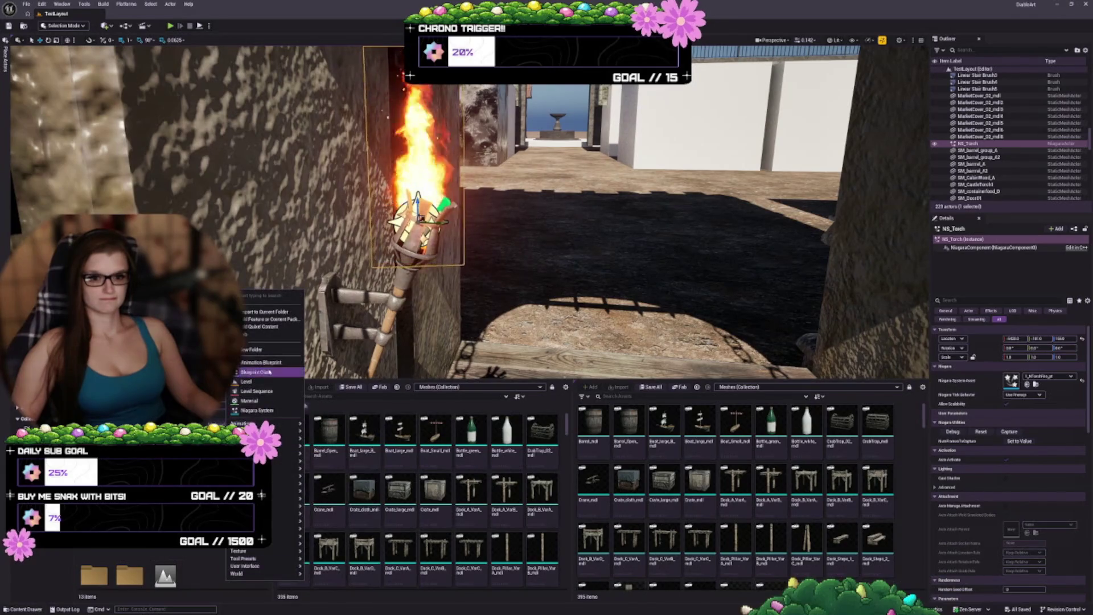
left_click(253, 348)
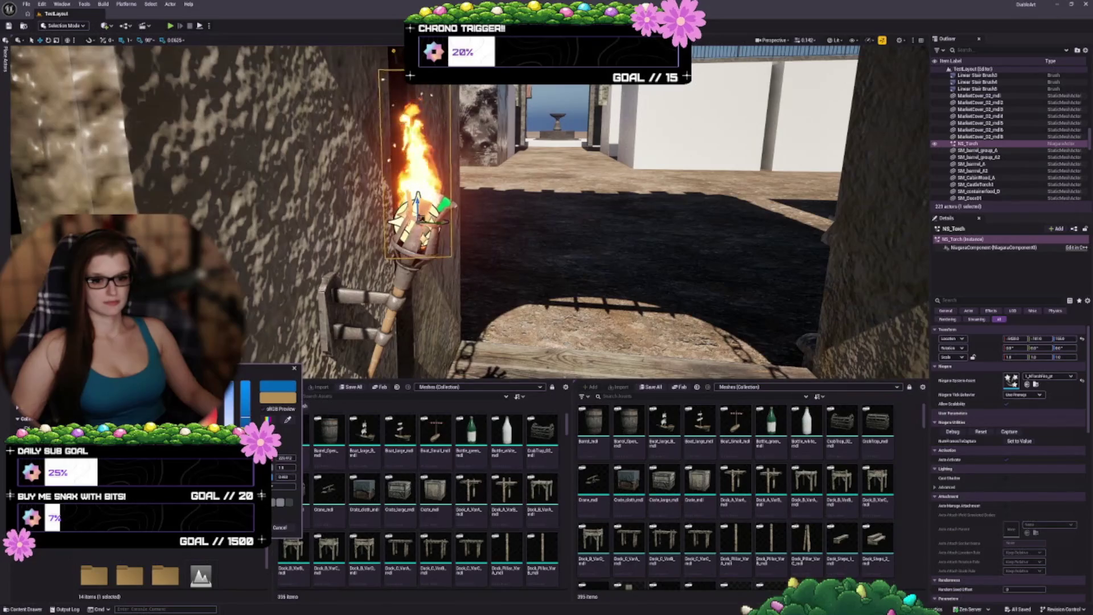
key("Escape")
scroll(124, 567, "down", 1)
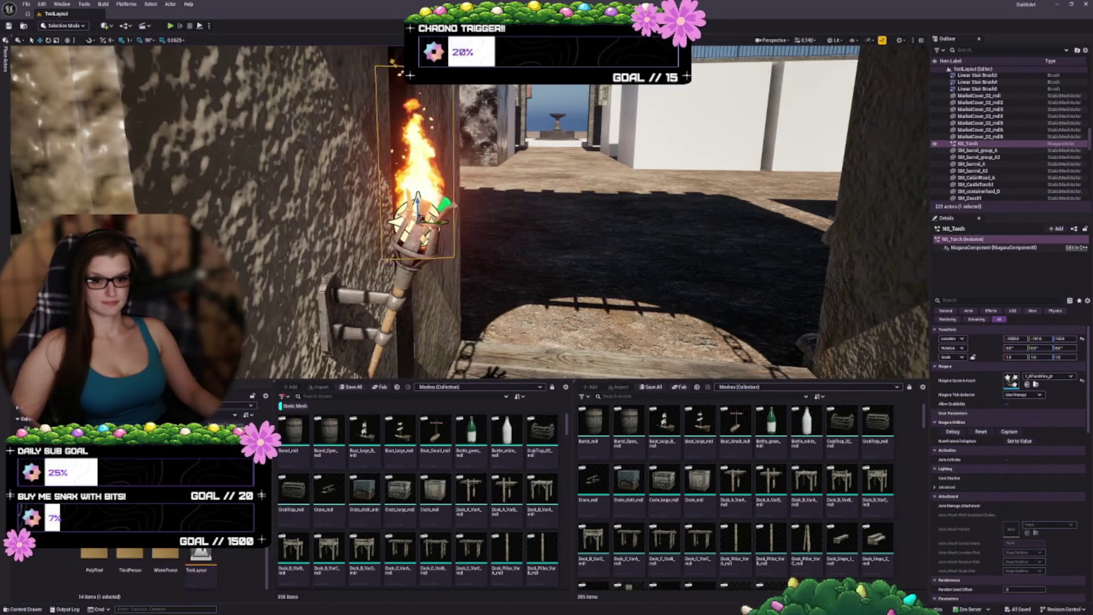
Step: Recolour the ThirdPerson folder from green to pink with Set Color
right_click(124, 567)
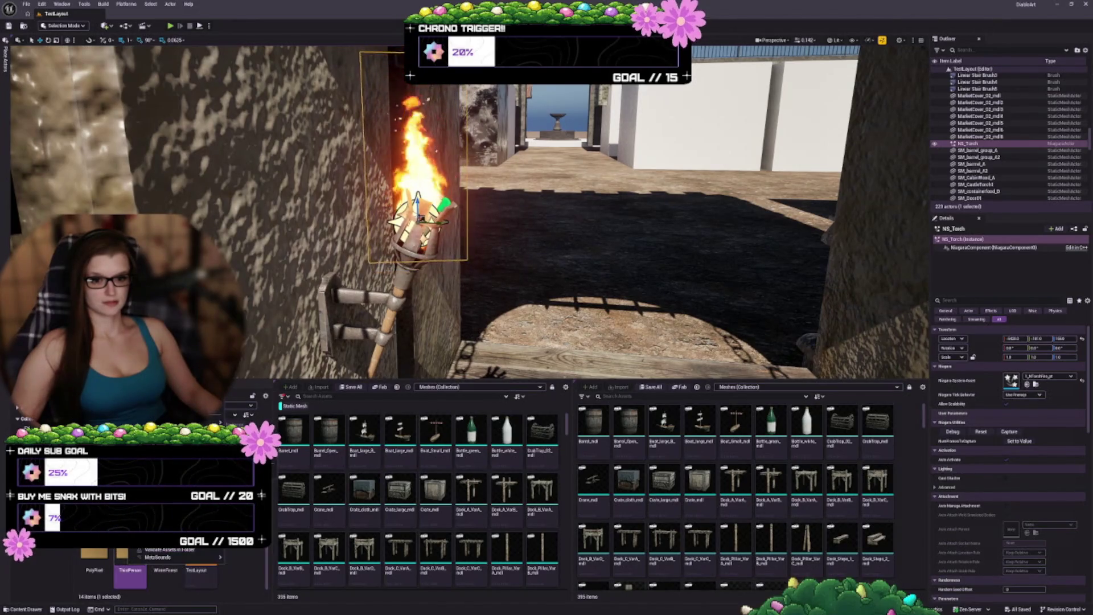
left_click(176, 529)
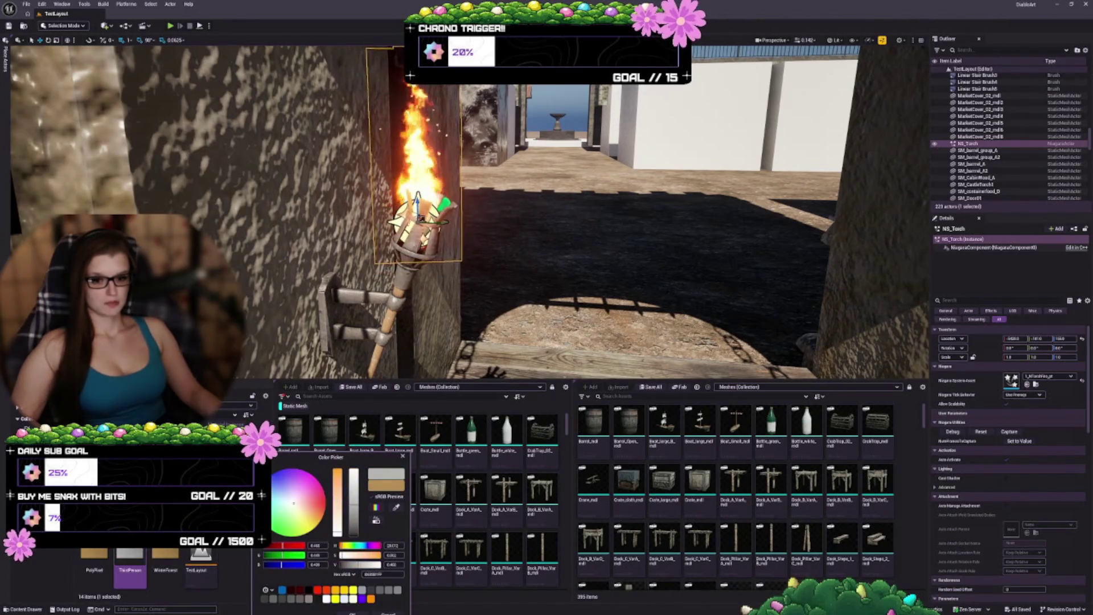
mouse_move(337, 489)
left_mouse_down()
mouse_move(336, 538)
mouse_move(353, 473)
mouse_move(353, 485)
left_mouse_up()
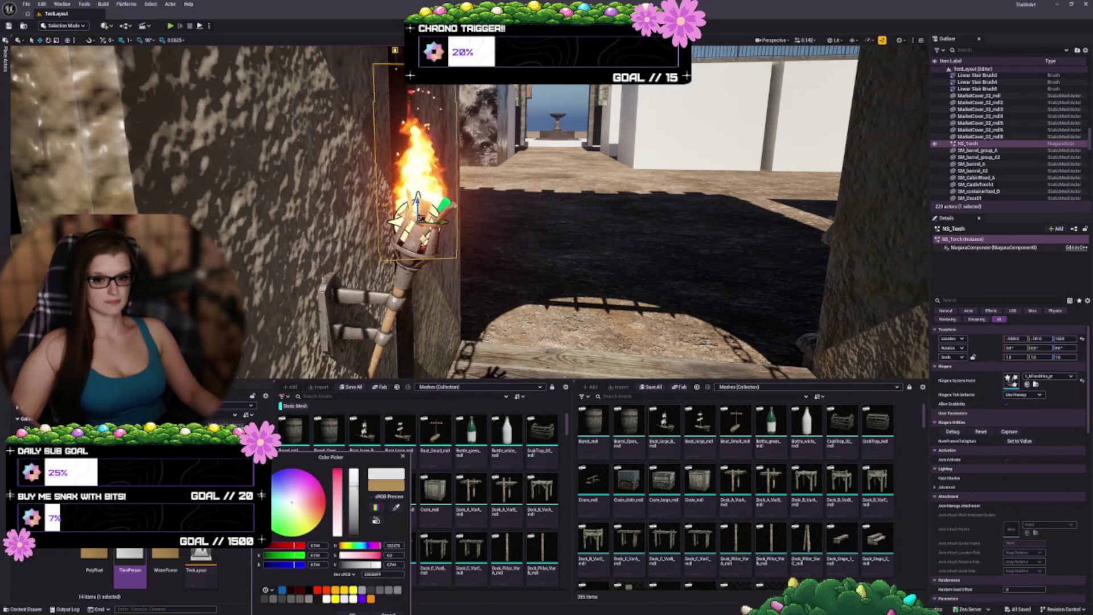
left_click(352, 612)
left_click(252, 562)
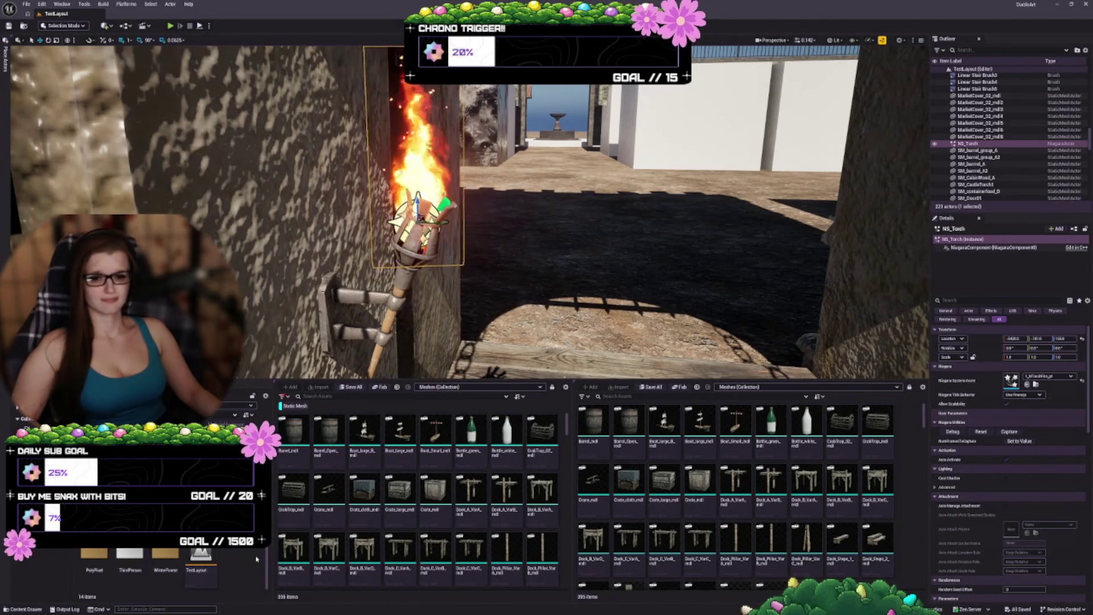
Step: Give the next folder a darker greyish colour
left_click(201, 557)
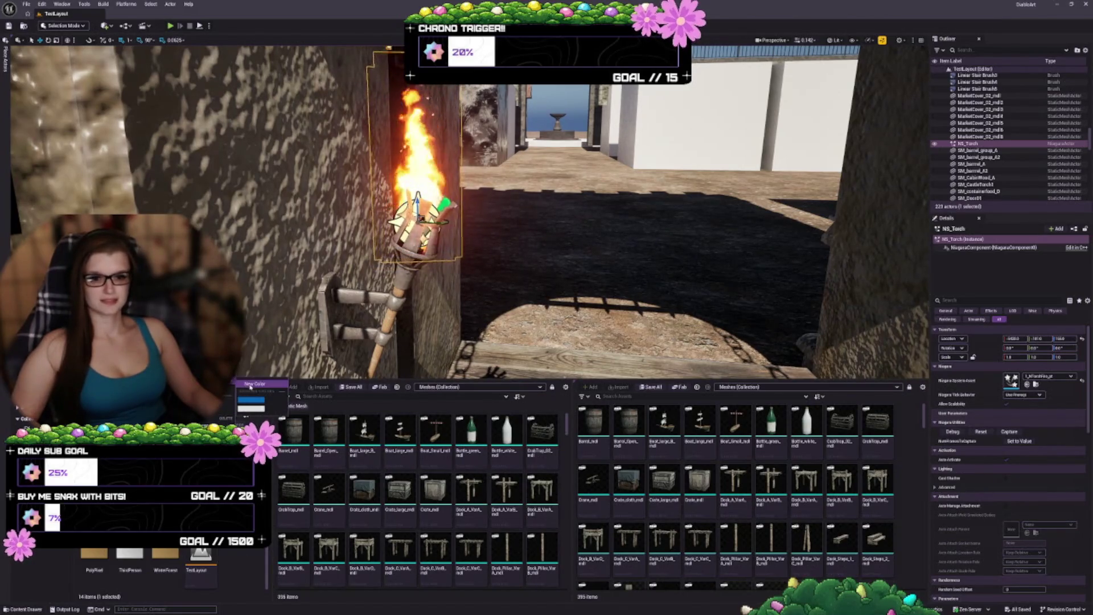
left_click(317, 471)
left_click_drag(336, 436, 335, 474)
left_click_drag(353, 405, 357, 465)
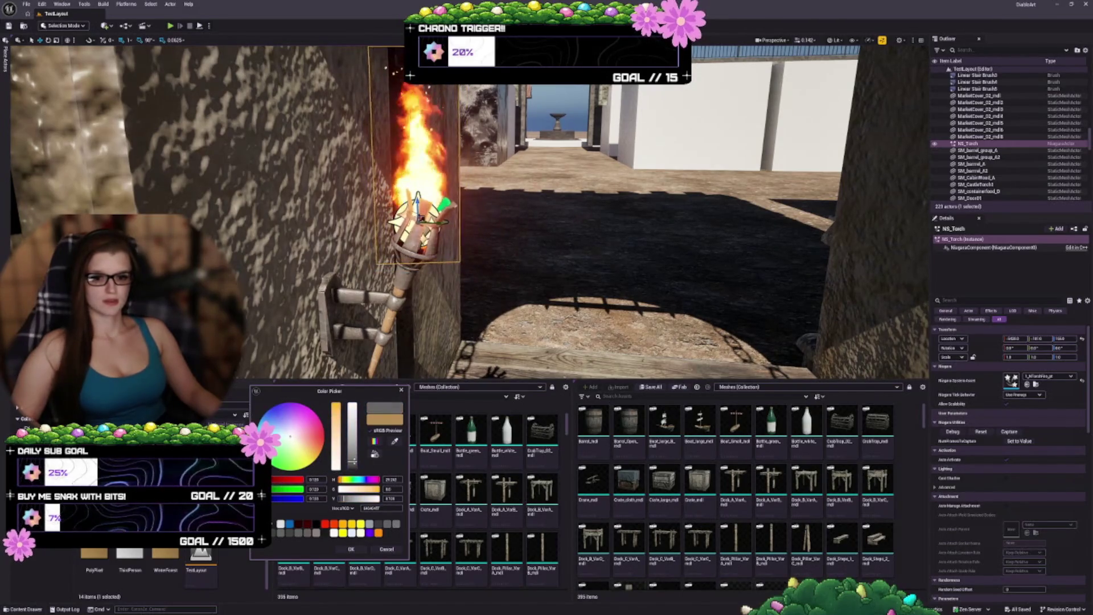
left_click(351, 548)
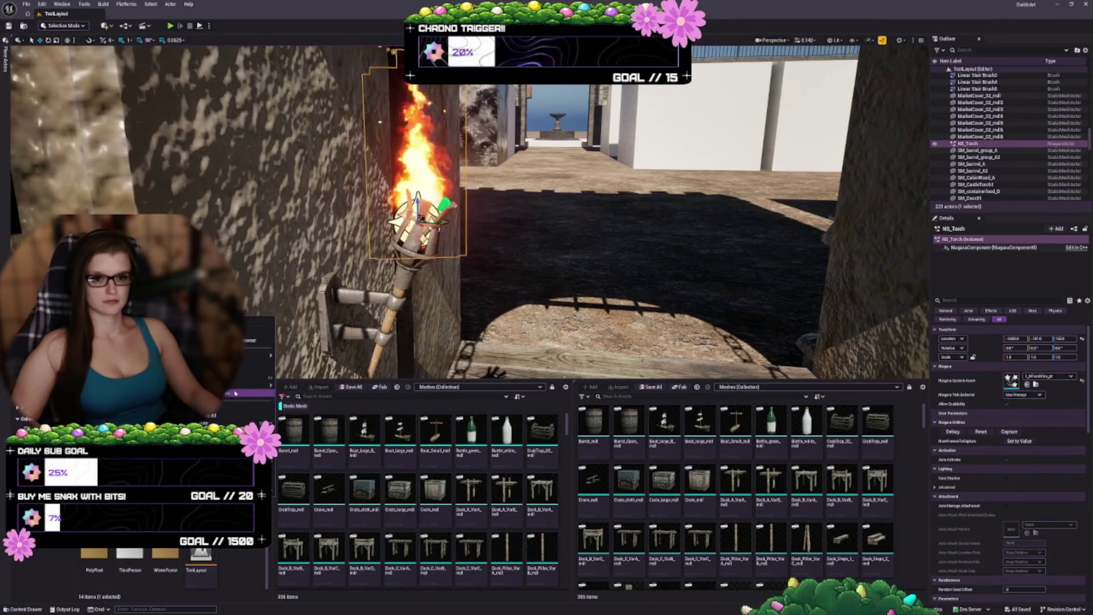
Step: Change another folder's colour from tan to a light purple
left_click(292, 388)
left_click_drag(340, 434, 320, 408)
left_click(375, 414)
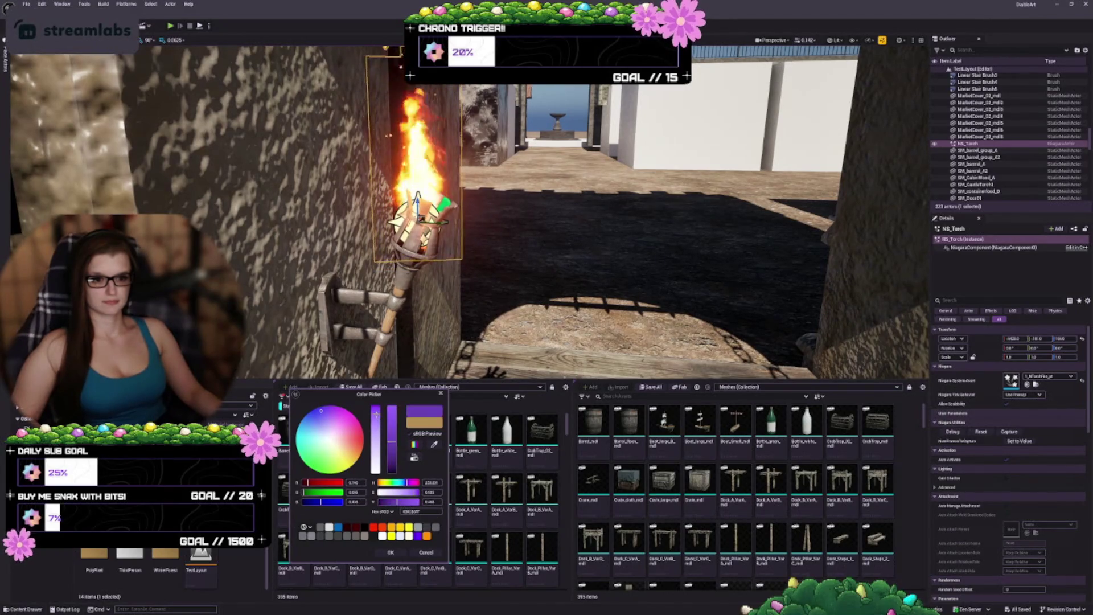
left_click(391, 553)
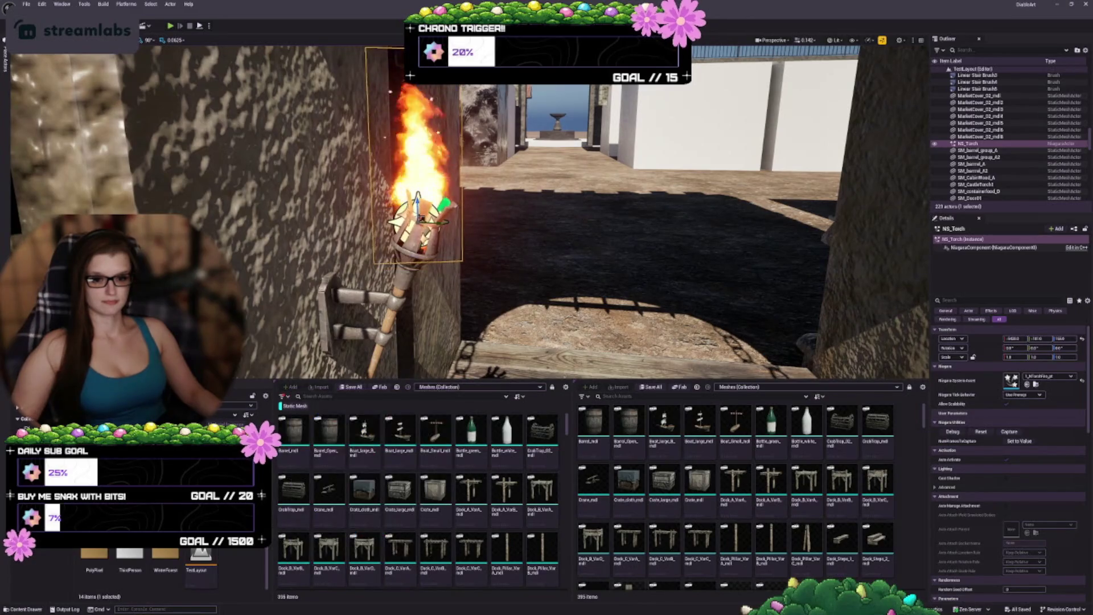
left_click(244, 554)
Step: Set a folder's colour to red in the Color Picker
scroll(245, 551, "up", 1)
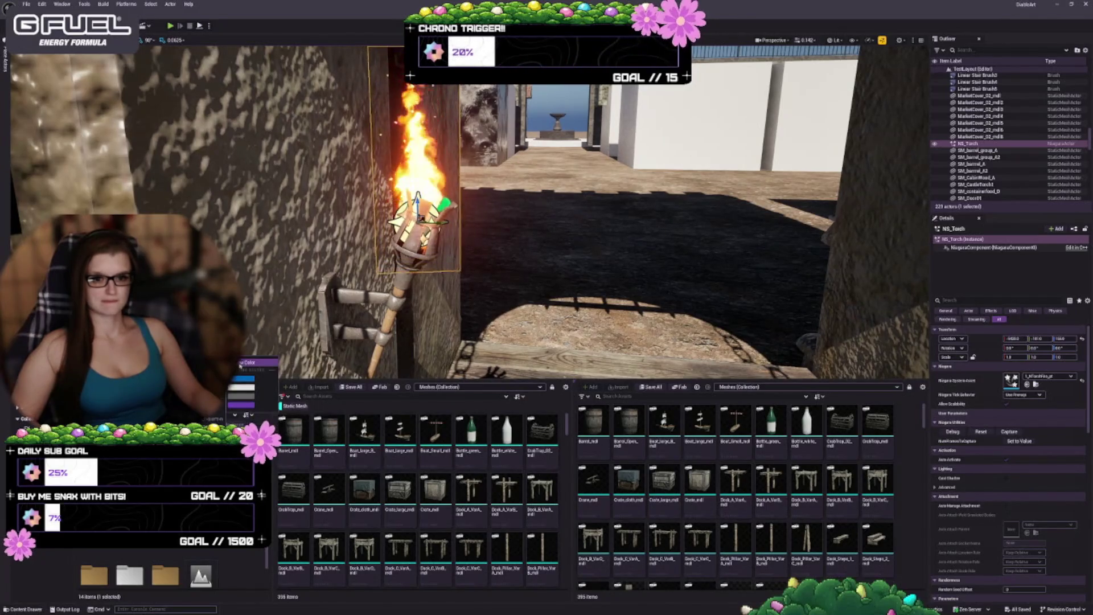
left_click_drag(287, 409, 313, 416)
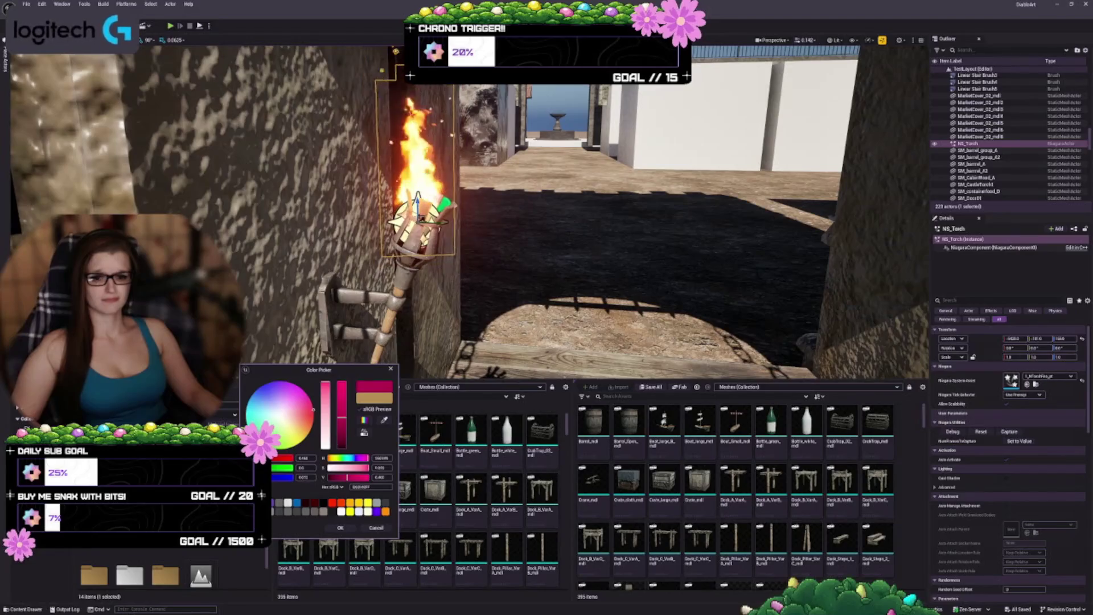
left_click(339, 415)
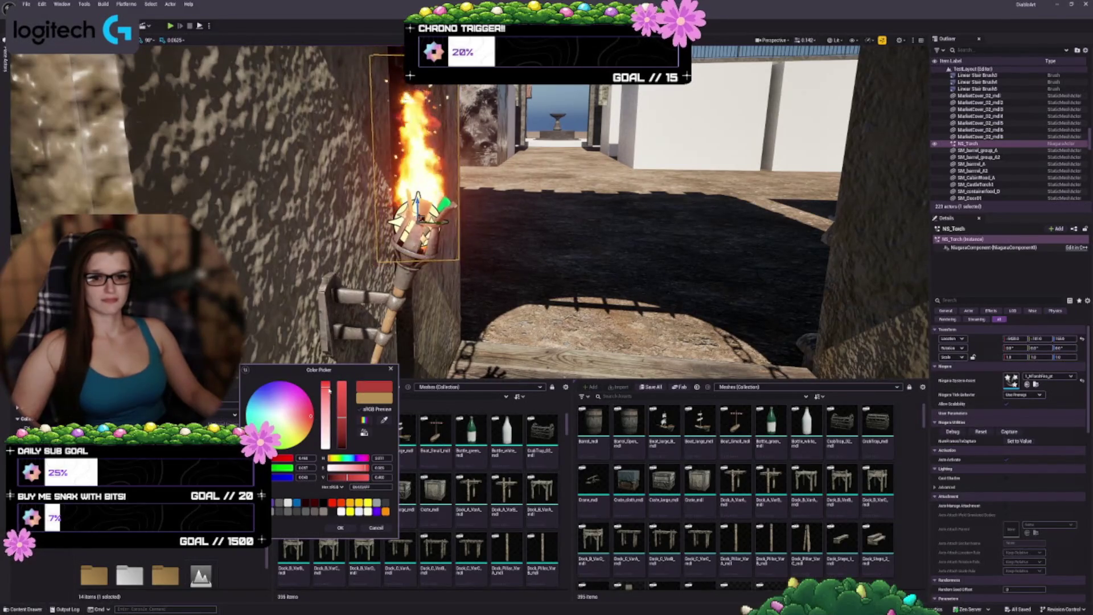
left_click(339, 528)
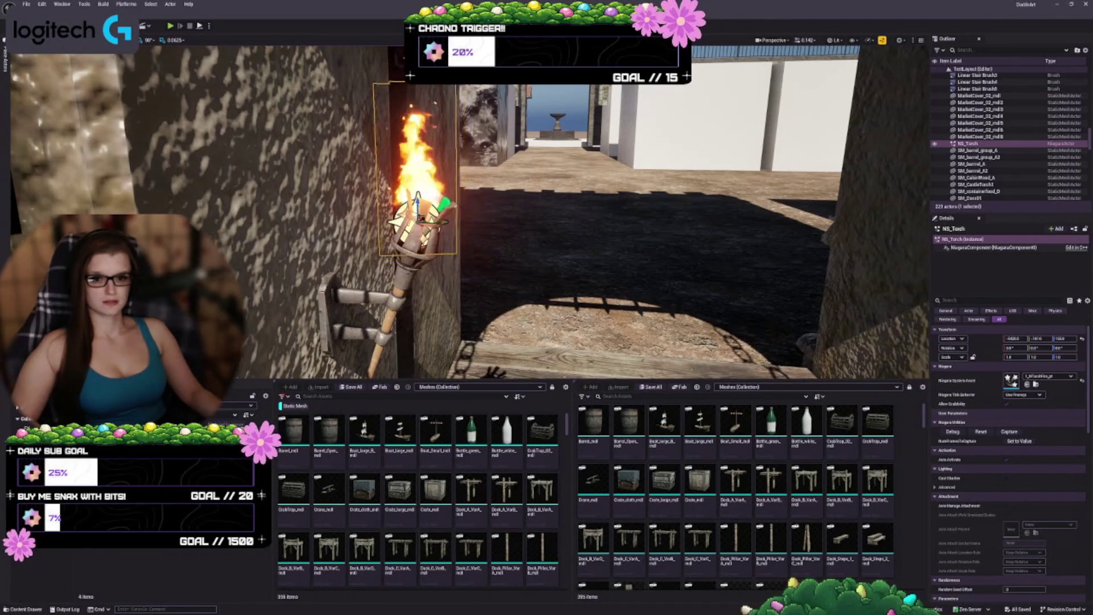
Step: Colour another folder yellow via Set Color
right_click(268, 487)
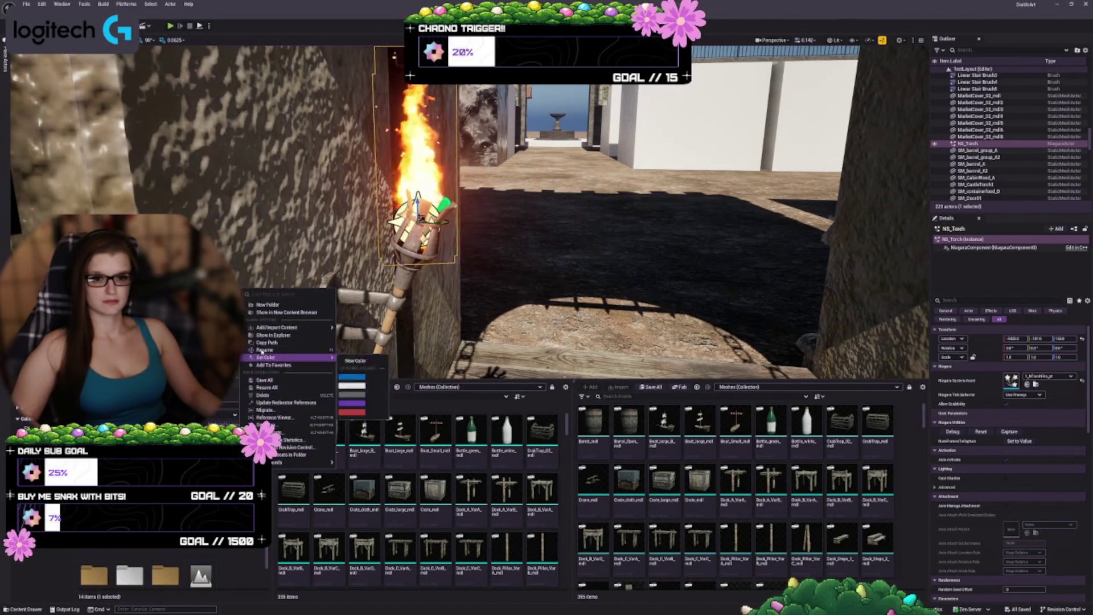
left_click(353, 477)
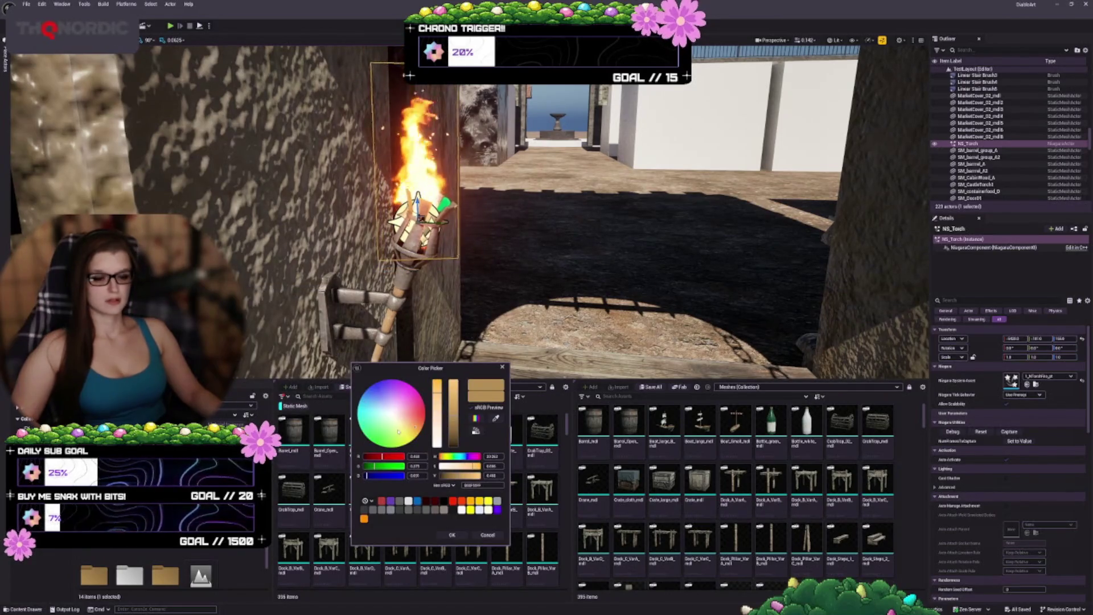
left_click(412, 440)
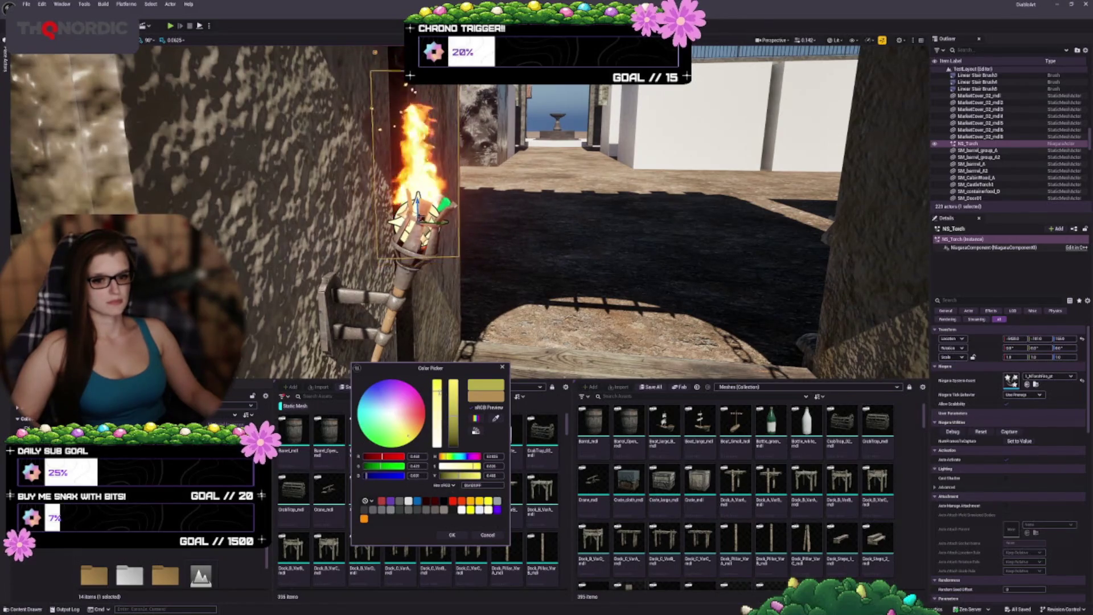
left_click(452, 534)
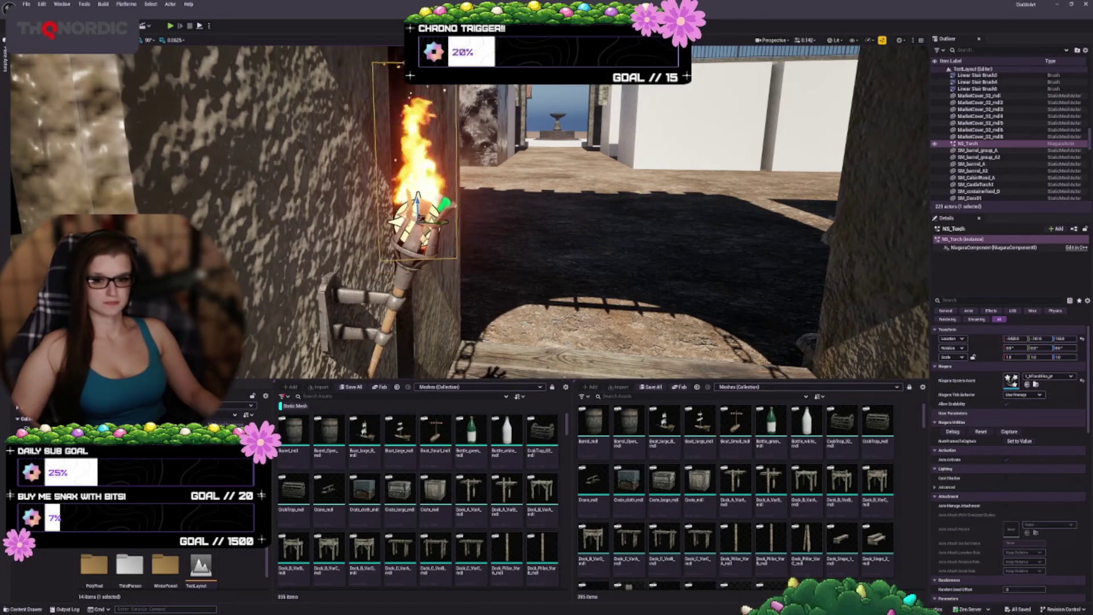
Step: Colour several multi-selected folders green, then open an empty folder
scroll(240, 561, "down", 1)
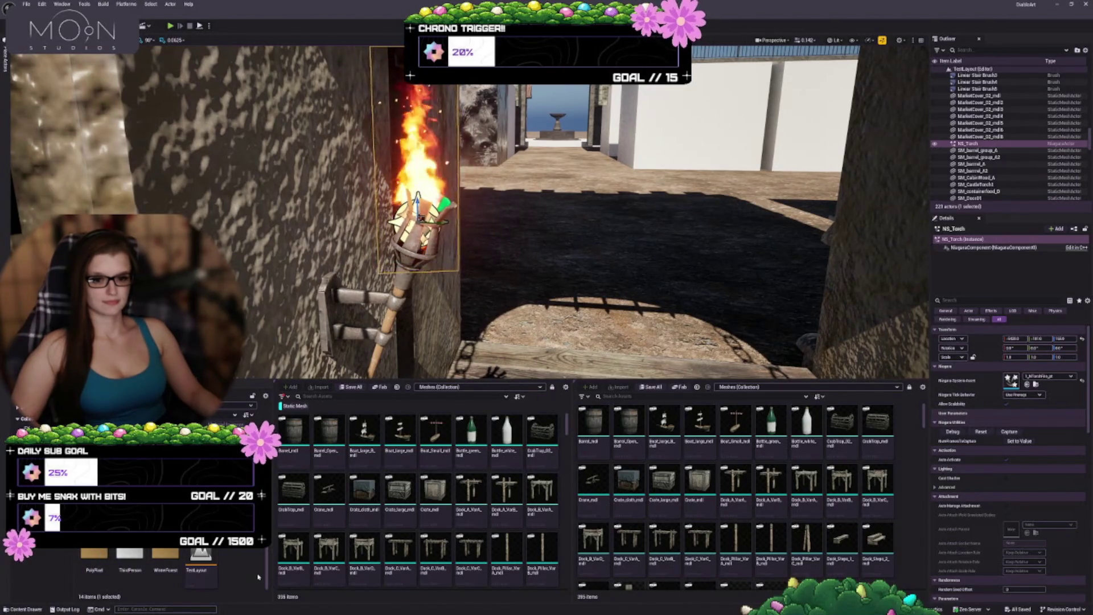
left_click(165, 560, "ctrl")
left_click(94, 561, "ctrl")
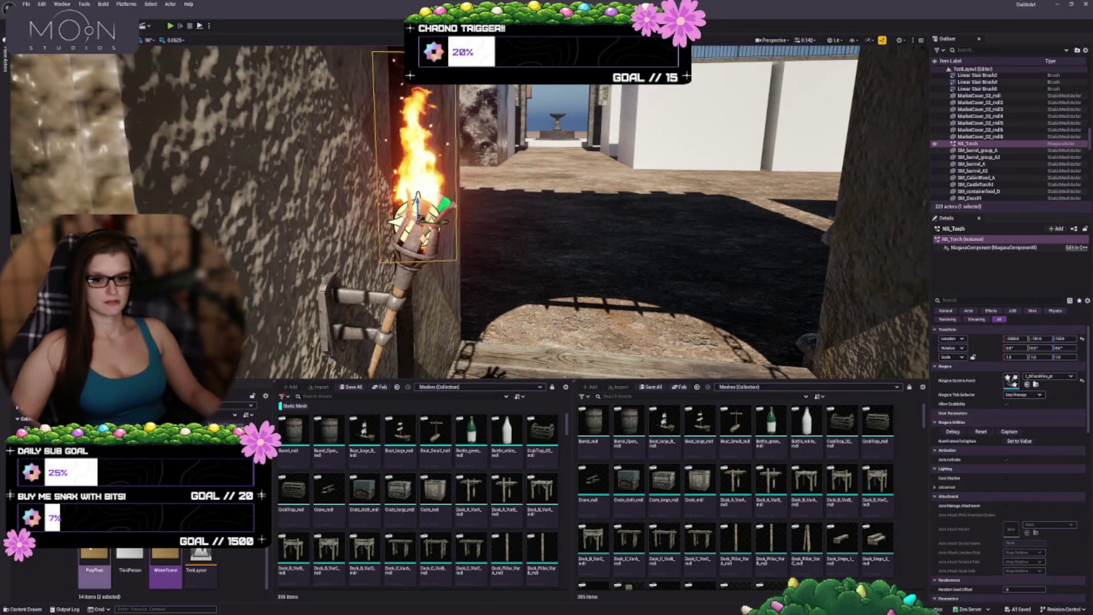
scroll(244, 564, "up", 1)
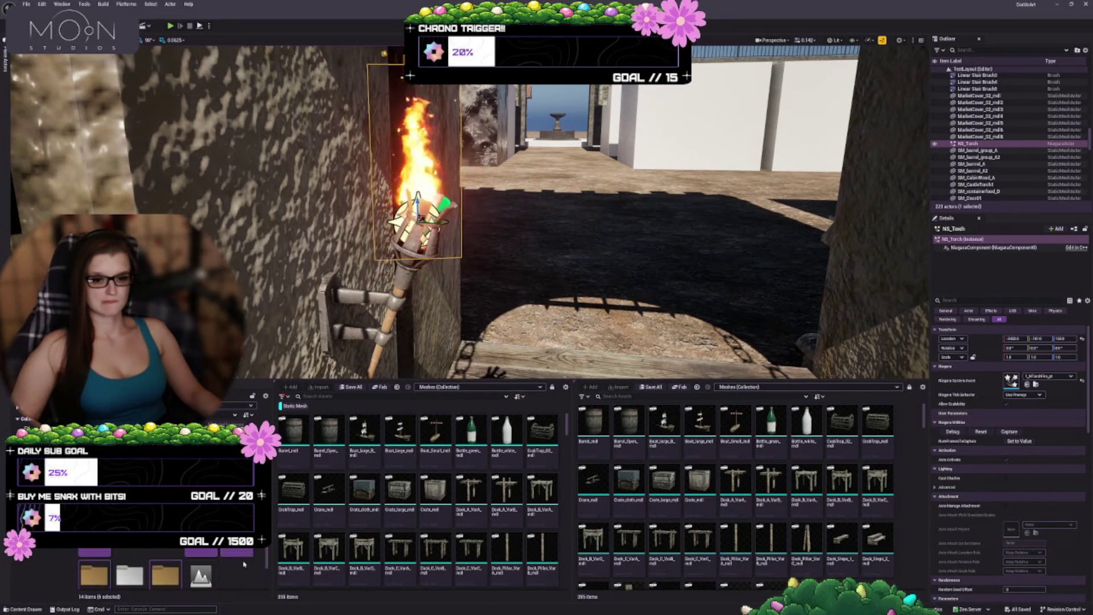
right_click(130, 574)
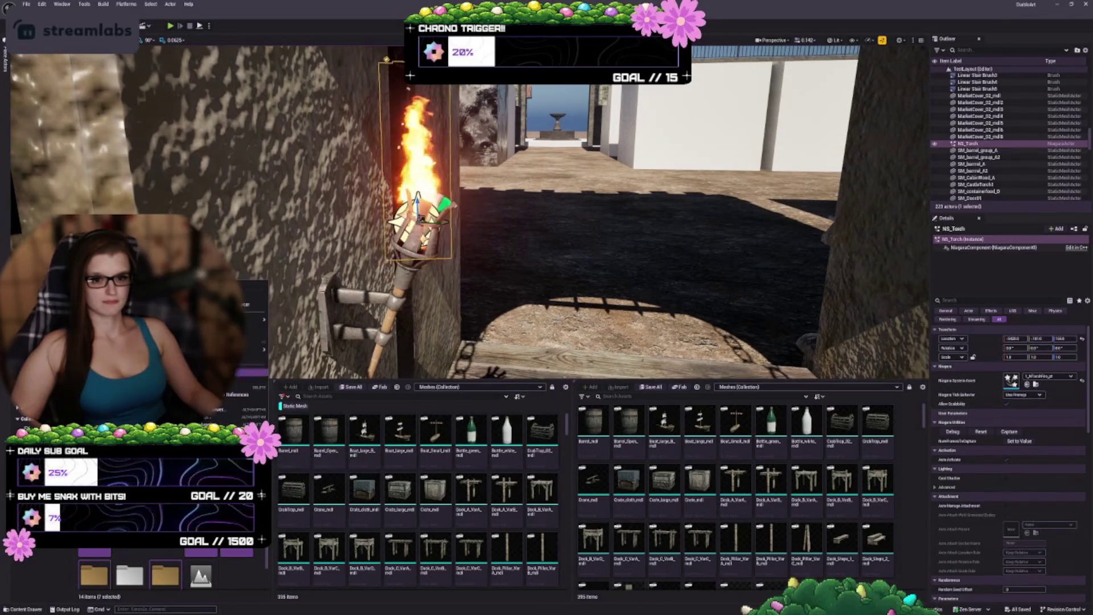
left_click(288, 352)
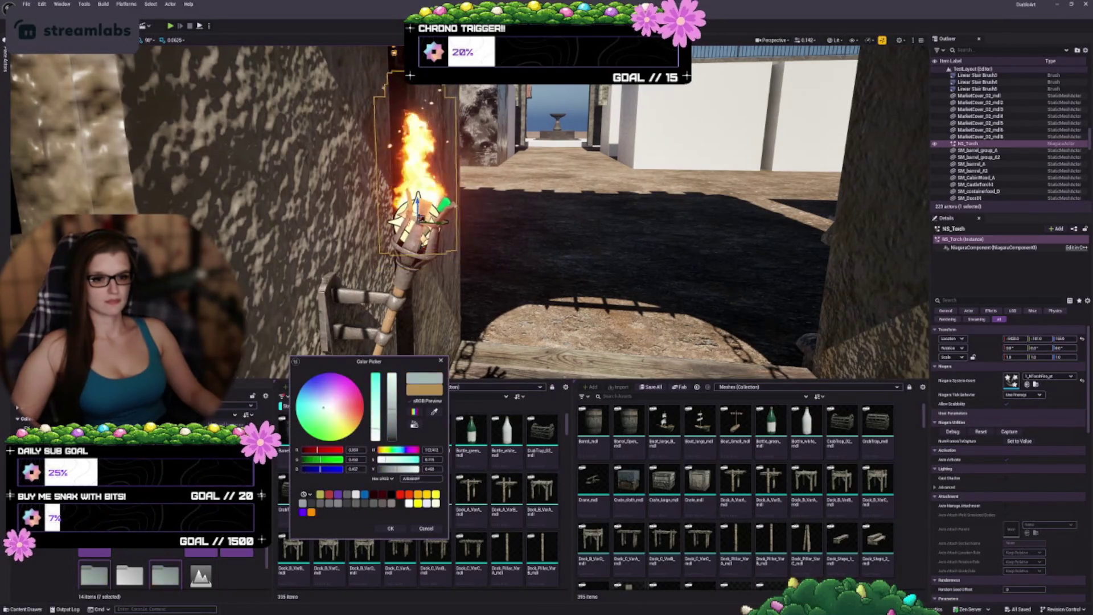
left_click_drag(376, 379, 377, 388)
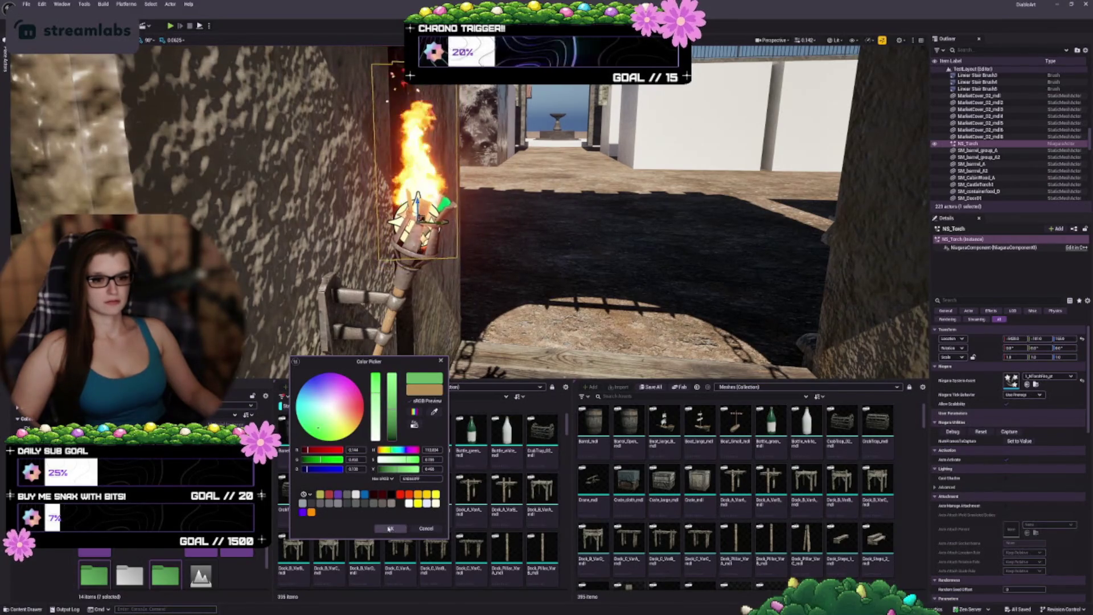
left_click(391, 529)
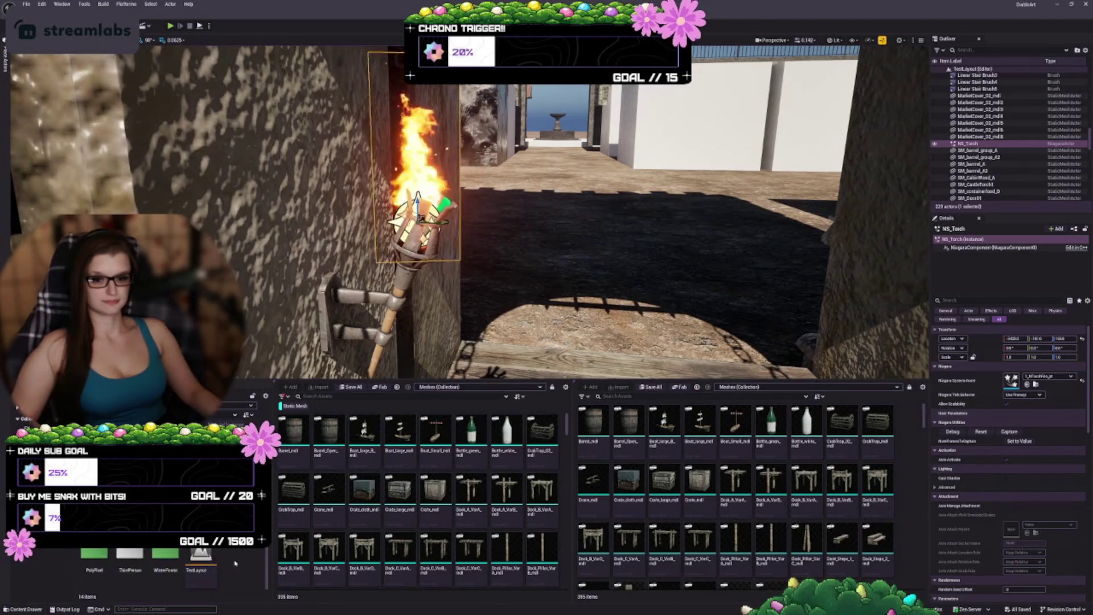
double_click(94, 575)
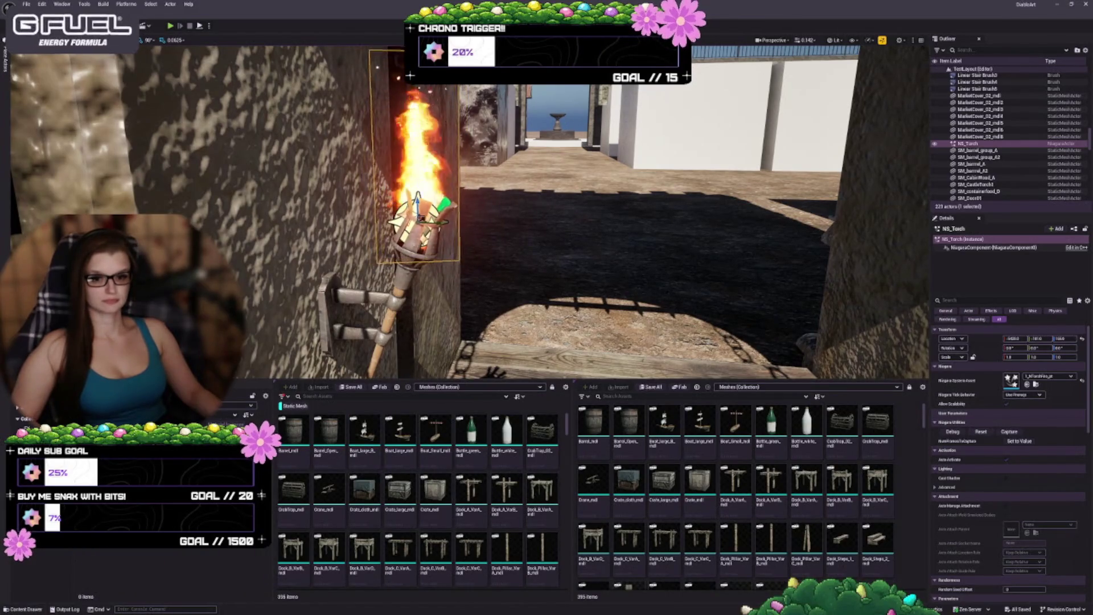
Step: Select the SM_CastleTorch1 wall bracket mesh in the viewport instead of the flame
right_click(123, 569)
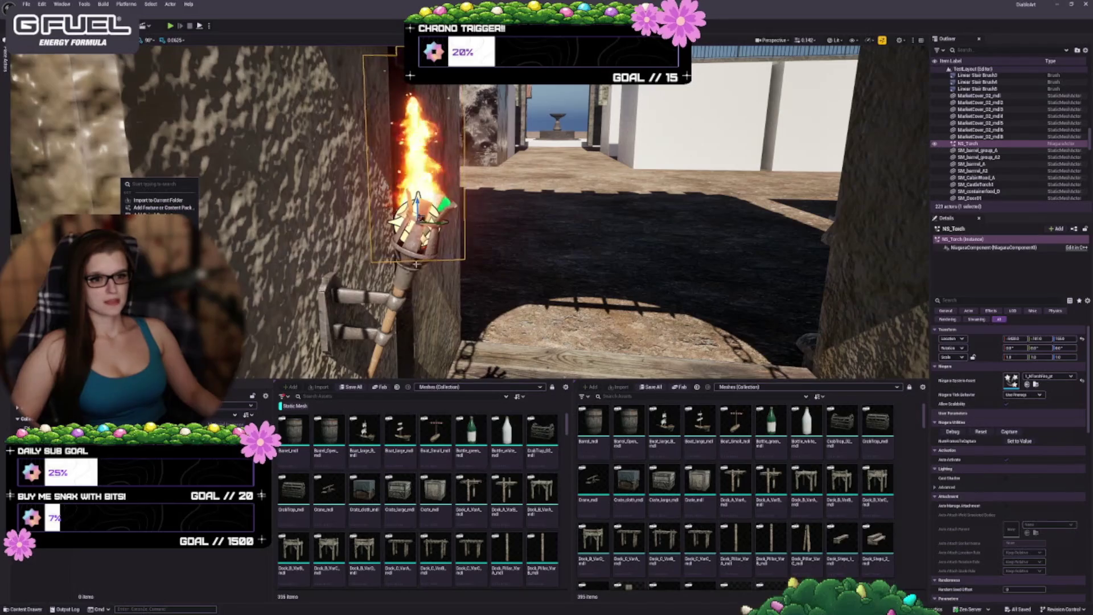
left_click(353, 301)
left_click(353, 301)
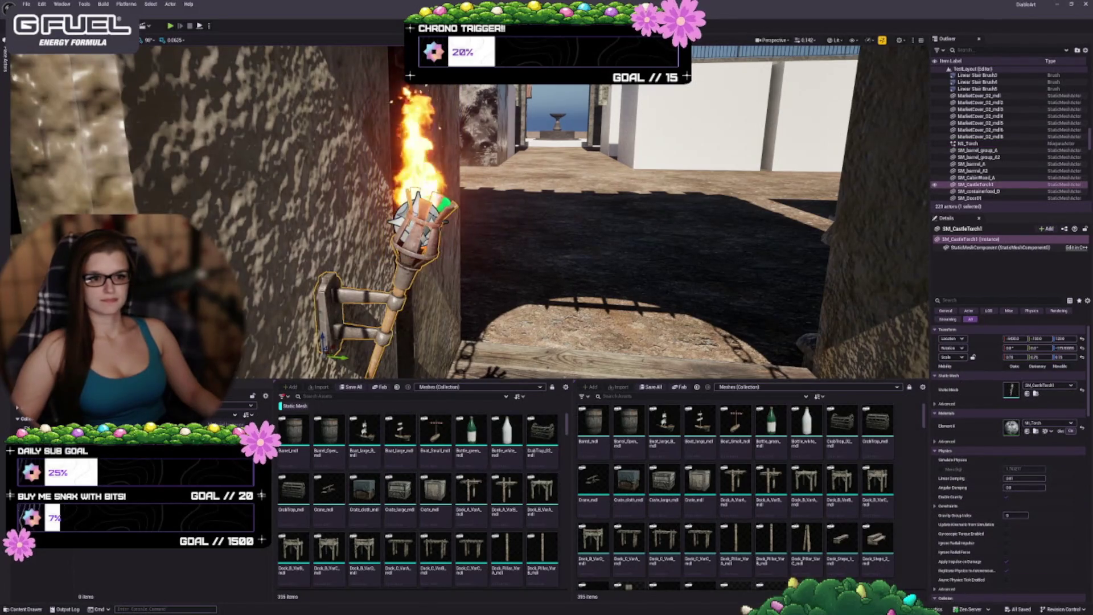
left_click(418, 148, "ctrl")
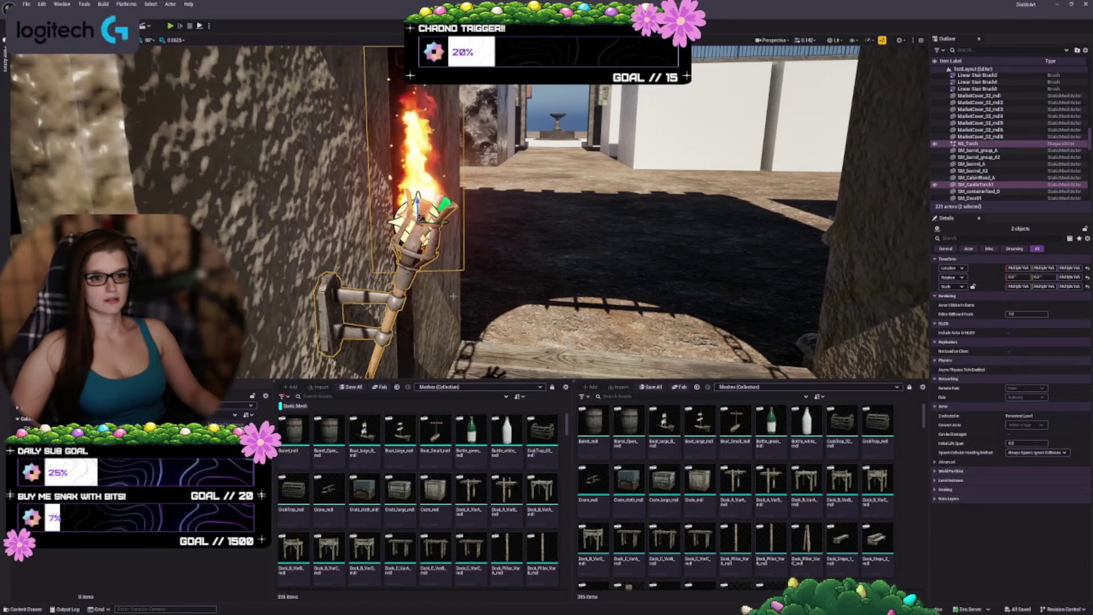
right_click(409, 272)
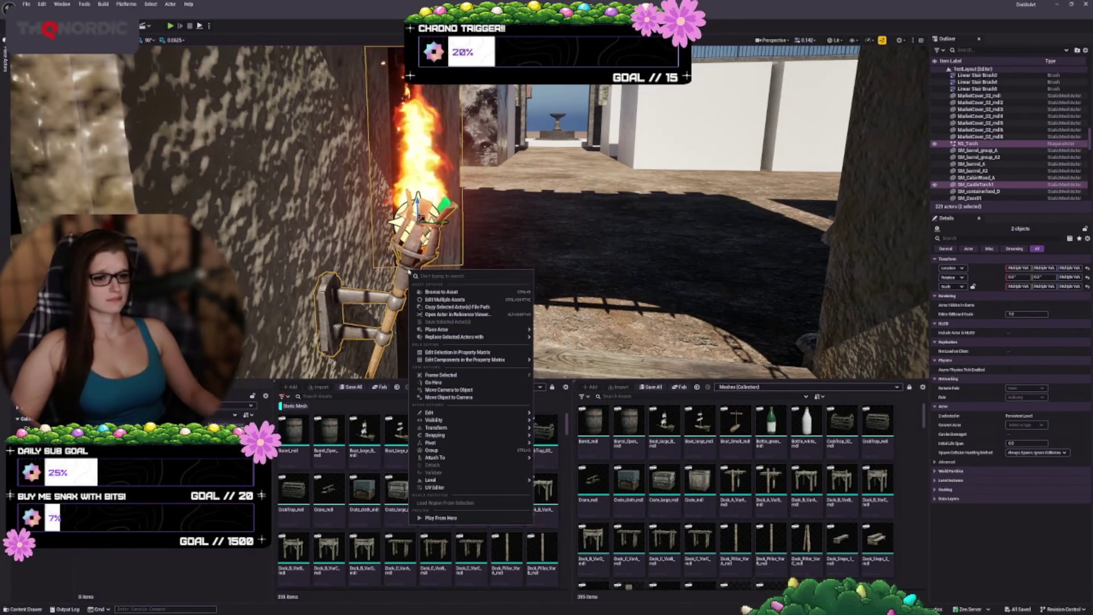
mouse_move(464, 337)
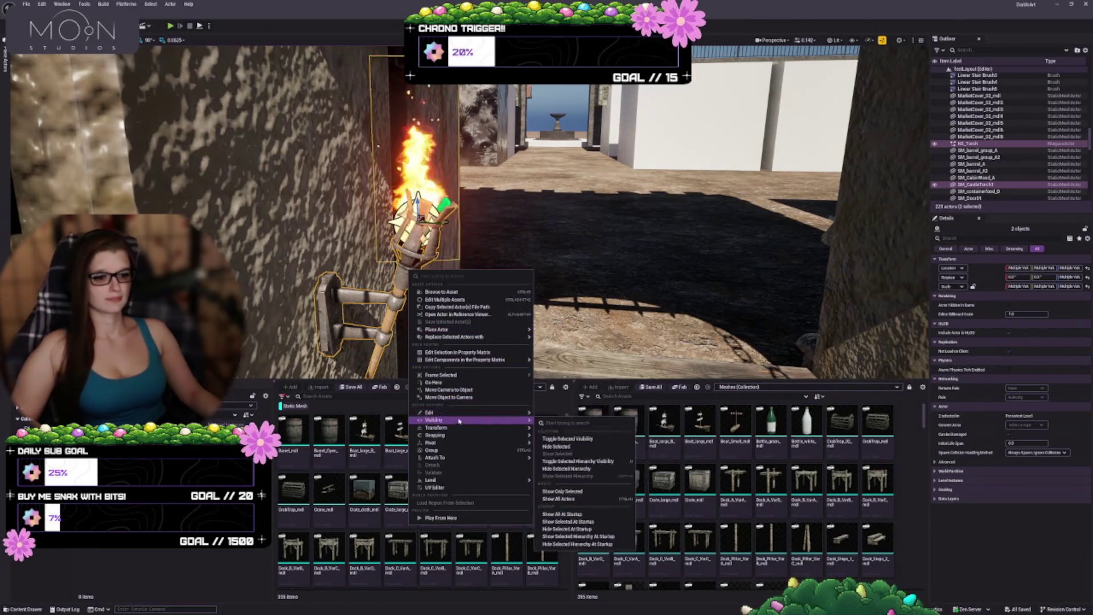
mouse_move(458, 412)
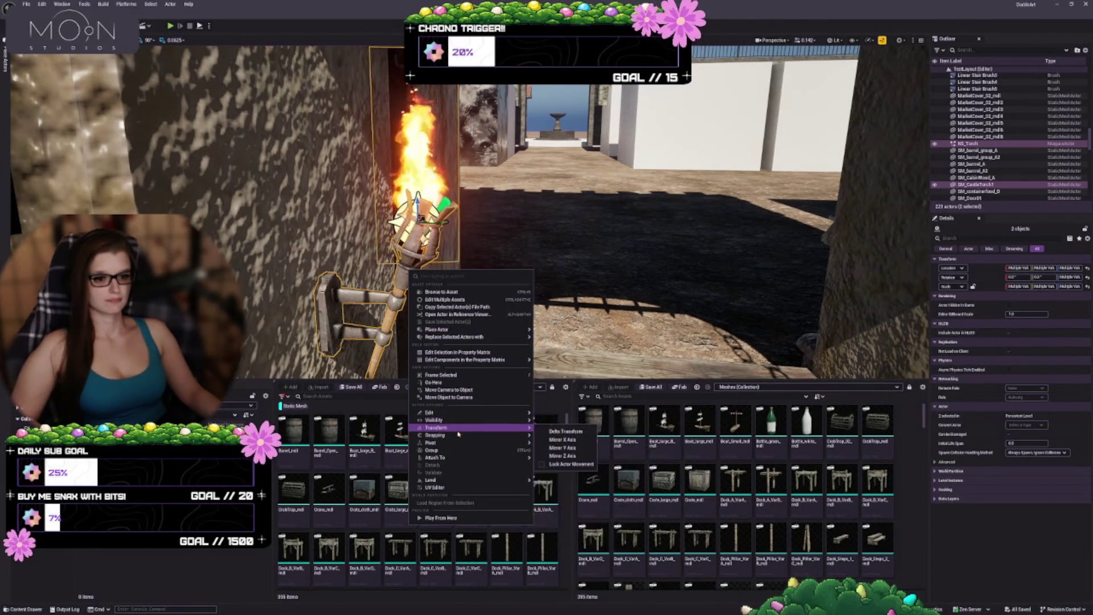
mouse_move(455, 458)
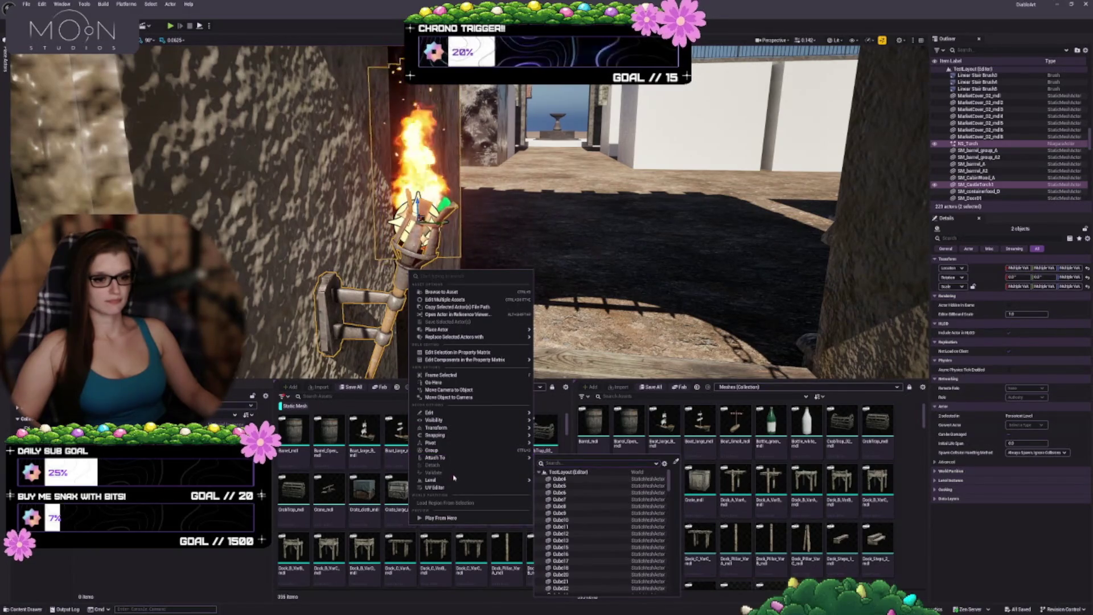
mouse_move(454, 481)
key("Escape")
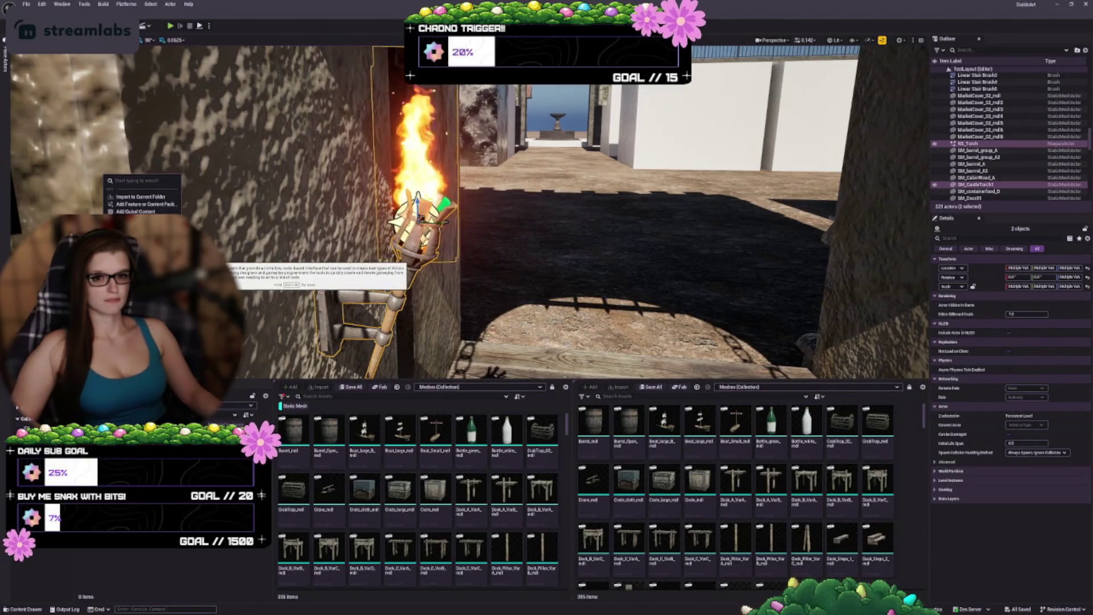
left_click(148, 242)
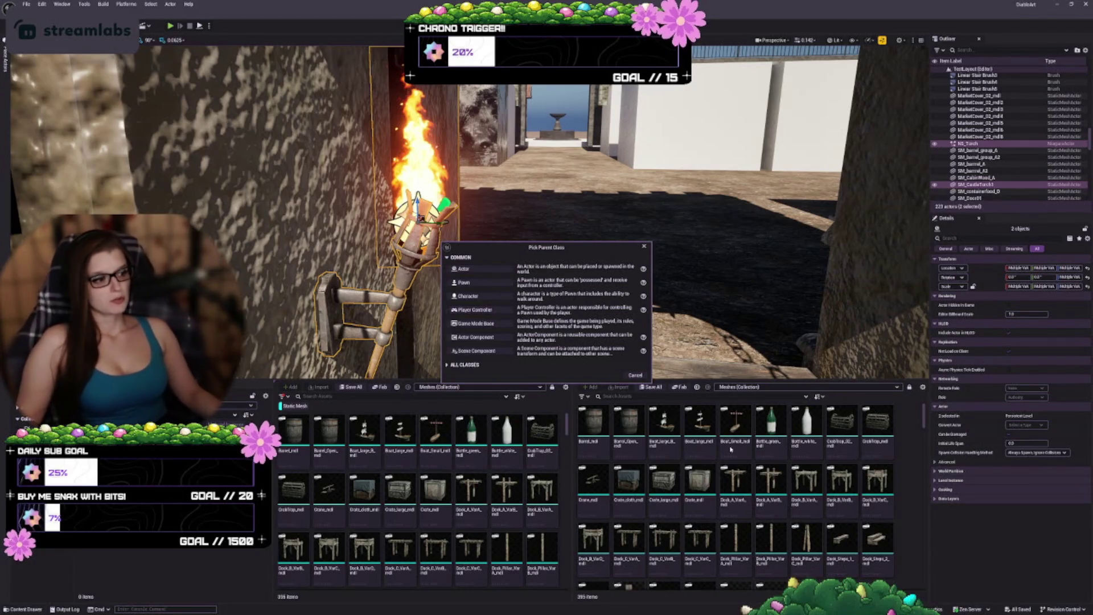
left_click(635, 375)
left_click(970, 185)
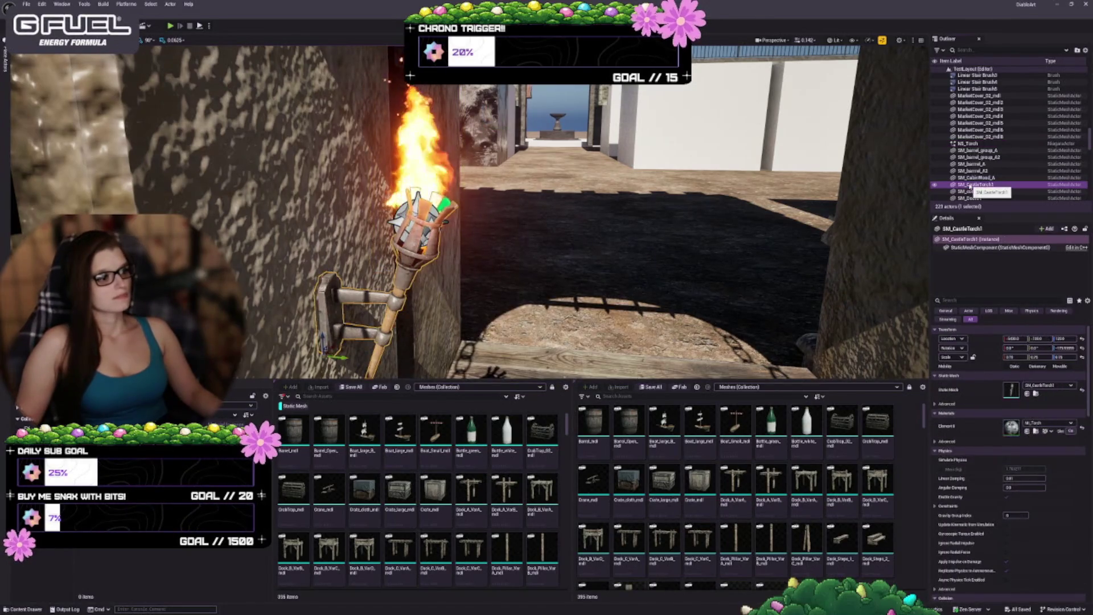
right_click(398, 283)
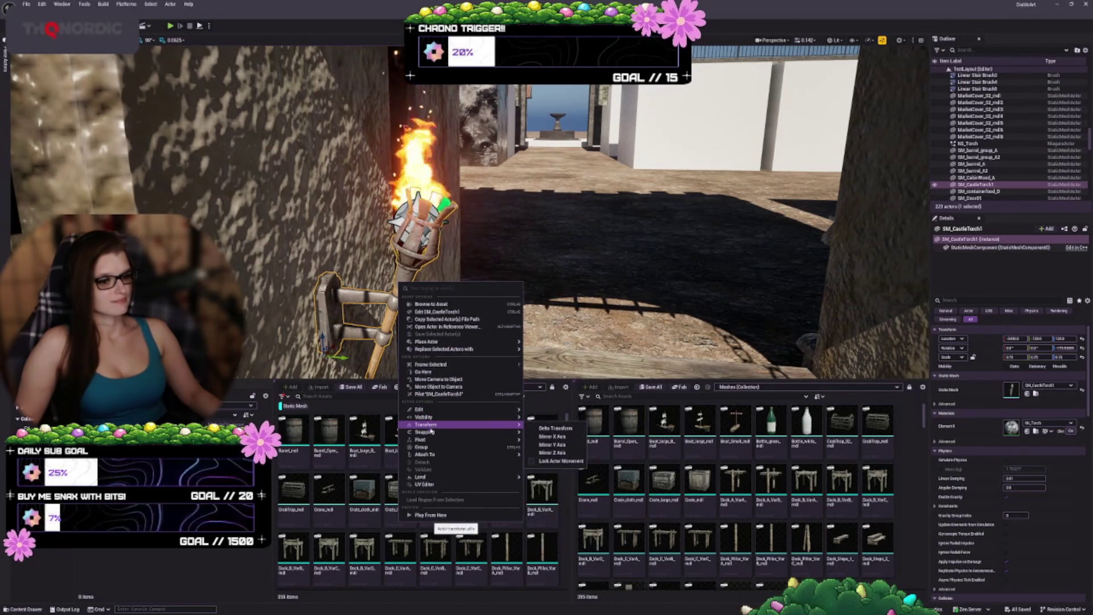
mouse_move(428, 454)
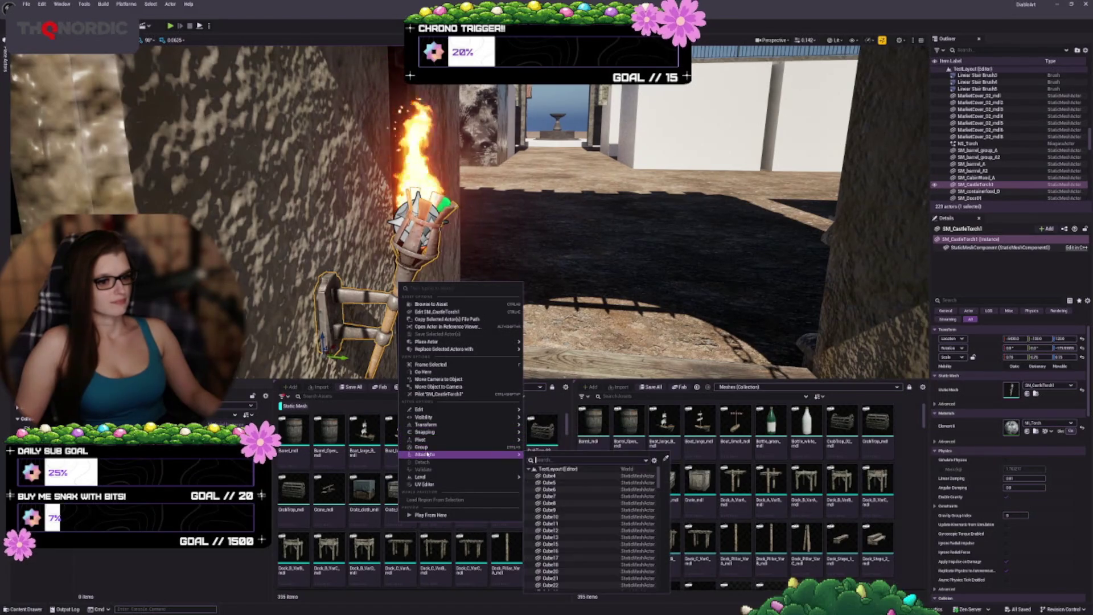
mouse_move(439, 480)
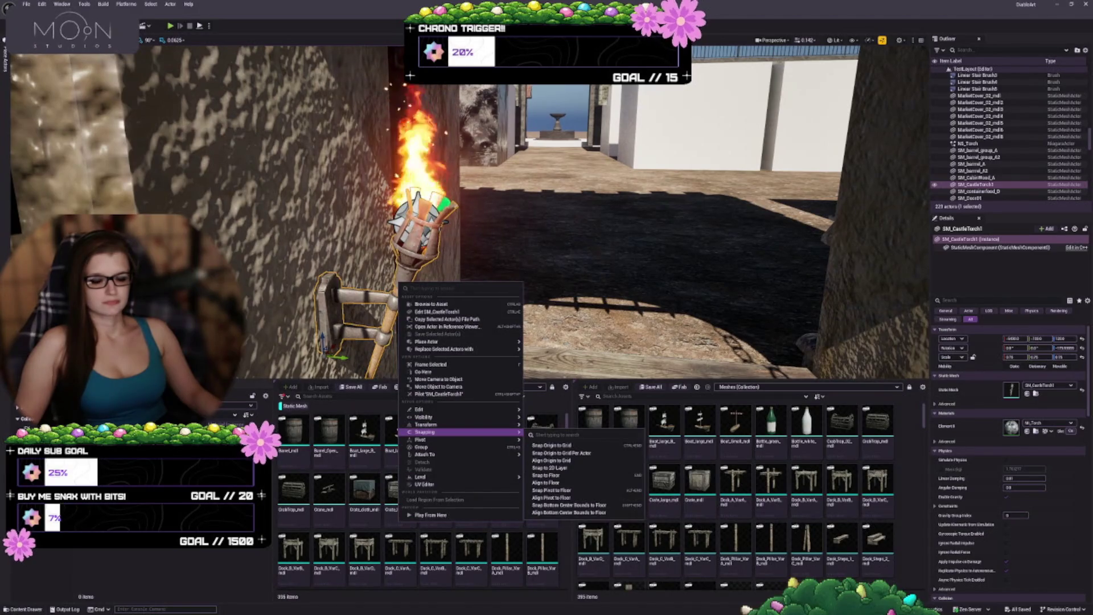
left_click(339, 316)
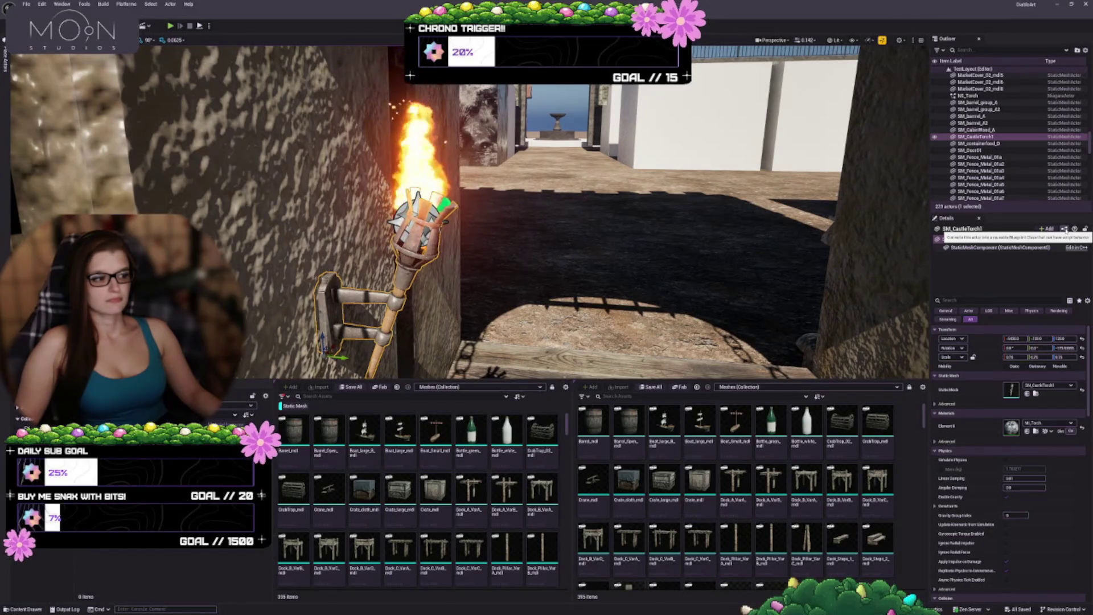
Step: Select only the torch bracket, cancel Create Blueprint From Selection, and open the folder's add menu
left_click(418, 216)
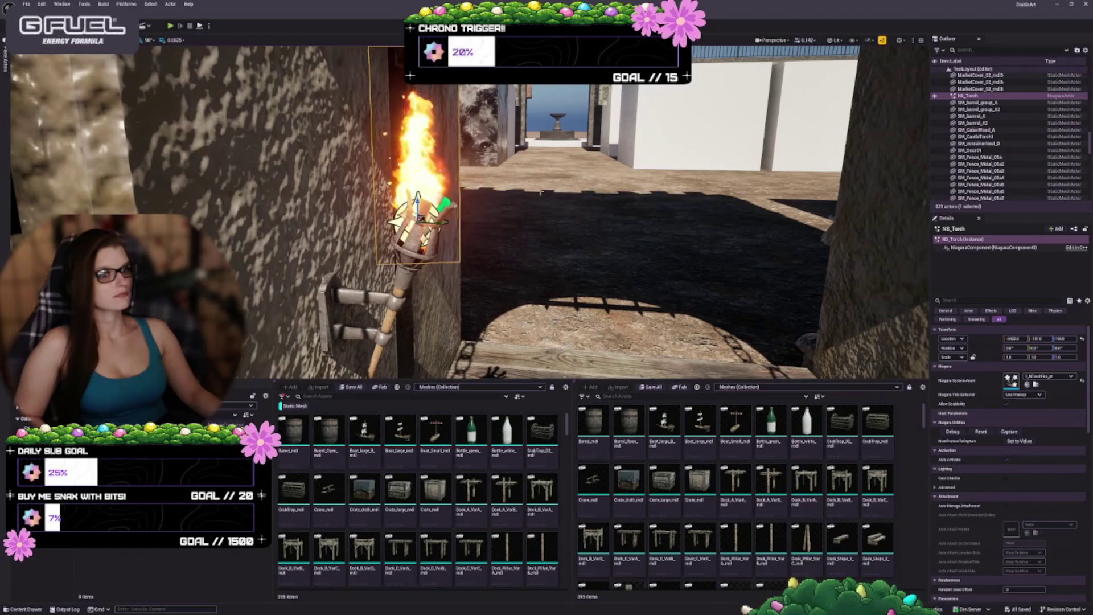
left_click(348, 301, "ctrl")
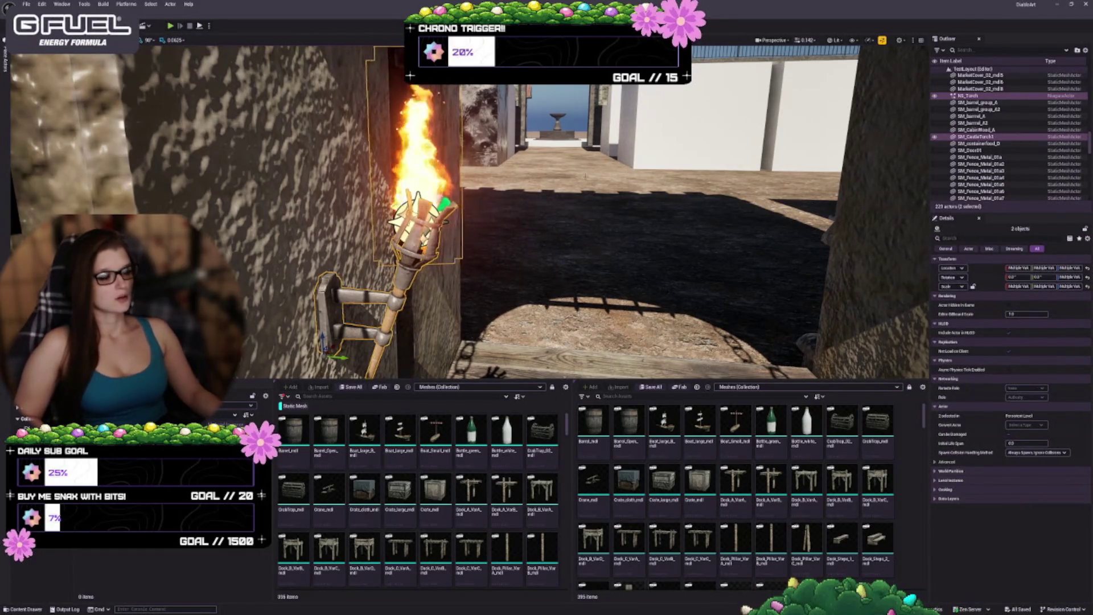
left_click(415, 213, "ctrl")
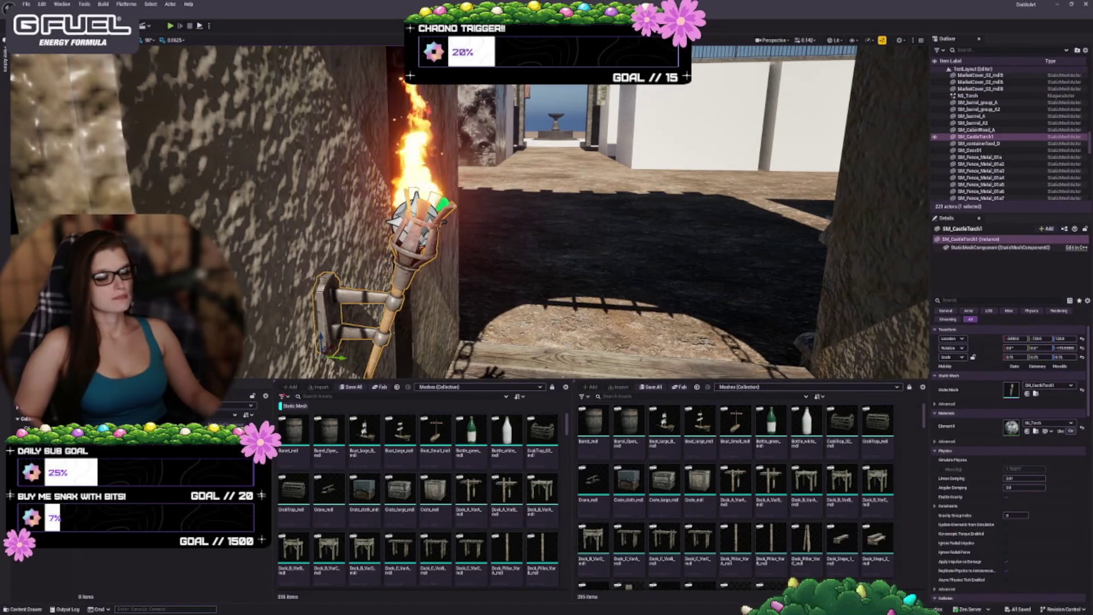
left_click(1064, 229)
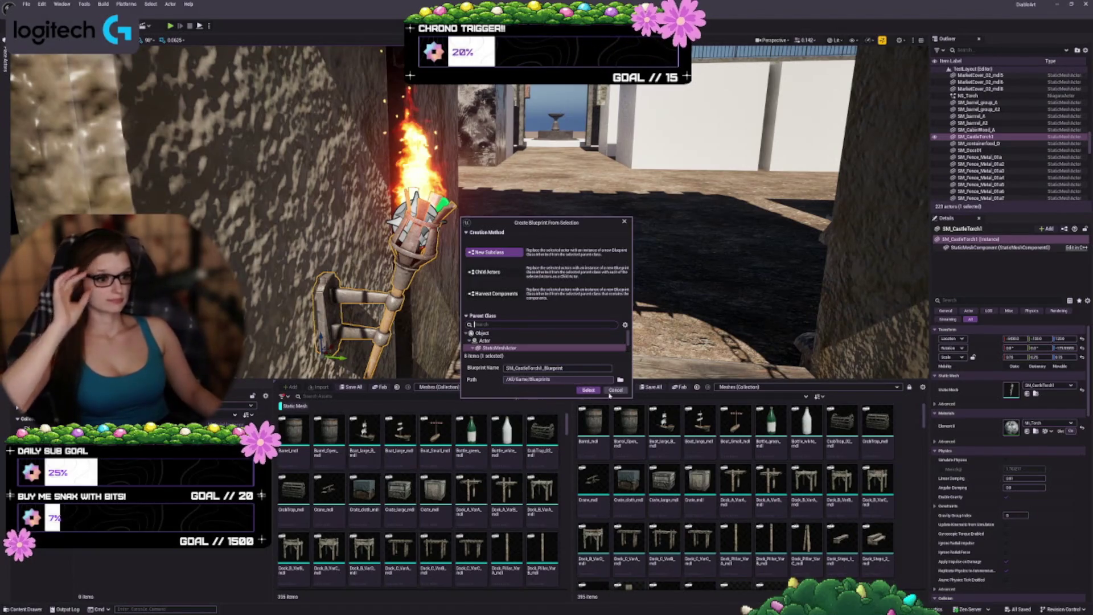
left_click(614, 390)
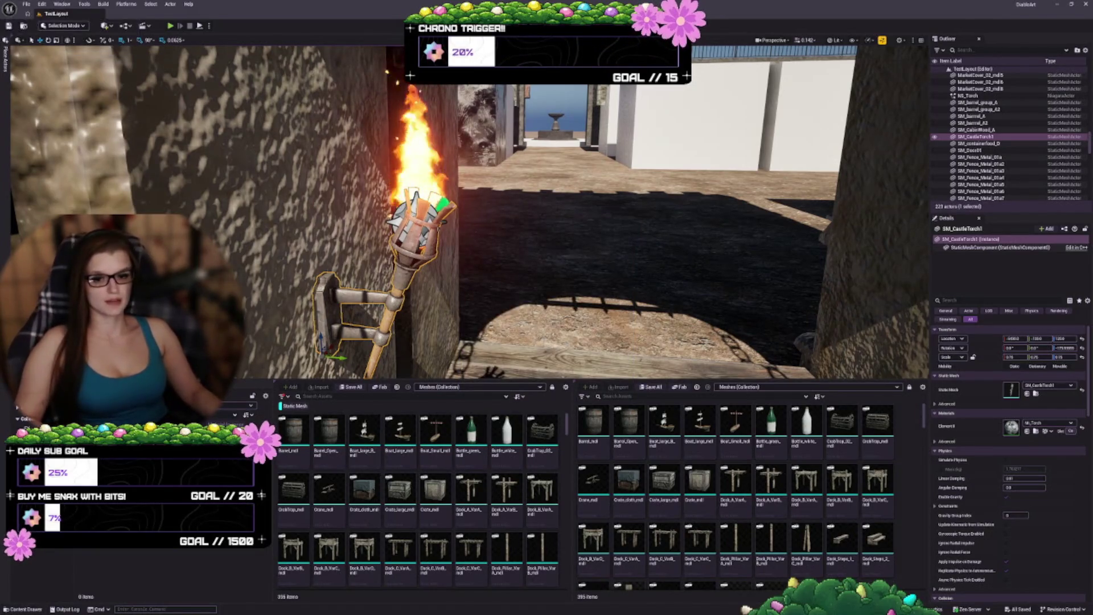
right_click(133, 409)
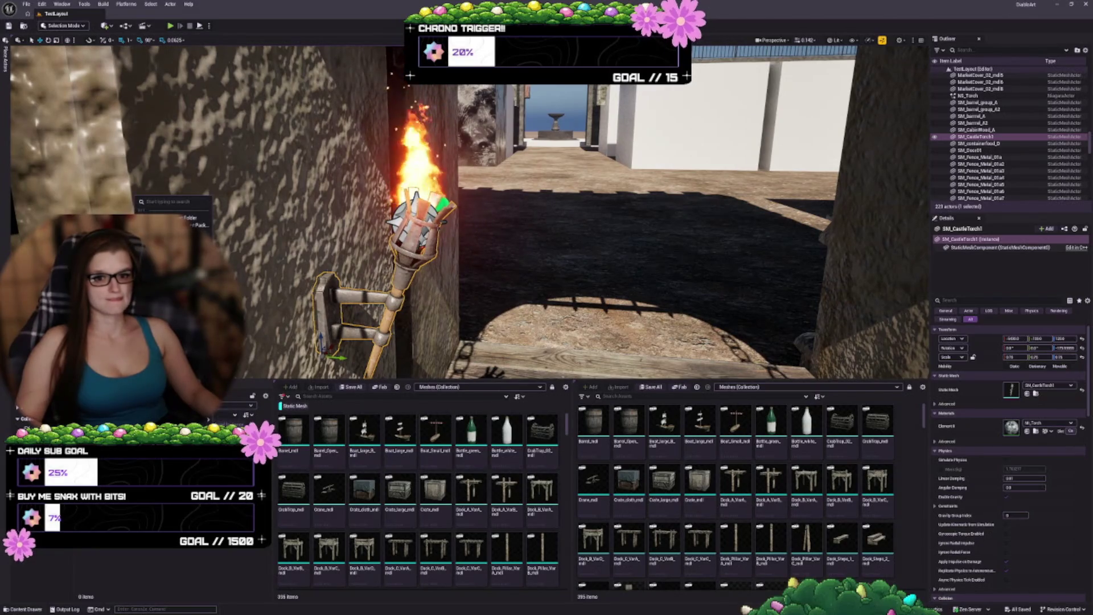
Step: Create an Actor-based Blueprint class, BP_Torch_01, and save it
left_click(165, 256)
left_click(476, 268)
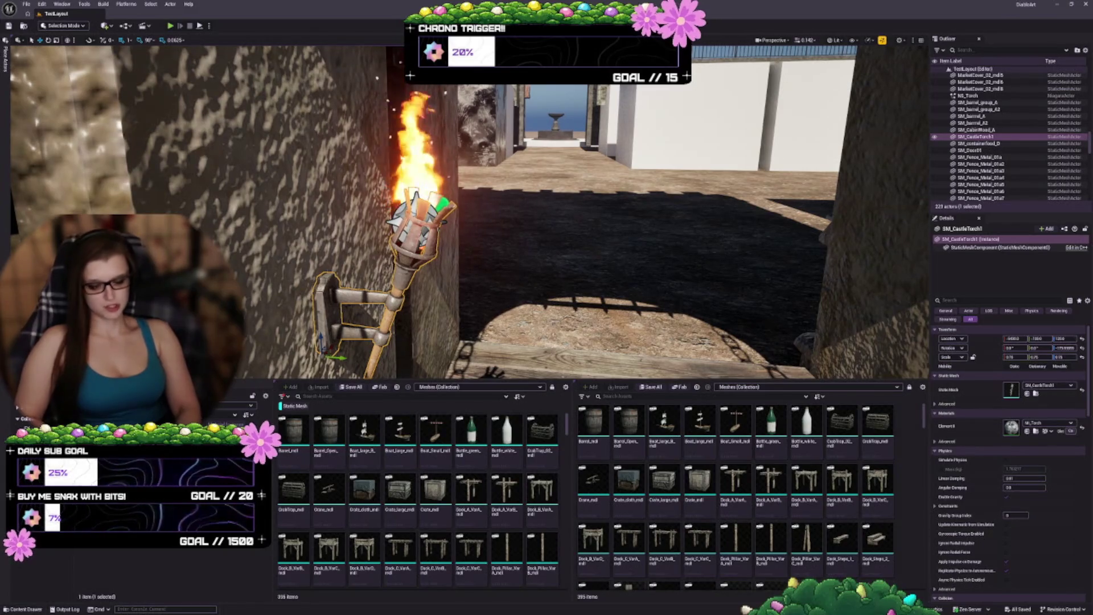
key("ctrl+s")
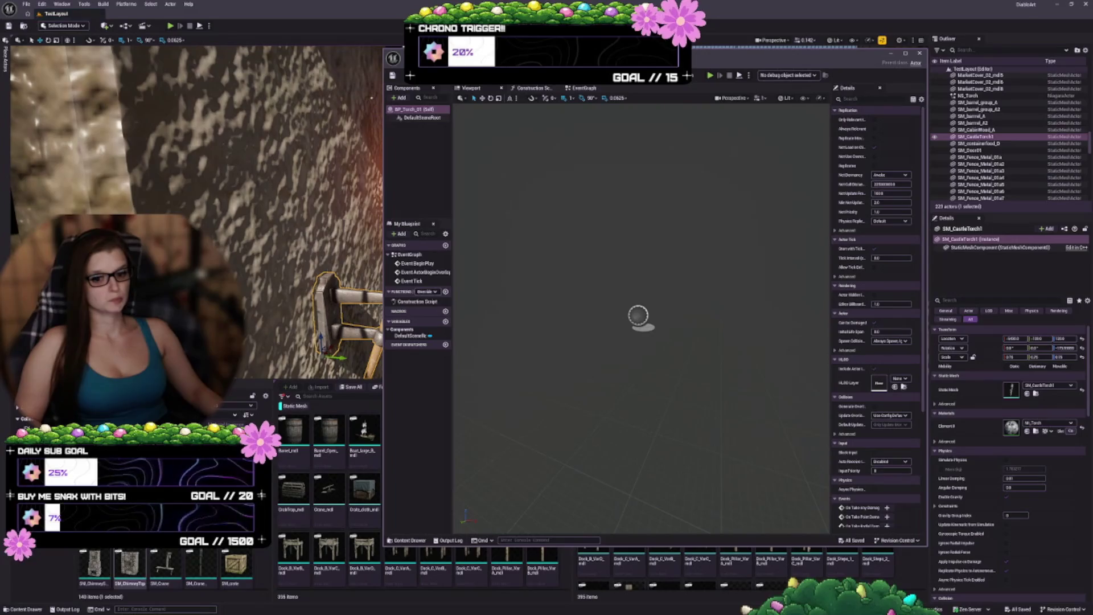
Step: Add the SM_CastleTorch1 mesh to the Blueprint, scale it to 0.75, and save
mouse_move(370, 207)
left_mouse_down()
mouse_move(419, 235)
mouse_move(414, 138)
left_mouse_up()
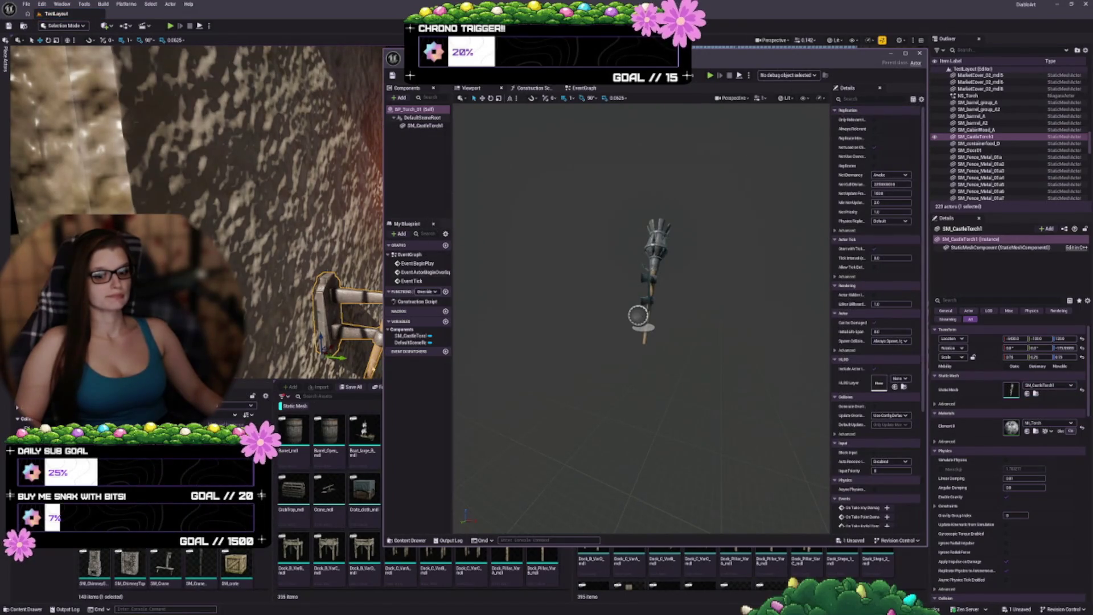
left_click_drag(716, 302, 710, 288)
mouse_move(683, 421)
left_mouse_down()
mouse_move(686, 442)
mouse_move(678, 399)
mouse_move(683, 410)
mouse_move(605, 393)
mouse_move(521, 401)
mouse_move(565, 378)
left_mouse_up()
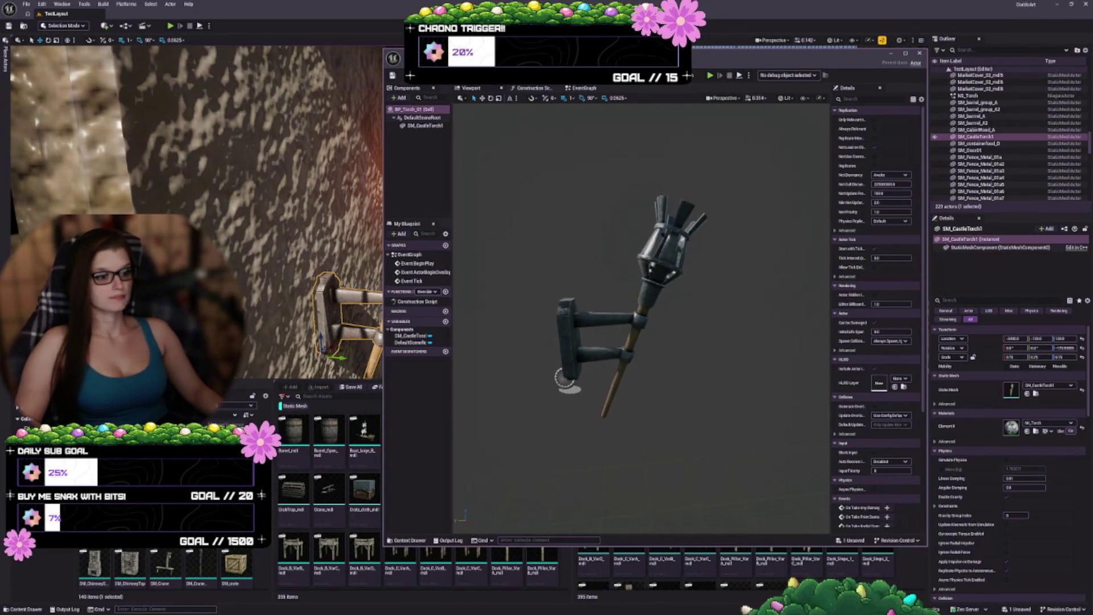
left_click_drag(925, 280, 966, 280)
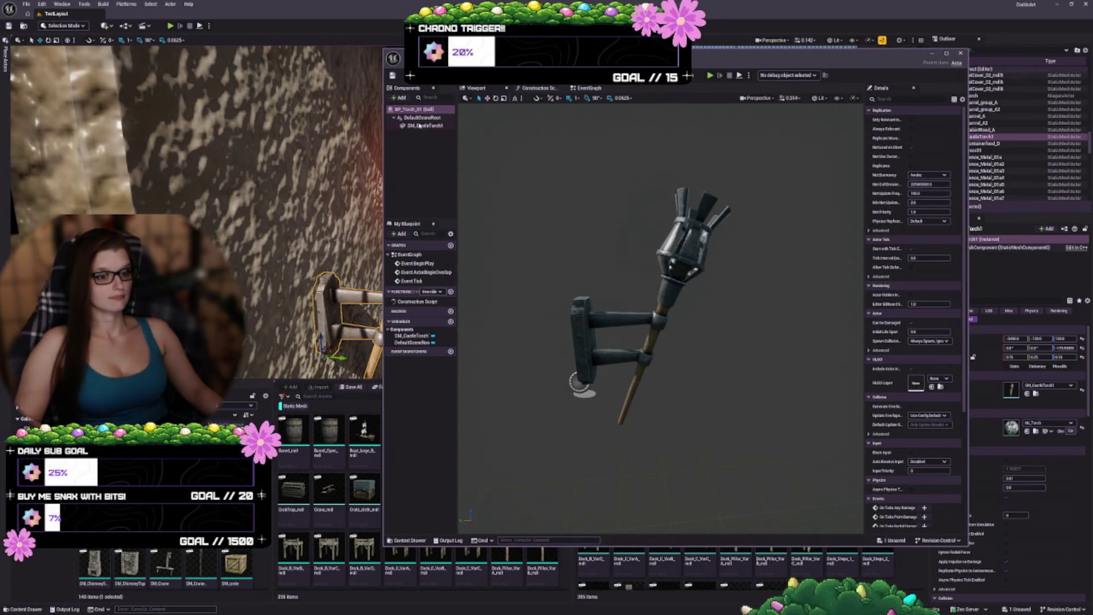
left_click(419, 125)
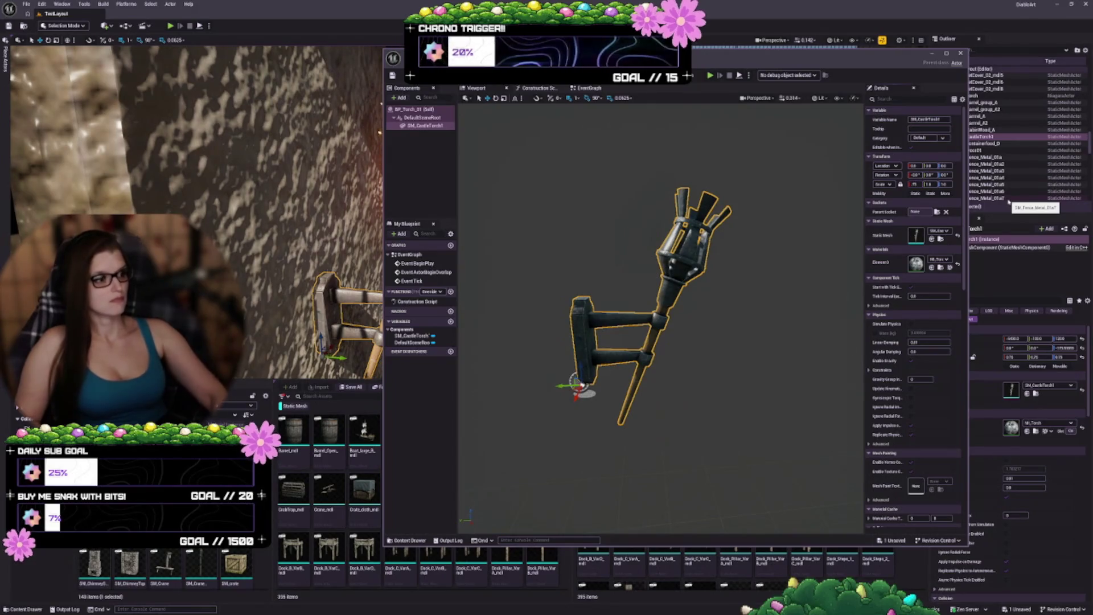
type("0.75")
key("Return")
key("ctrl+s")
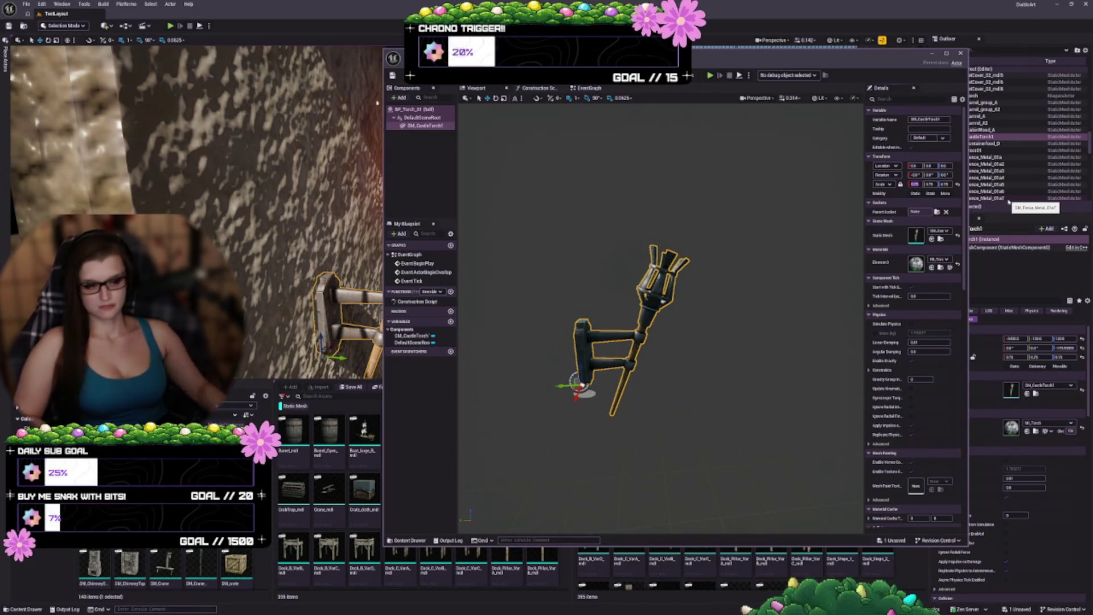
Step: Make SM_CastleTorch1 the Blueprint's root component in place of DefaultSceneRoot
left_click(509, 243)
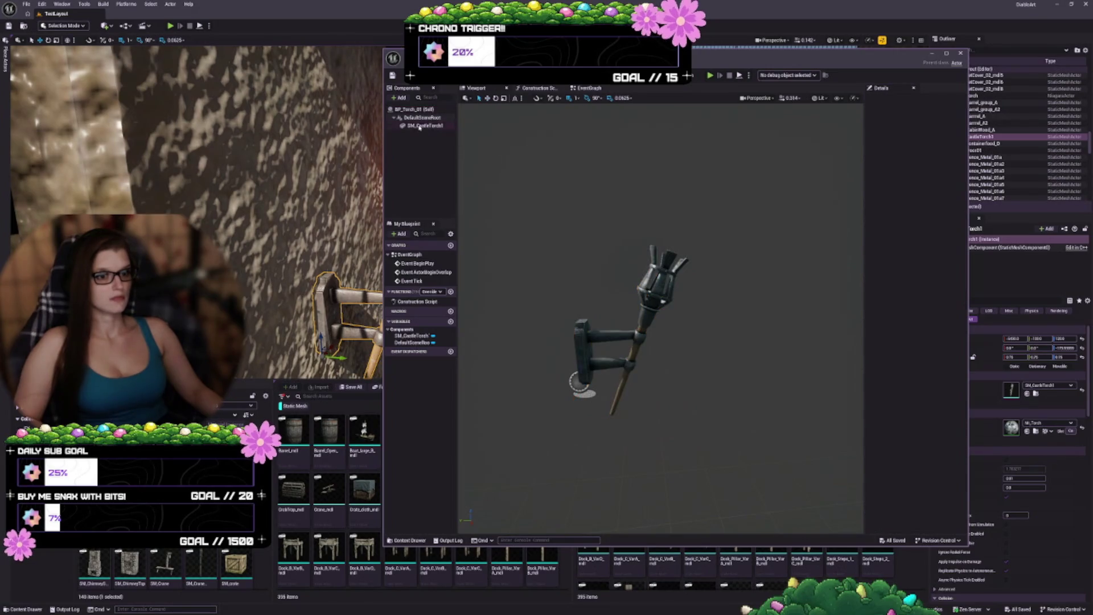
left_click(421, 125)
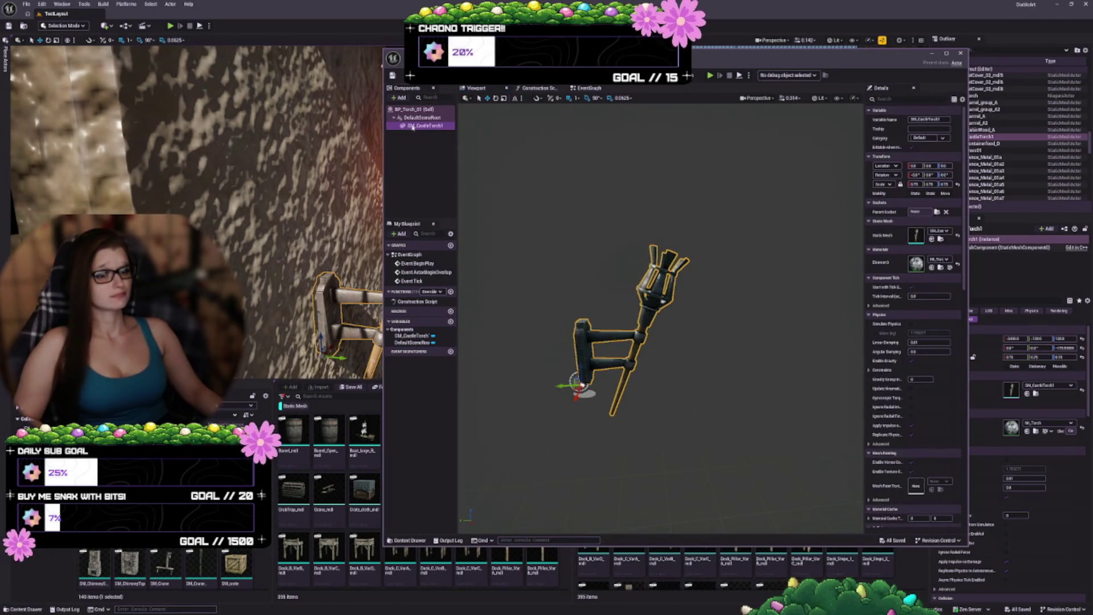
left_click_drag(413, 119, 412, 118)
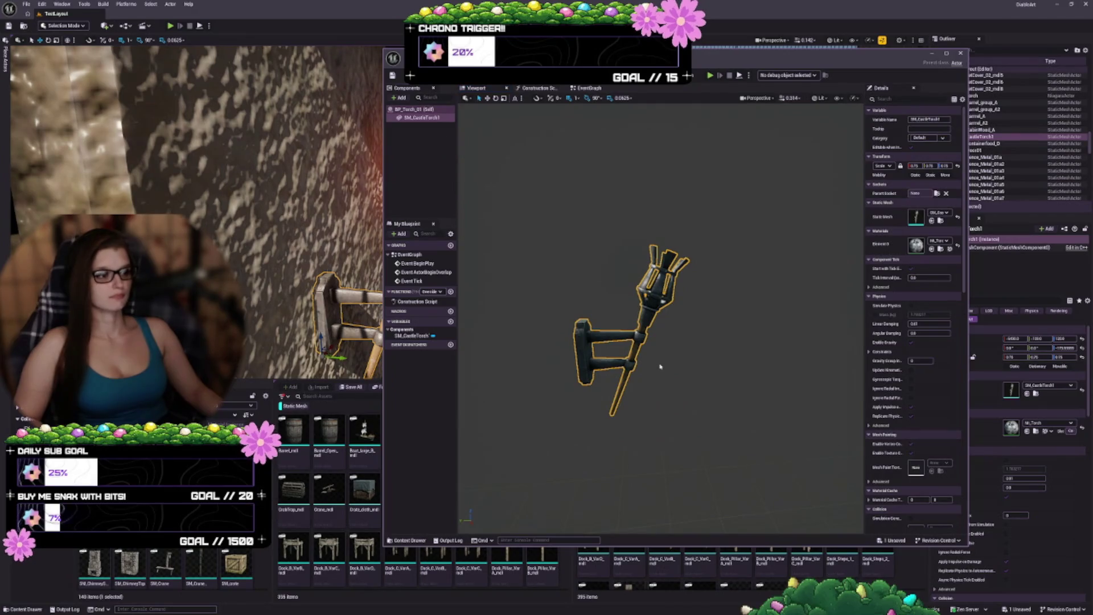
mouse_move(659, 366)
left_mouse_down()
mouse_move(659, 398)
mouse_move(668, 329)
left_mouse_up()
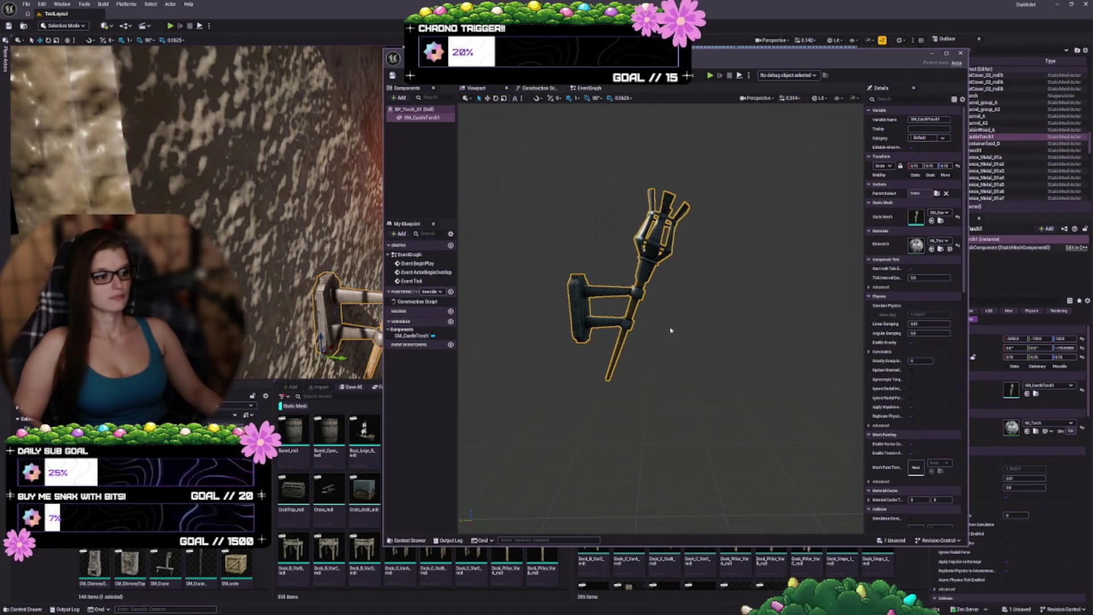
left_click_drag(384, 307, 257, 307)
scroll(599, 375, "down", 5)
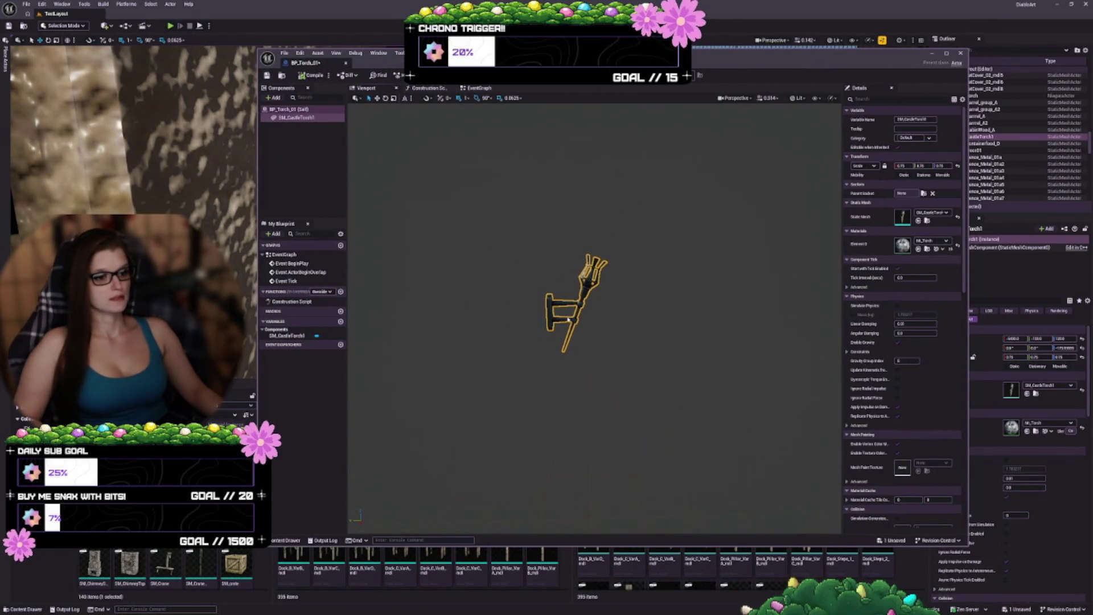
left_click(359, 257)
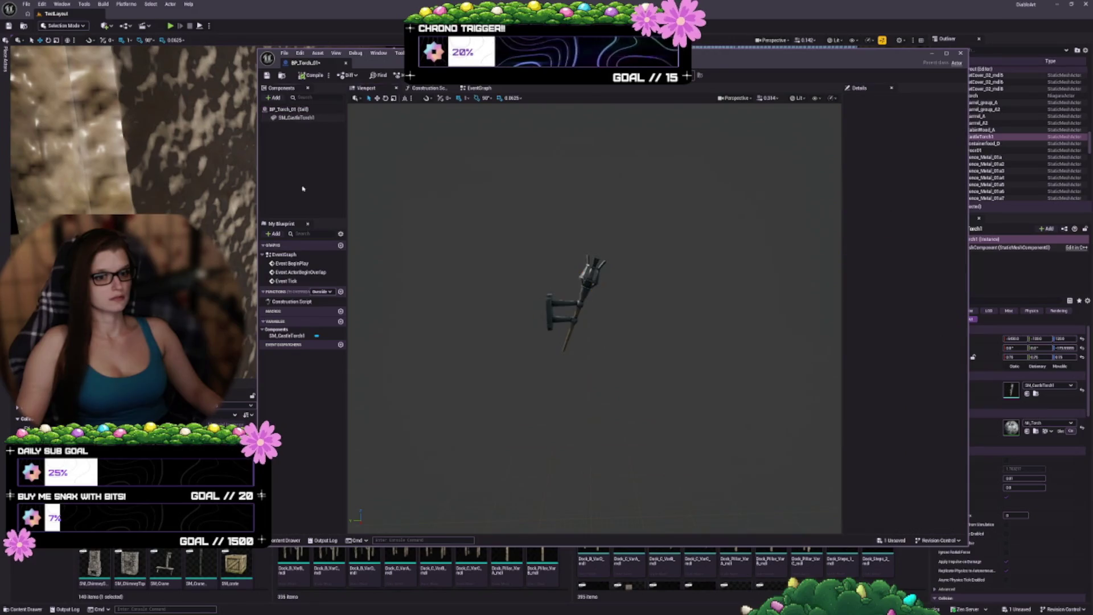
left_click(591, 280)
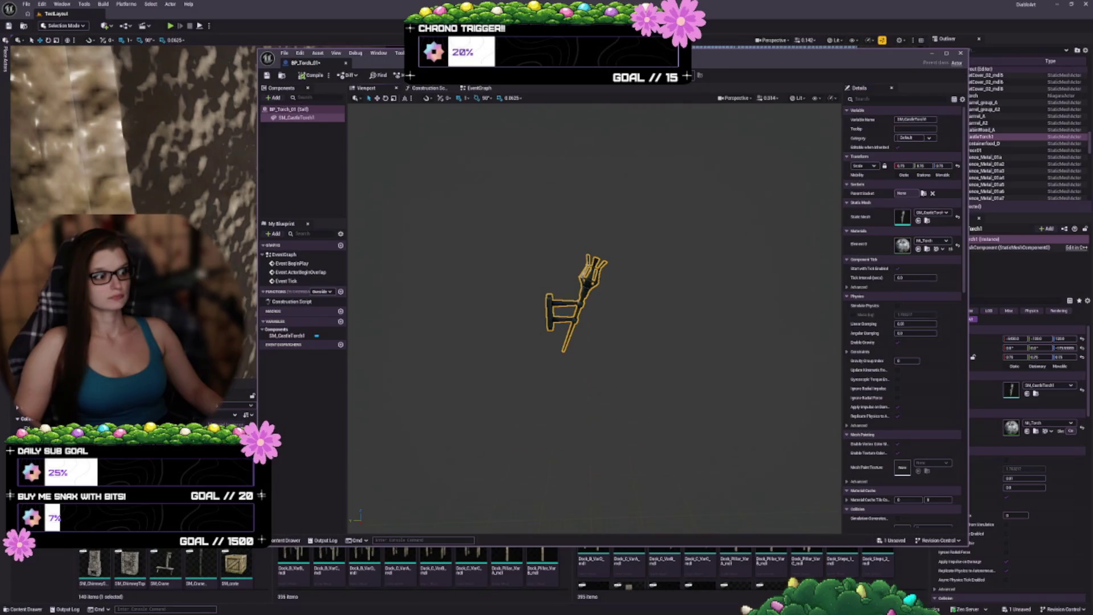
left_click_drag(797, 63, 779, 64)
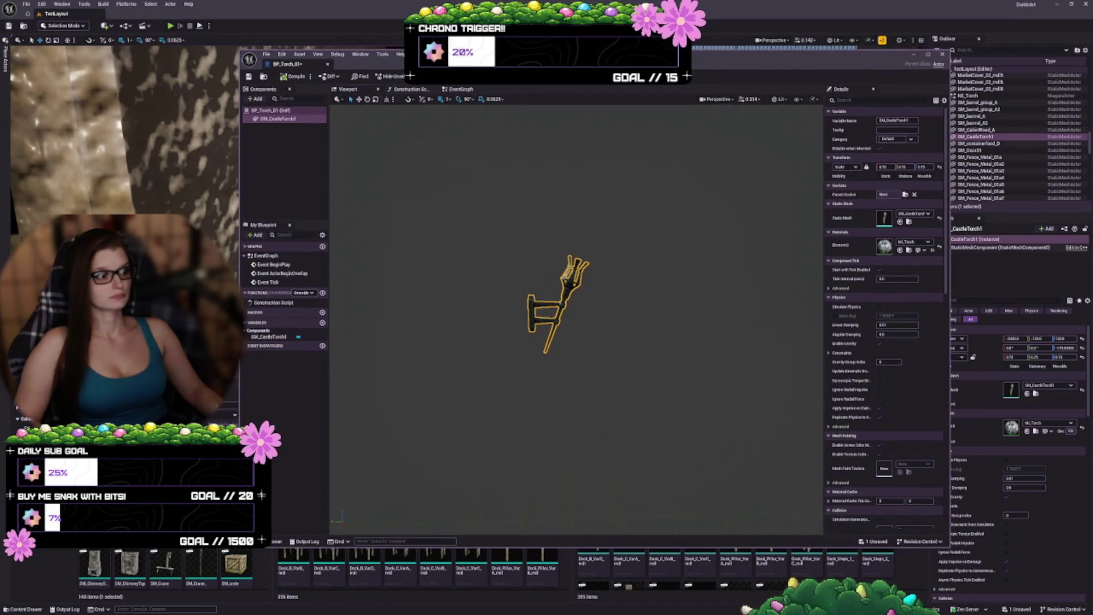
left_click(967, 96)
left_click_drag(854, 54, 892, 47)
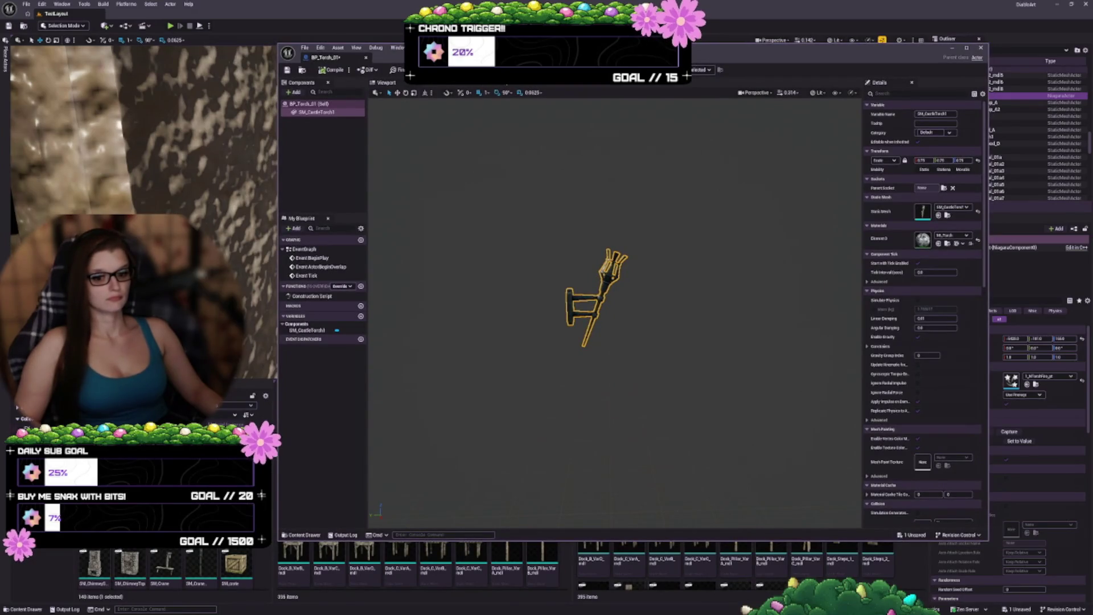
Step: Attach the NS_TorchFire_01 effect to SM_CastleTorch1, rename it NTorchFire, and save
left_click(14, 428)
mouse_move(114, 433)
left_mouse_down()
mouse_move(355, 195)
mouse_move(340, 117)
left_mouse_up()
left_click(317, 121)
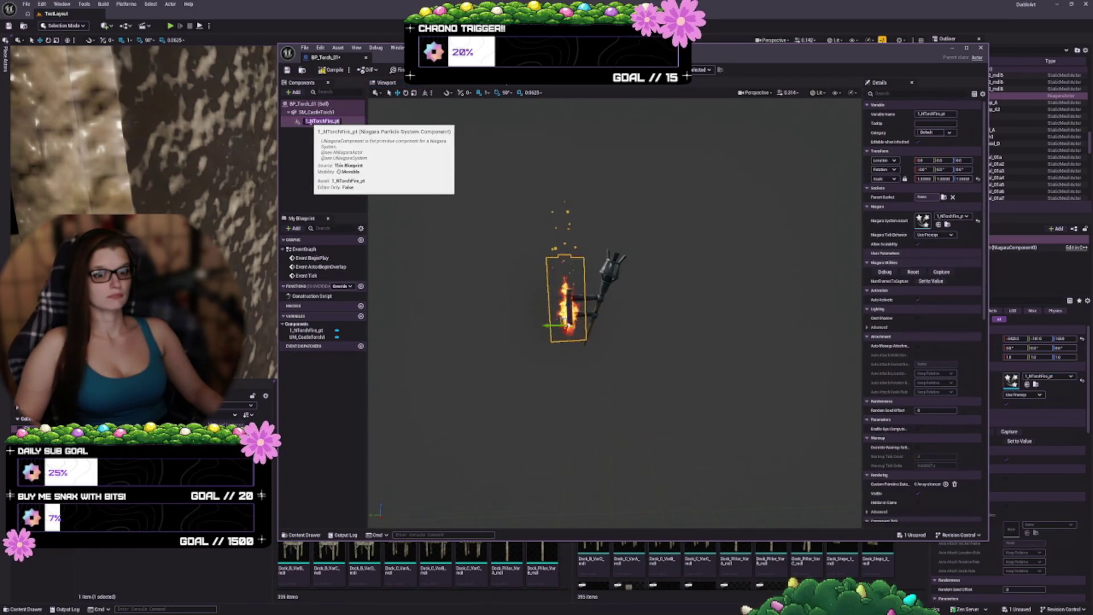
left_click(318, 120)
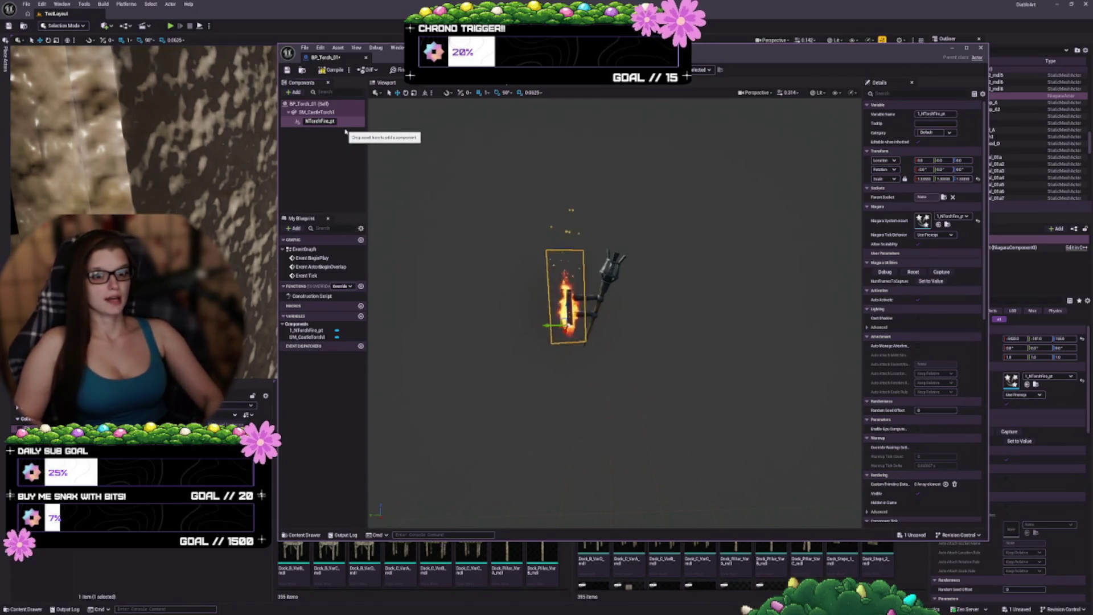
key("BackSpace")
key("BackSpace")
key("BackSpace")
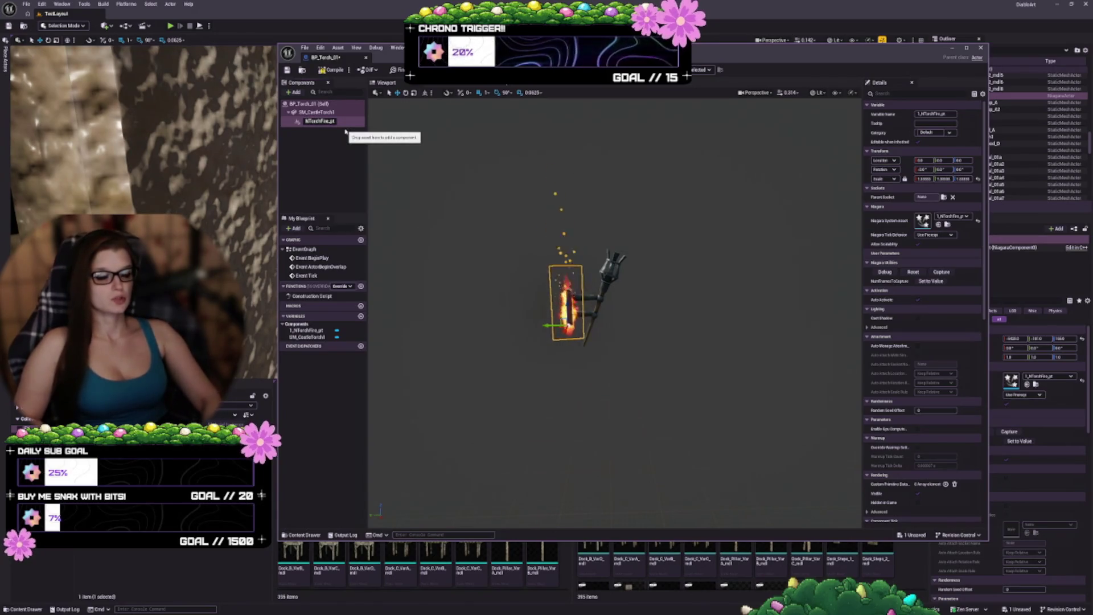
key("Return")
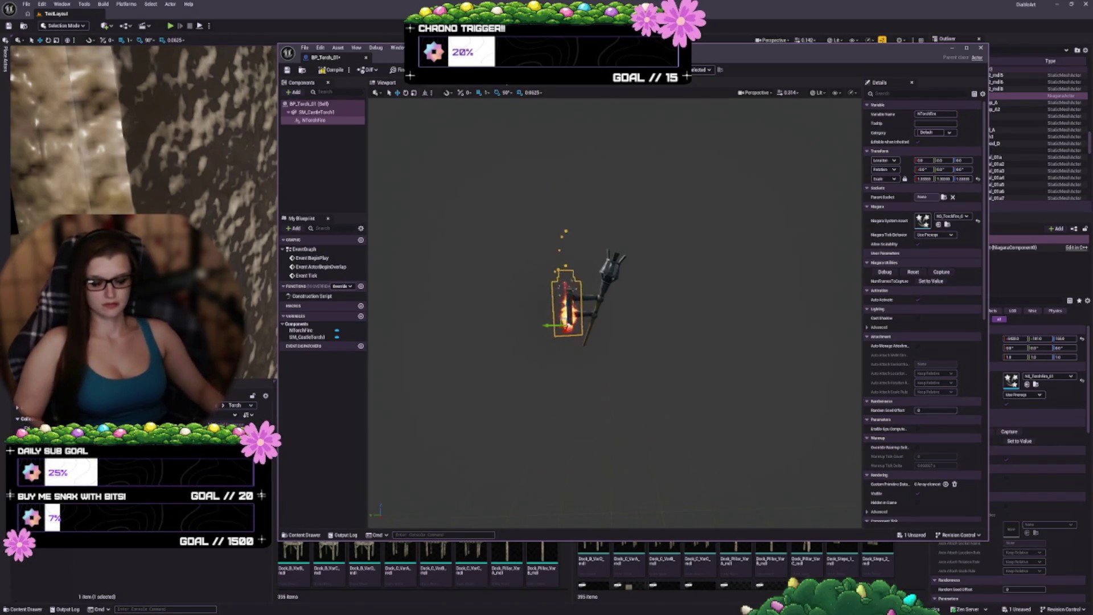
key("ctrl+s")
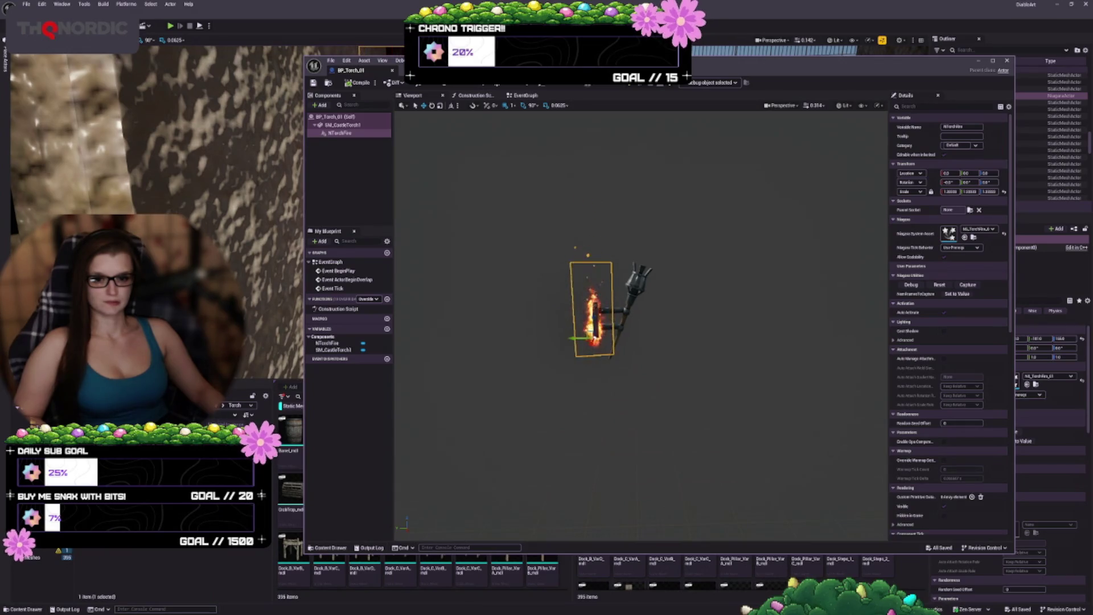
Step: Select a fire effect asset in the FX folder and zoom in on the torch
left_click(35, 552)
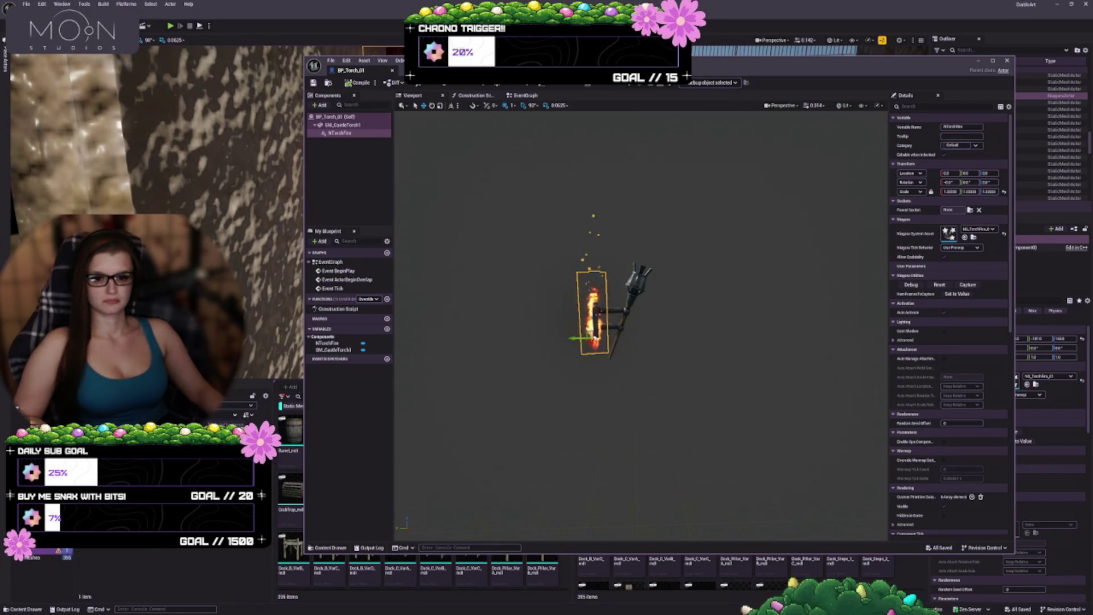
left_click(137, 578)
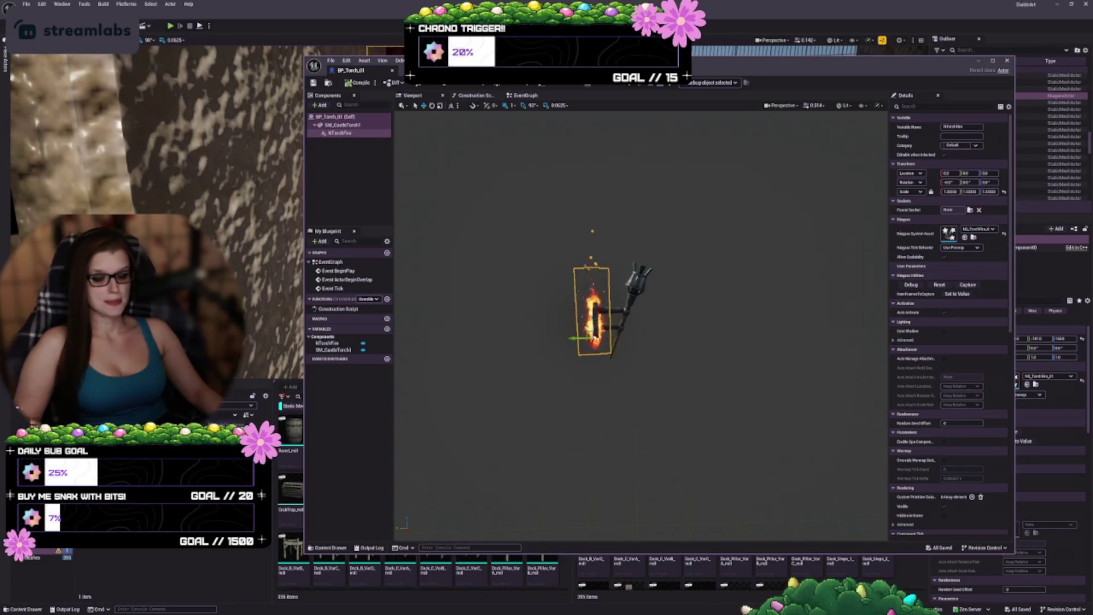
mouse_move(588, 71)
left_mouse_down()
mouse_move(557, 163)
mouse_move(612, 373)
mouse_move(572, 80)
left_mouse_up()
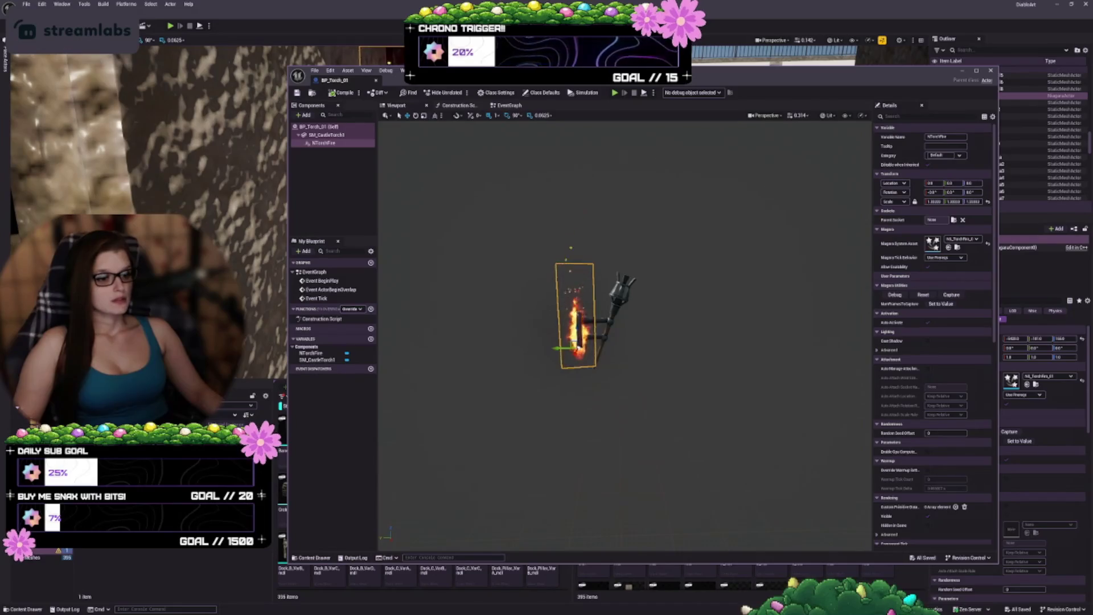
scroll(575, 316, "up", 3)
mouse_move(575, 316)
left_mouse_down()
mouse_move(612, 319)
mouse_move(578, 318)
left_mouse_up()
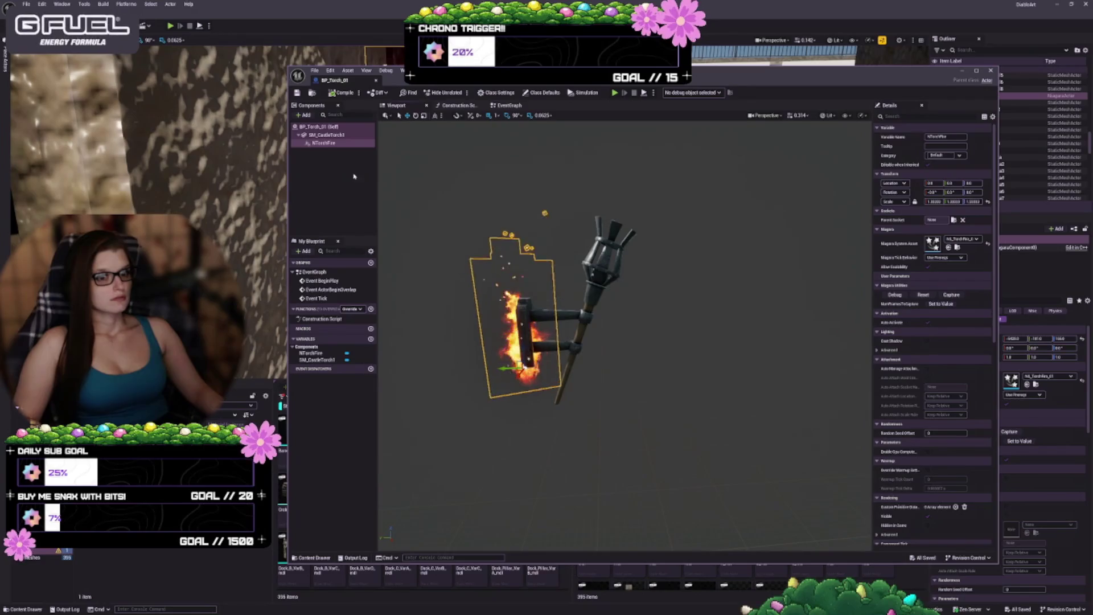
Step: Delete and restore the fire component, then rename the torch mesh SM_CastleTorch
left_click(354, 177)
left_click(323, 143)
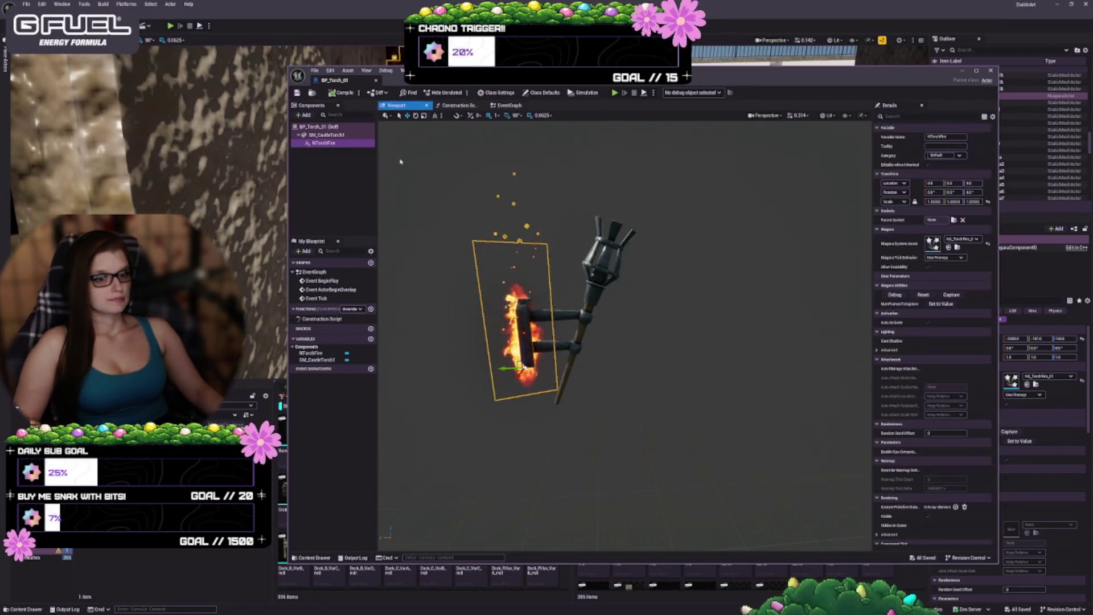
key("Delete")
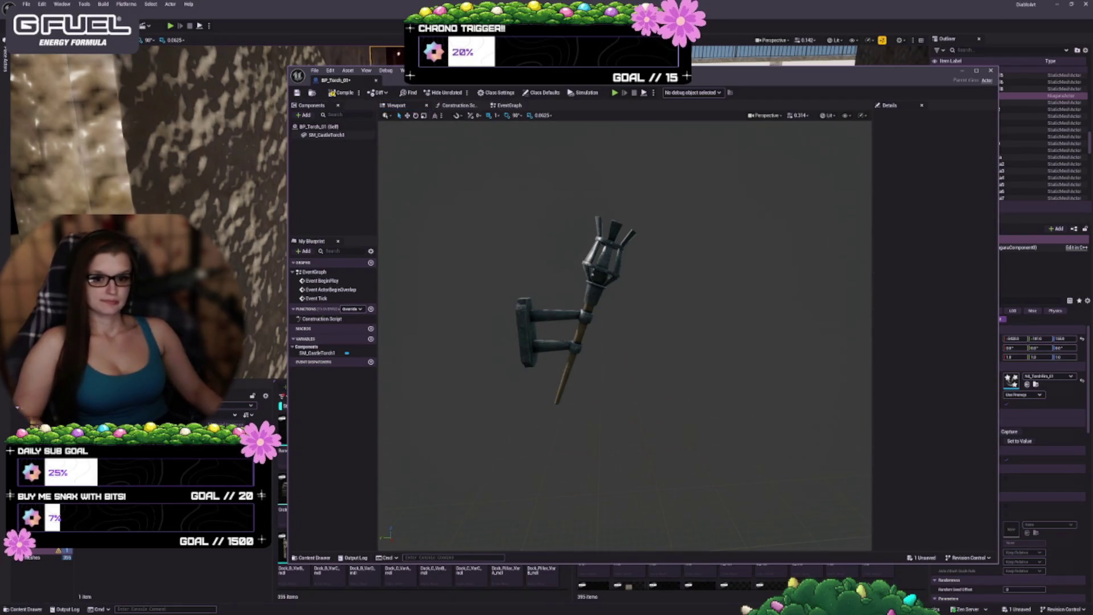
key("ctrl+z")
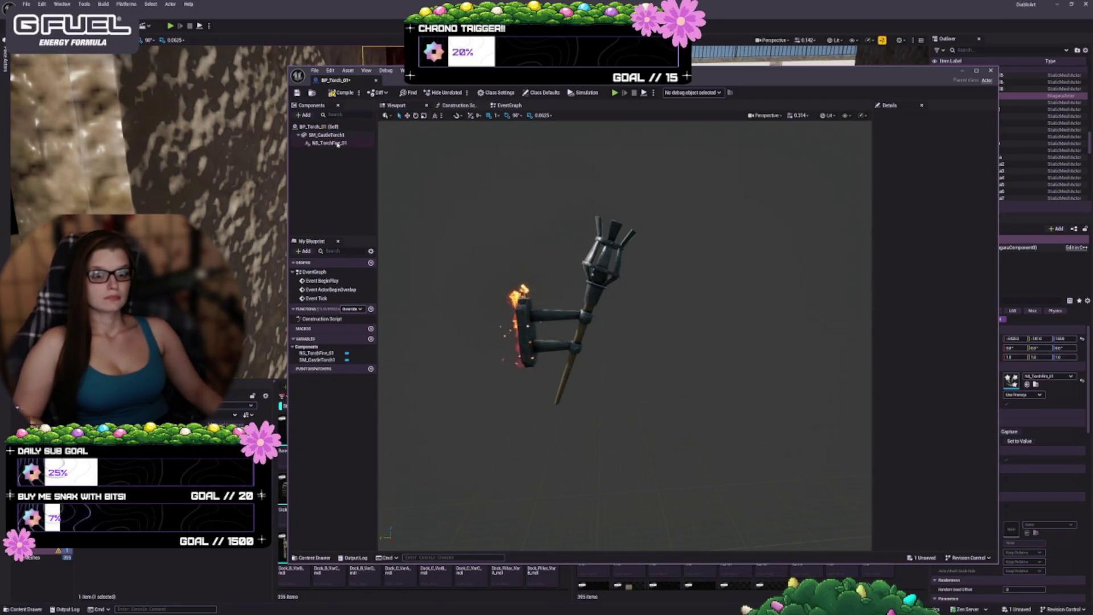
left_click(333, 136)
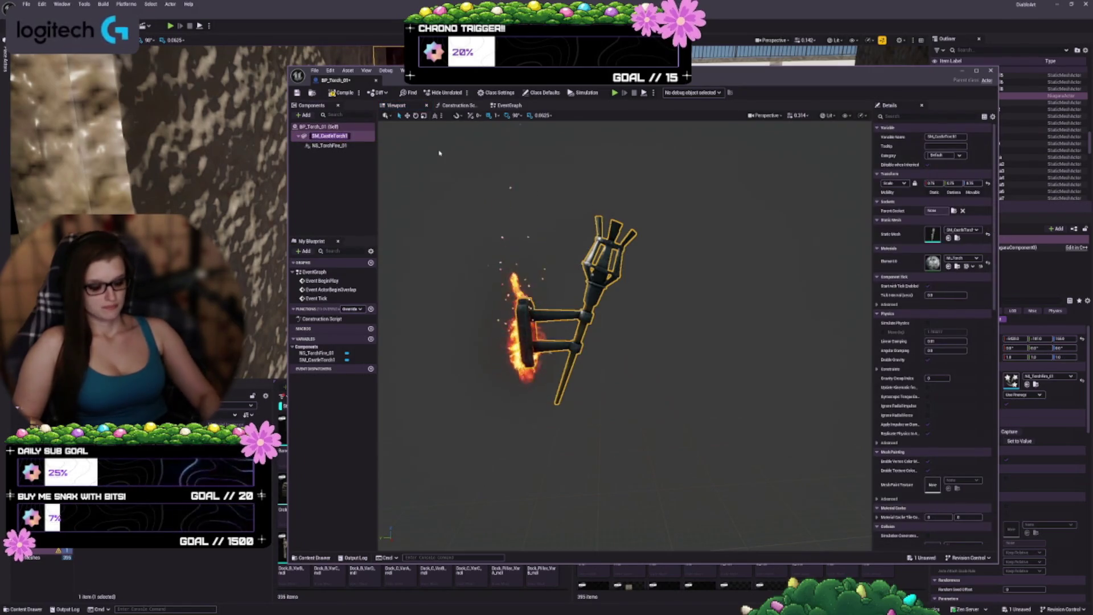
key("BackSpace")
key("Return")
Step: Select the NS_TorchFire_01 flame, frame it, and orbit around the torch and its wall bracket
left_click(344, 144)
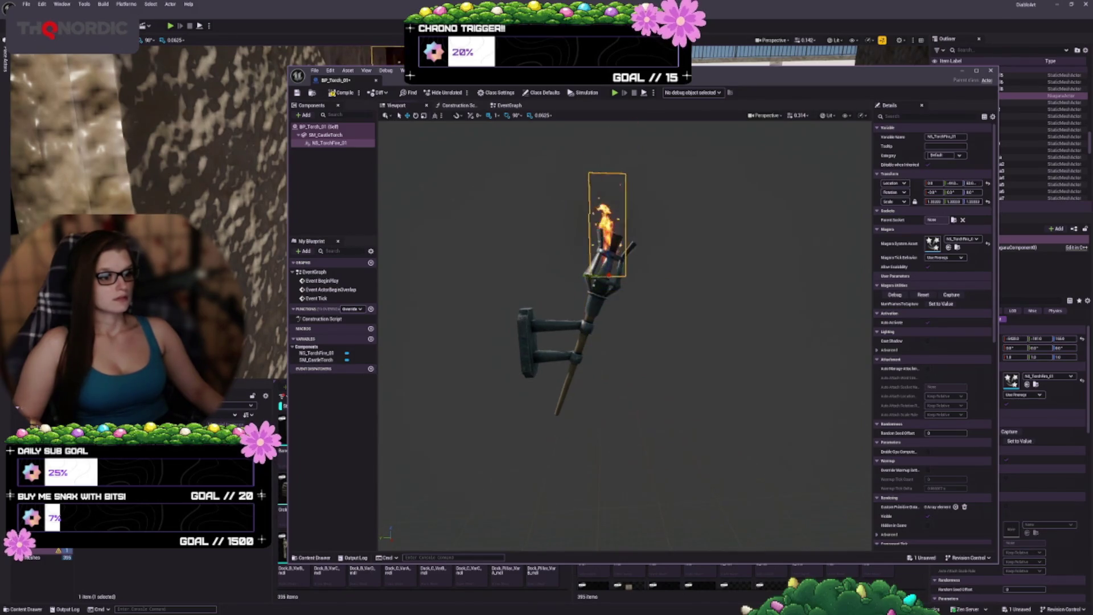
key("f")
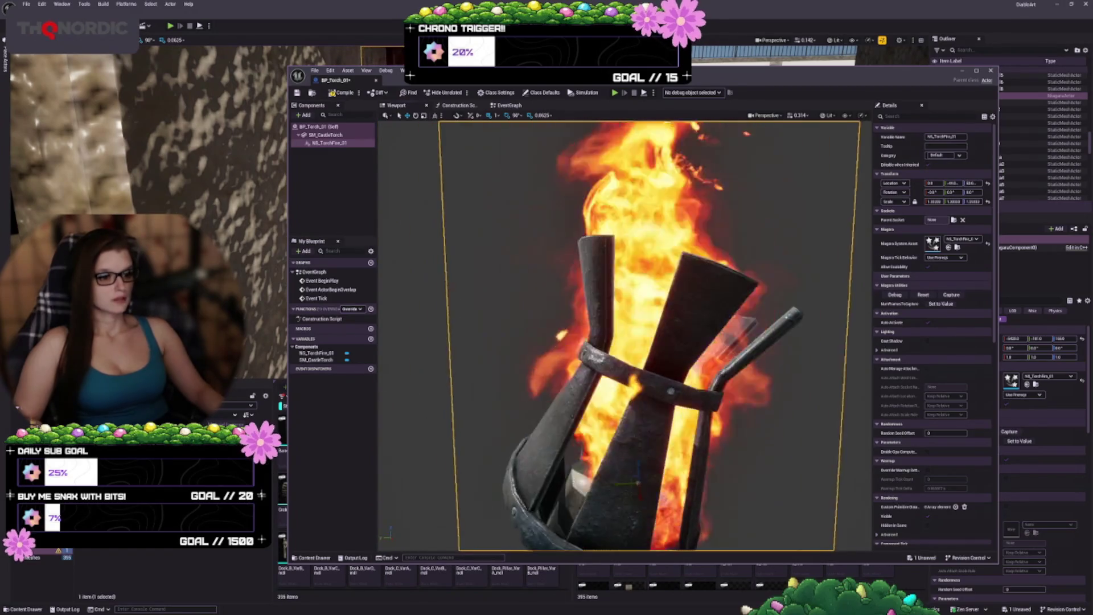
left_click_drag(663, 391, 664, 391)
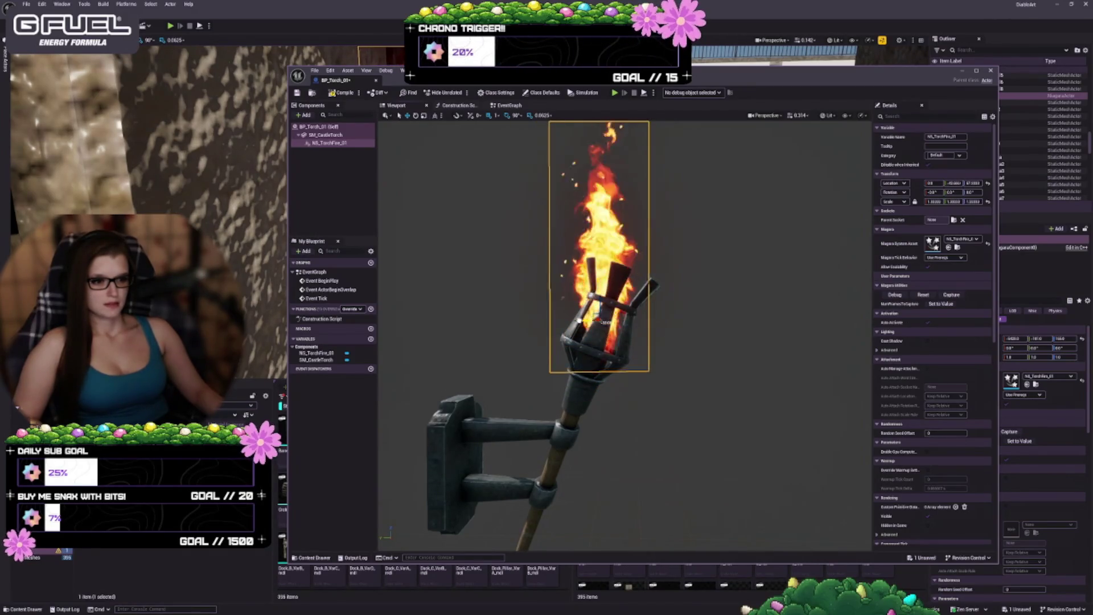
left_click_drag(629, 409, 405, 524)
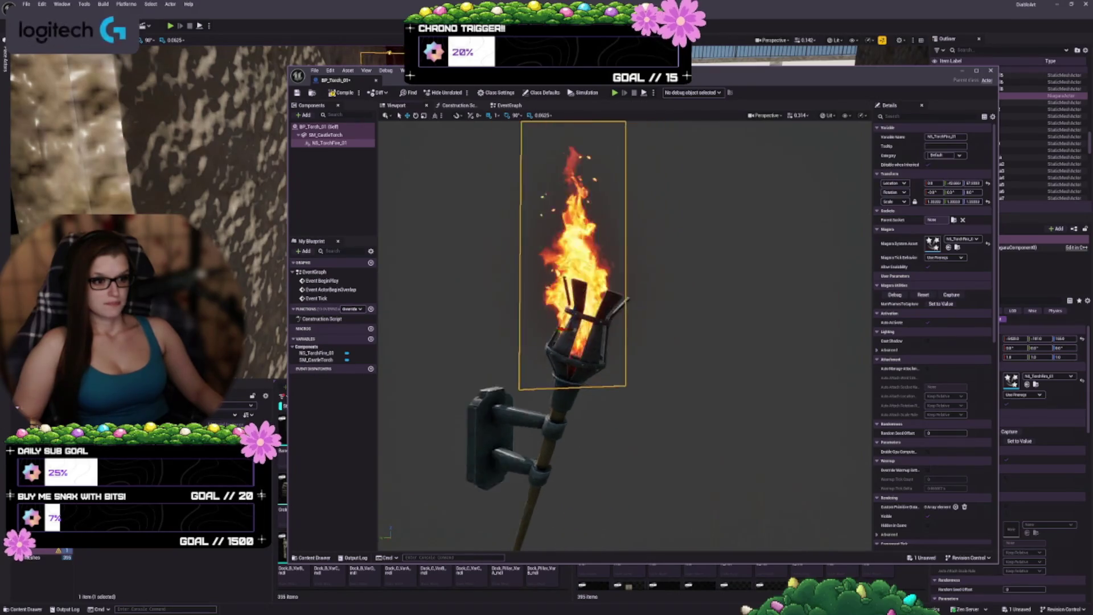
scroll(618, 307, "up", 5)
scroll(638, 369, "down", 4)
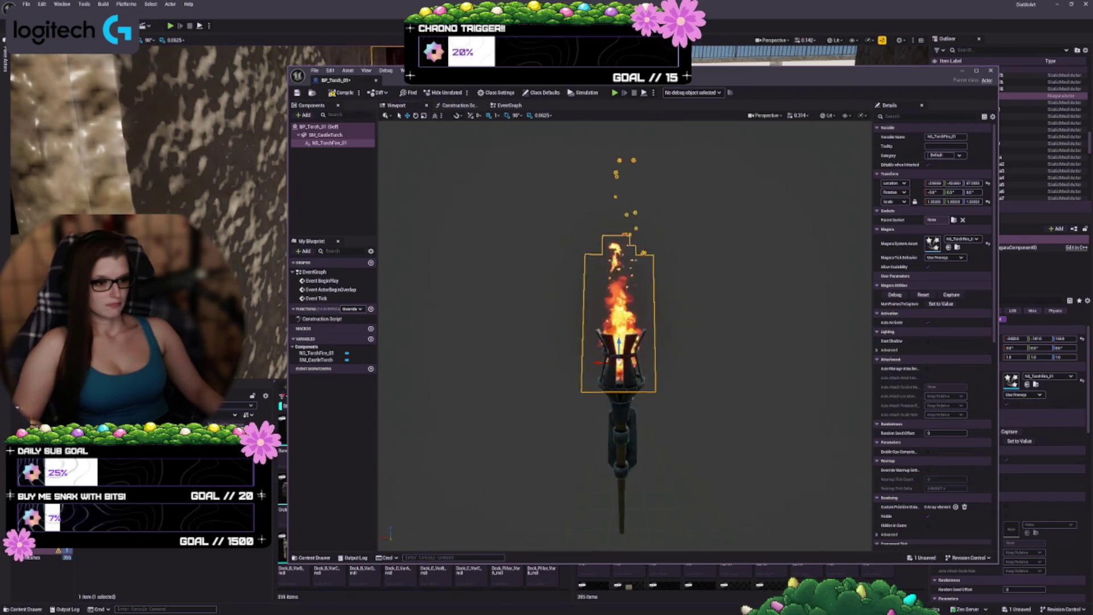
mouse_move(683, 411)
left_mouse_down()
mouse_move(626, 403)
mouse_move(661, 415)
mouse_move(643, 414)
left_mouse_up()
scroll(655, 408, "up", 5)
scroll(627, 336, "down", 5)
Step: Deselect the flame and drag the Blueprint editor down to reveal the level
left_click(643, 413)
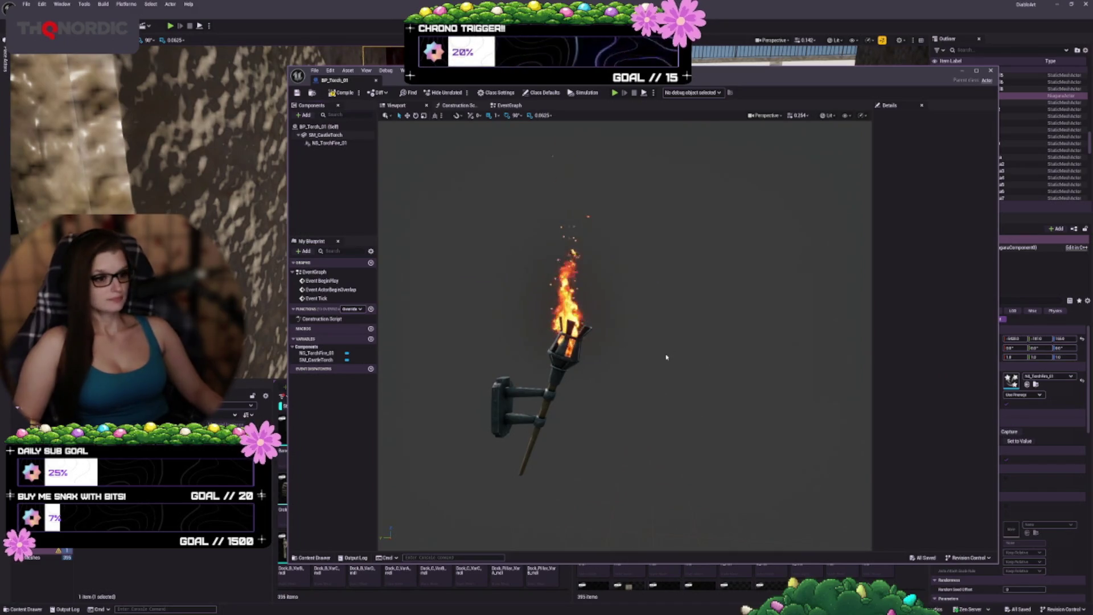
mouse_move(617, 361)
left_mouse_down()
mouse_move(628, 361)
mouse_move(609, 352)
left_mouse_up()
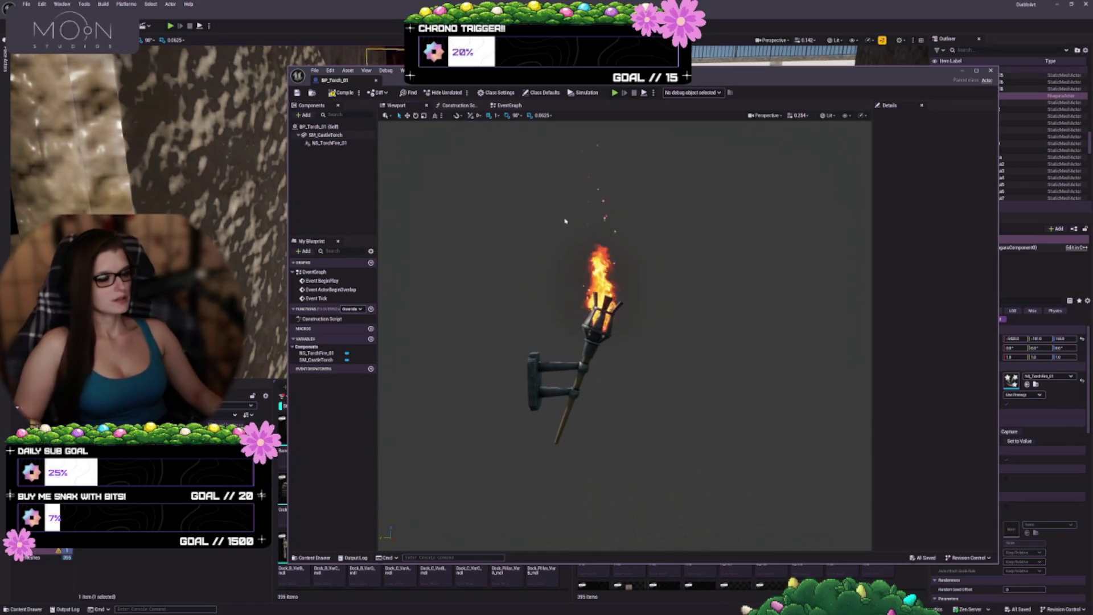
mouse_move(518, 77)
left_mouse_down()
mouse_move(491, 428)
mouse_move(650, 134)
mouse_move(548, 80)
mouse_move(576, 84)
left_mouse_up()
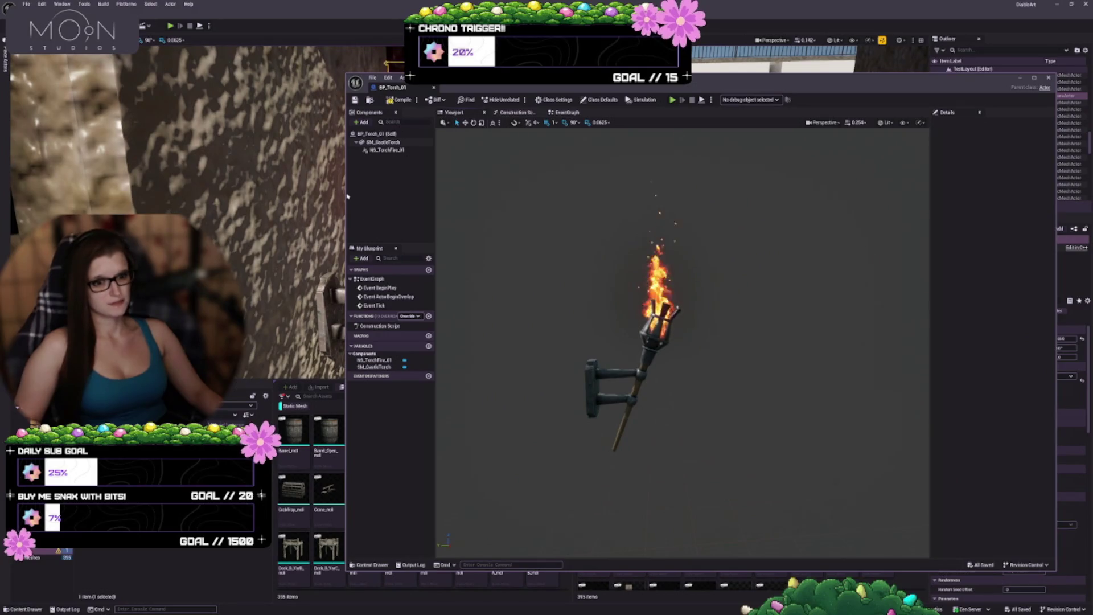
Step: Compile BP_Torch_01 and set Save on Compile to Always
left_click_drag(347, 201, 497, 201)
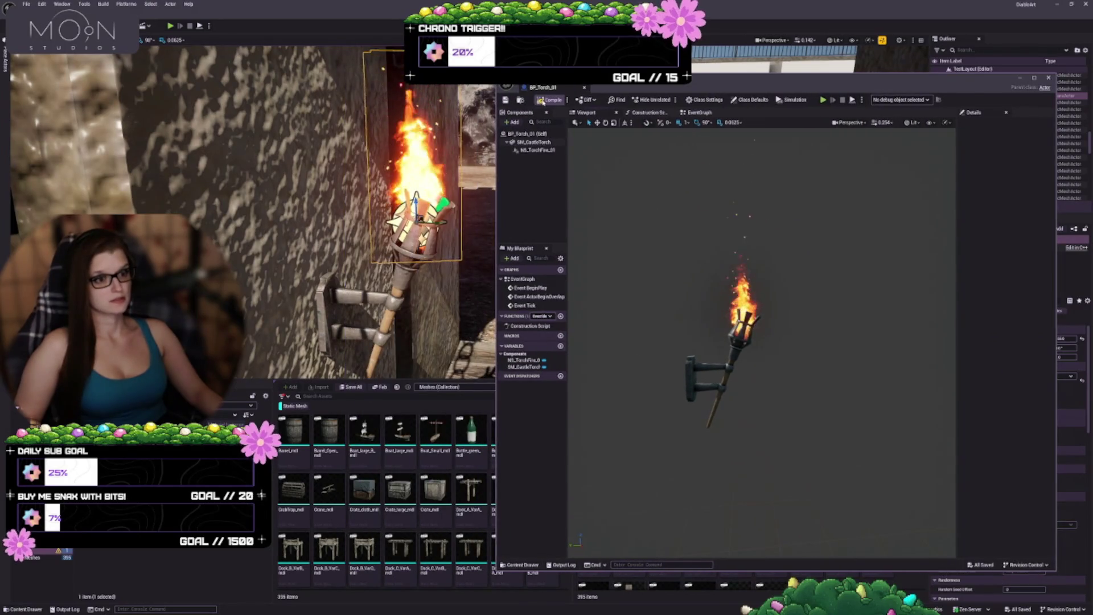
left_click(542, 101)
left_click(567, 100)
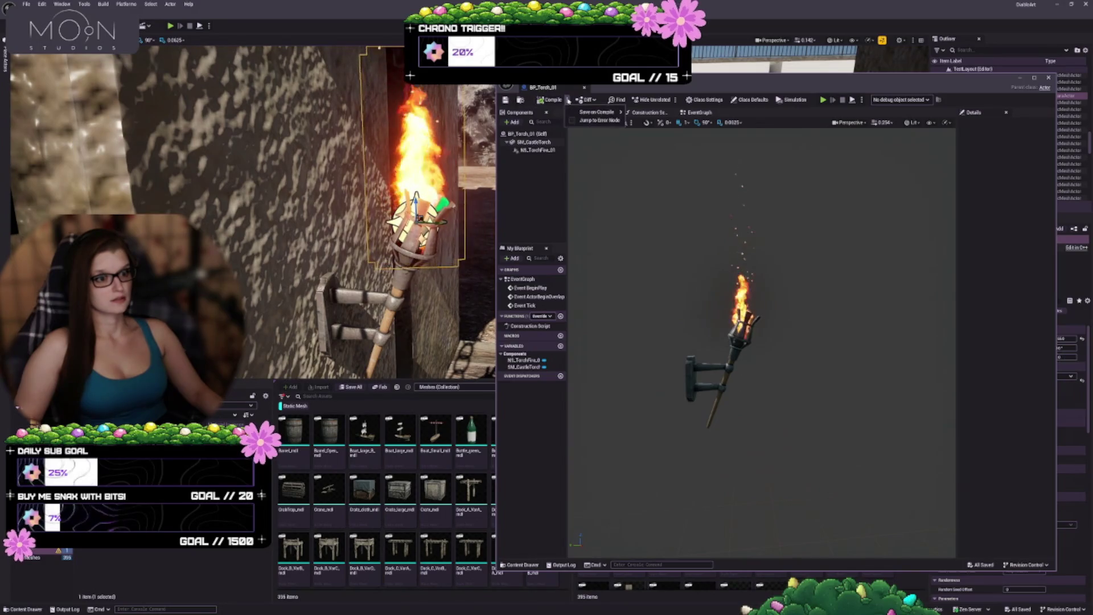
mouse_move(603, 112)
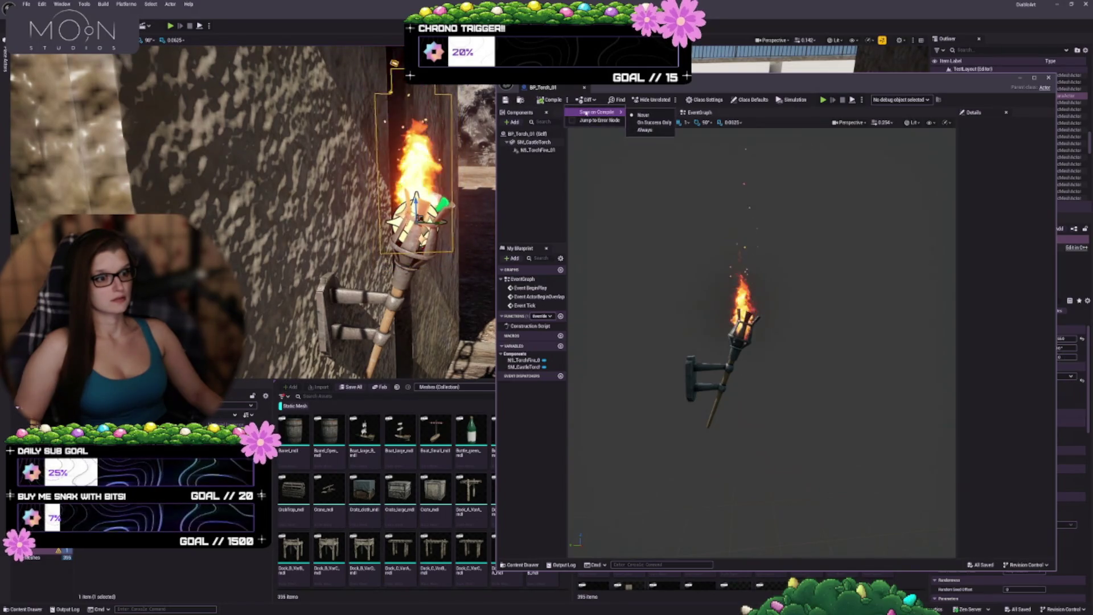
left_click(643, 130)
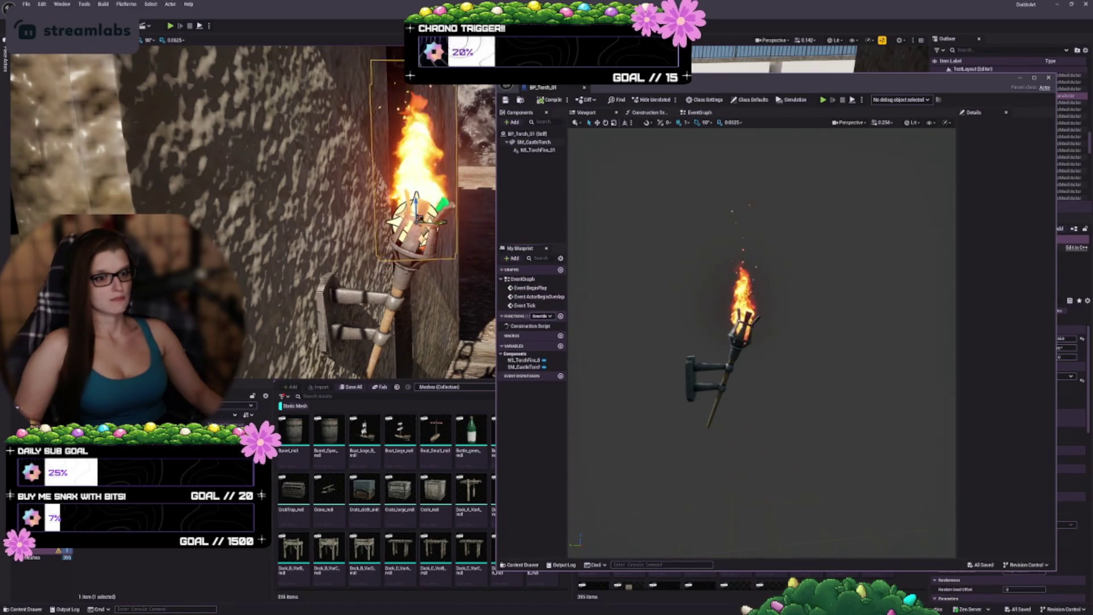
Step: Select the old SM_CastleTorch on the gate wall in the level viewport
left_click_drag(436, 370, 410, 368)
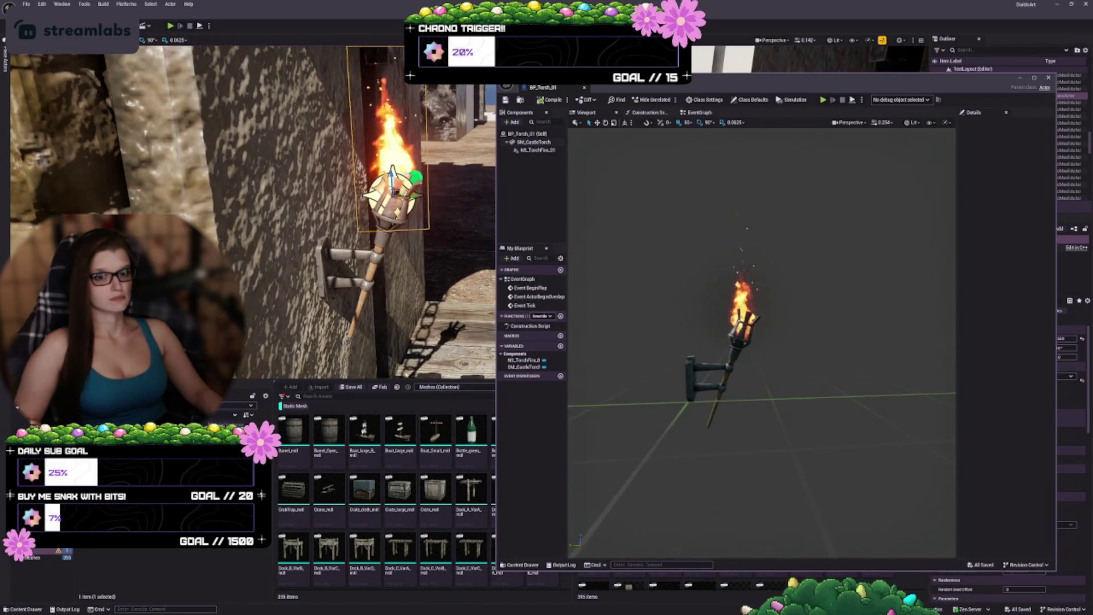
left_click(347, 274)
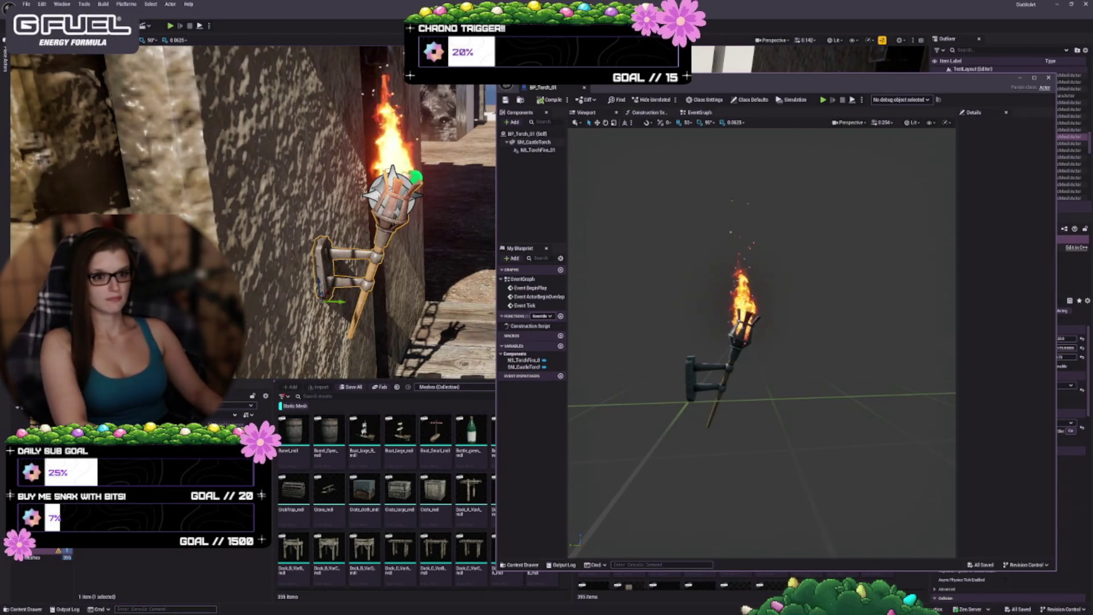
left_click_drag(786, 80, 649, 83)
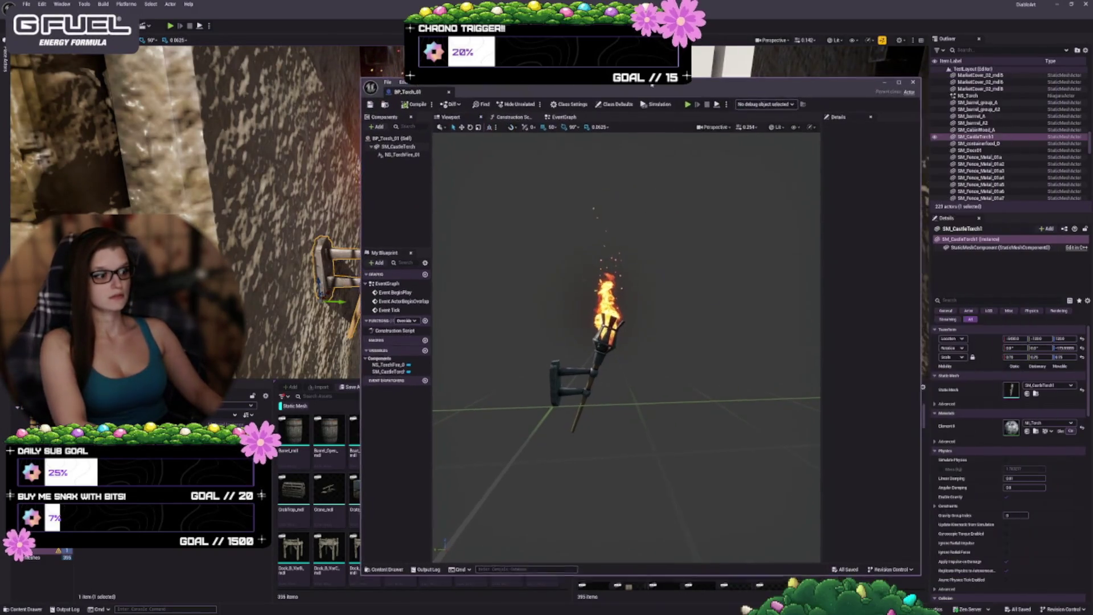
Step: Paste the old torch's placement values via the Transform menu, then delete the old static torch
right_click(975, 344)
left_click(996, 359)
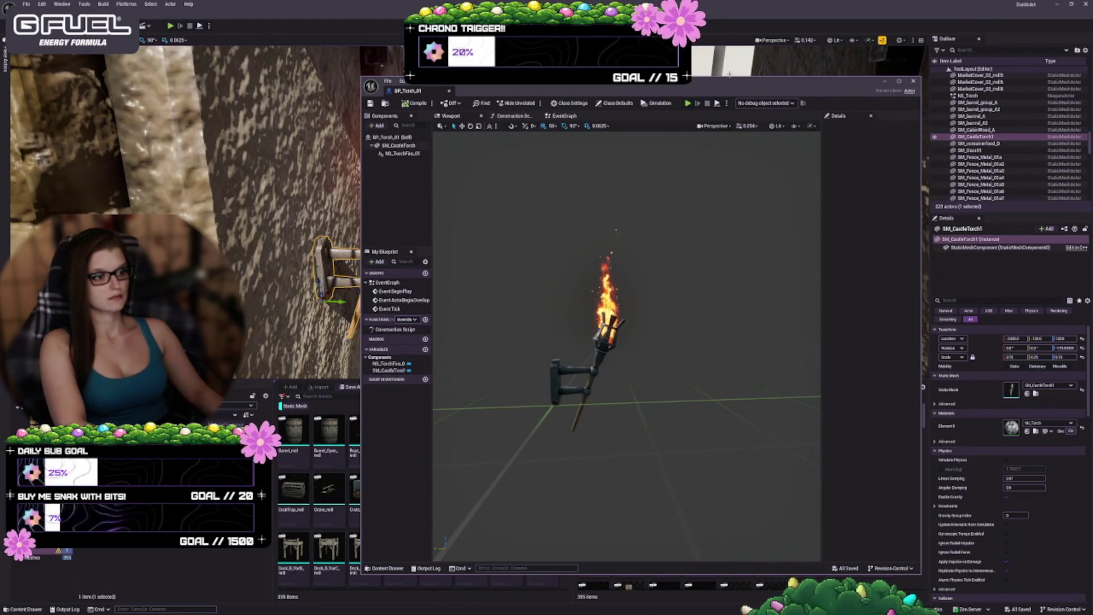
left_click_drag(797, 81, 904, 74)
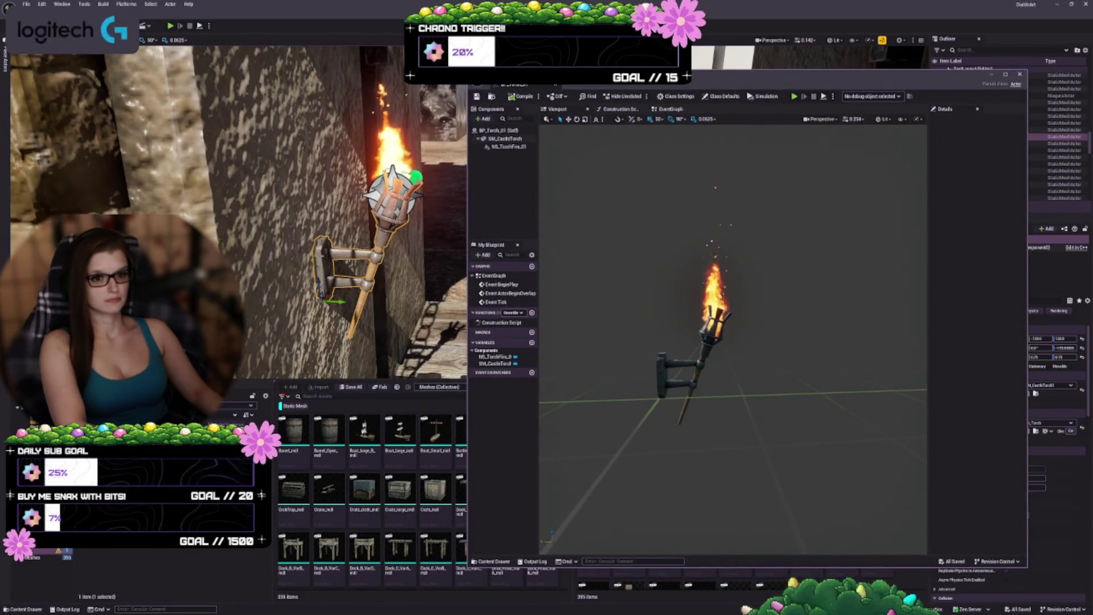
key("Delete")
key("Delete")
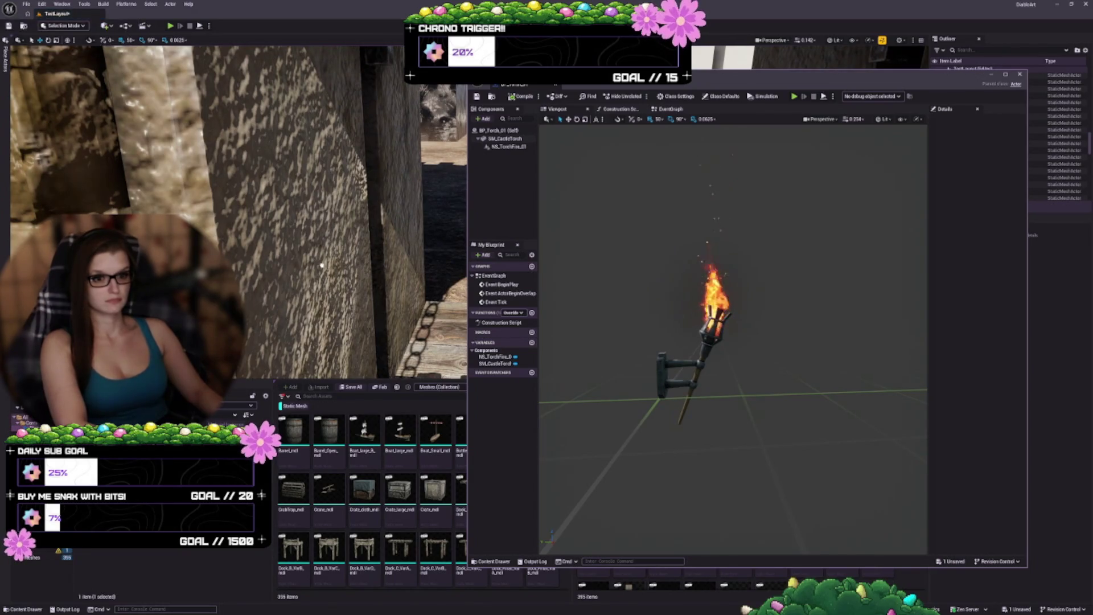
Step: Move the BP_Torch_01 actor onto the gate wall and rotate it to jut out
left_click(238, 214)
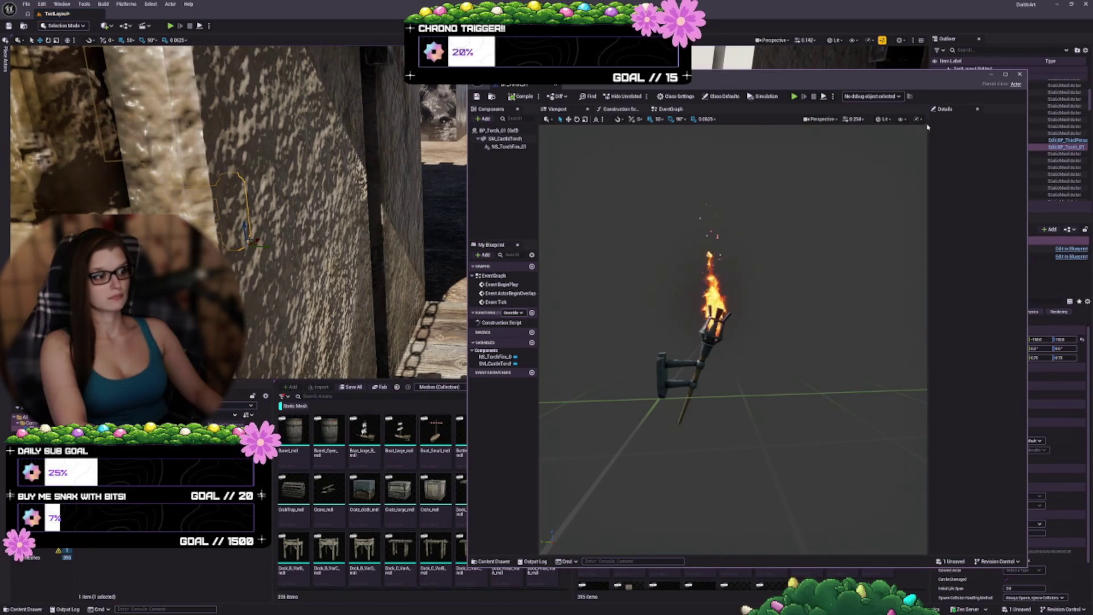
left_click_drag(854, 76, 803, 71)
left_click_drag(992, 344, 988, 345)
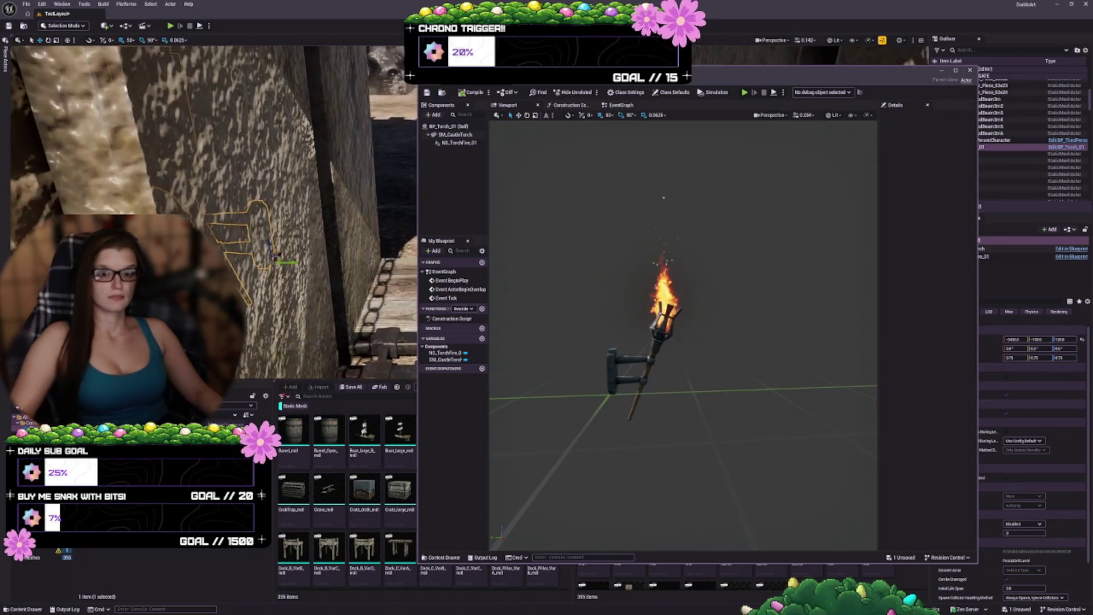
key("f")
key("e")
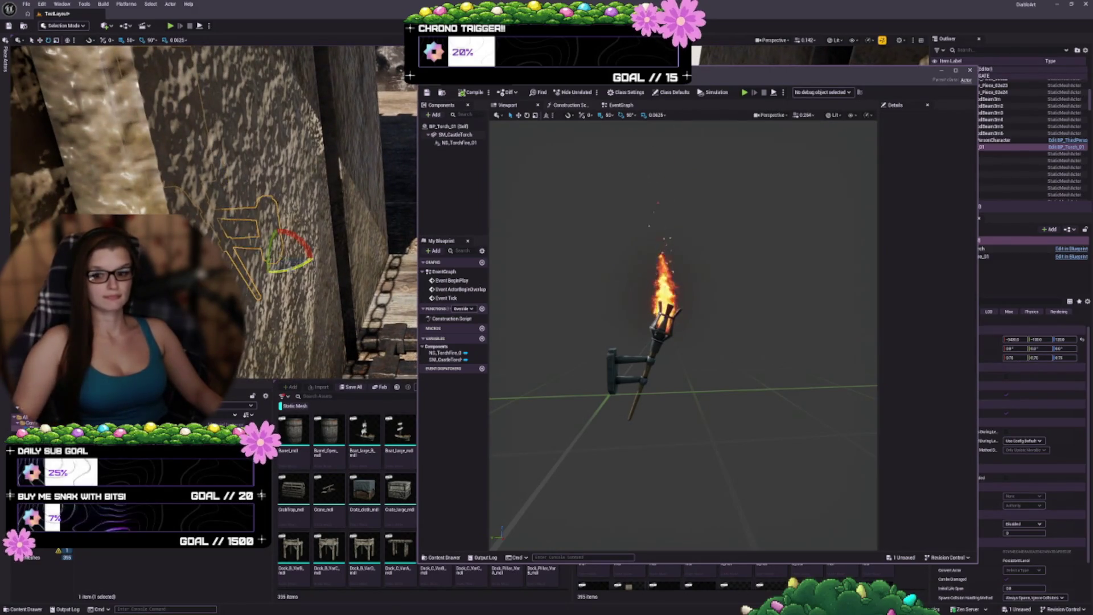
left_click_drag(296, 265, 342, 265)
key("w")
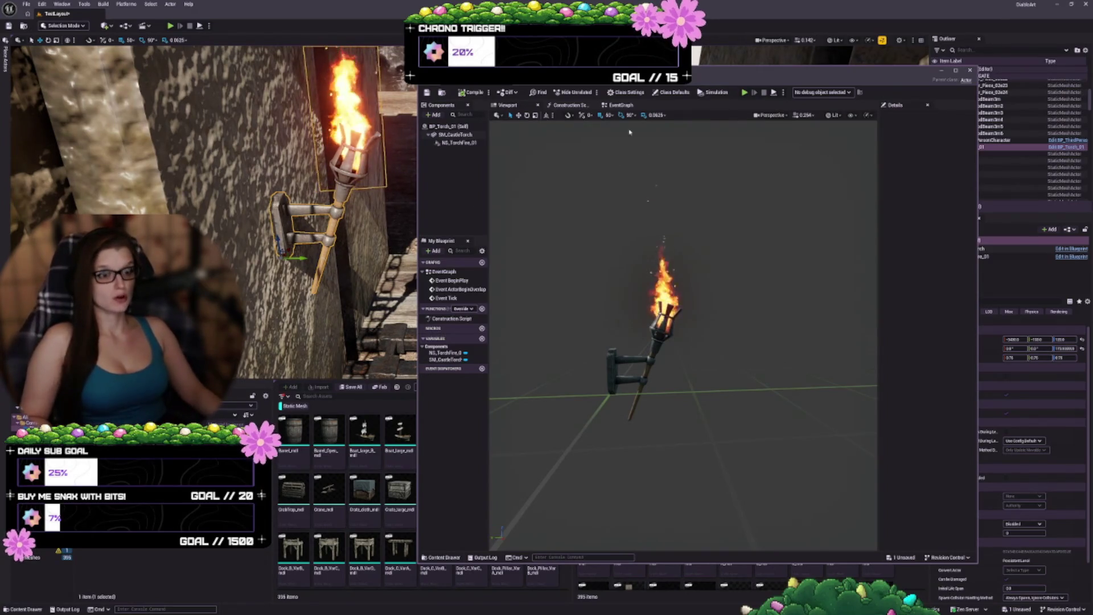
left_click_drag(630, 74, 715, 65)
scroll(257, 210, "up", 2)
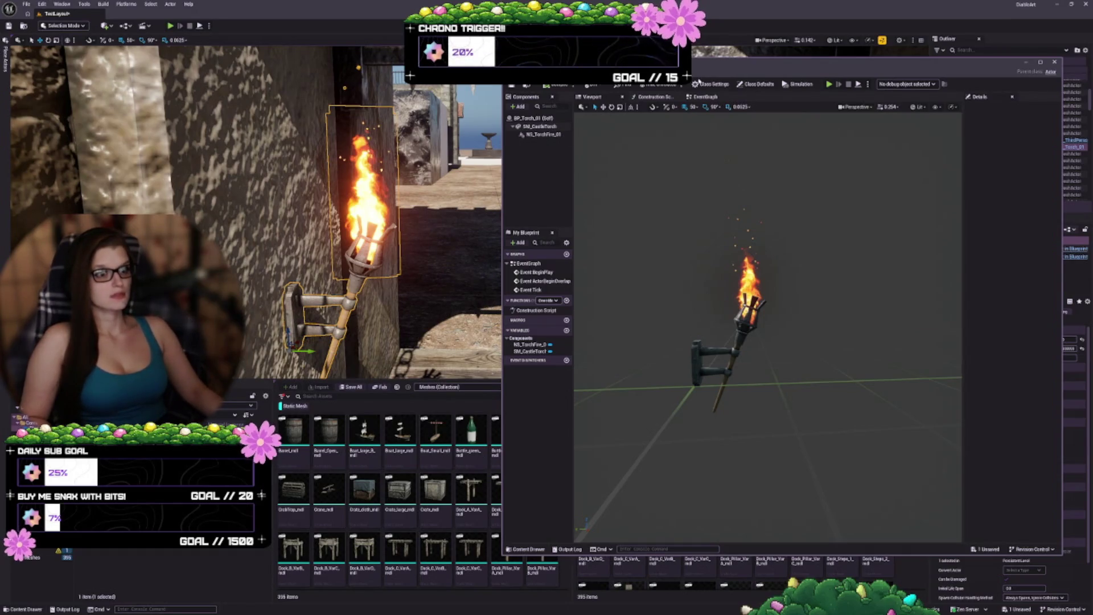
Step: Shrink the Blueprint window aside and frame the new torch on the gate wall
left_click_drag(699, 81, 700, 86)
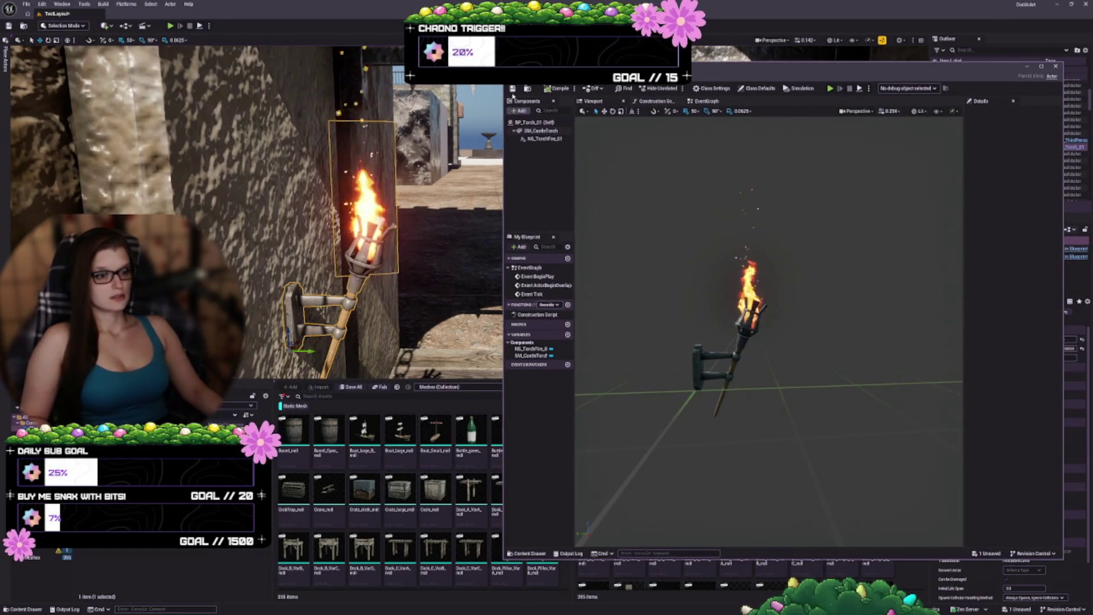
left_click_drag(512, 95, 618, 236)
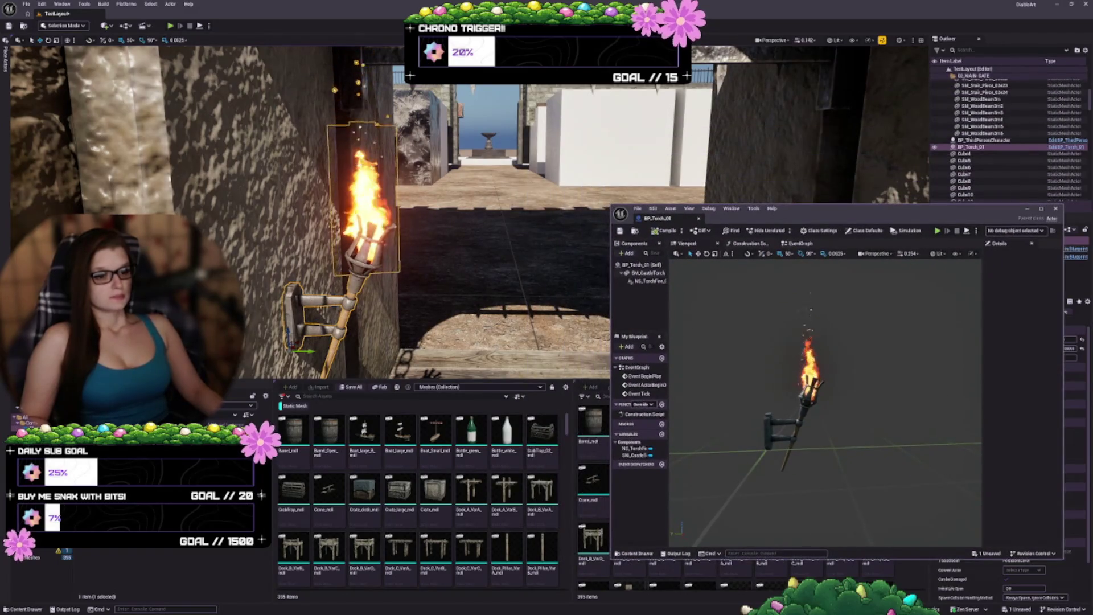
key("f")
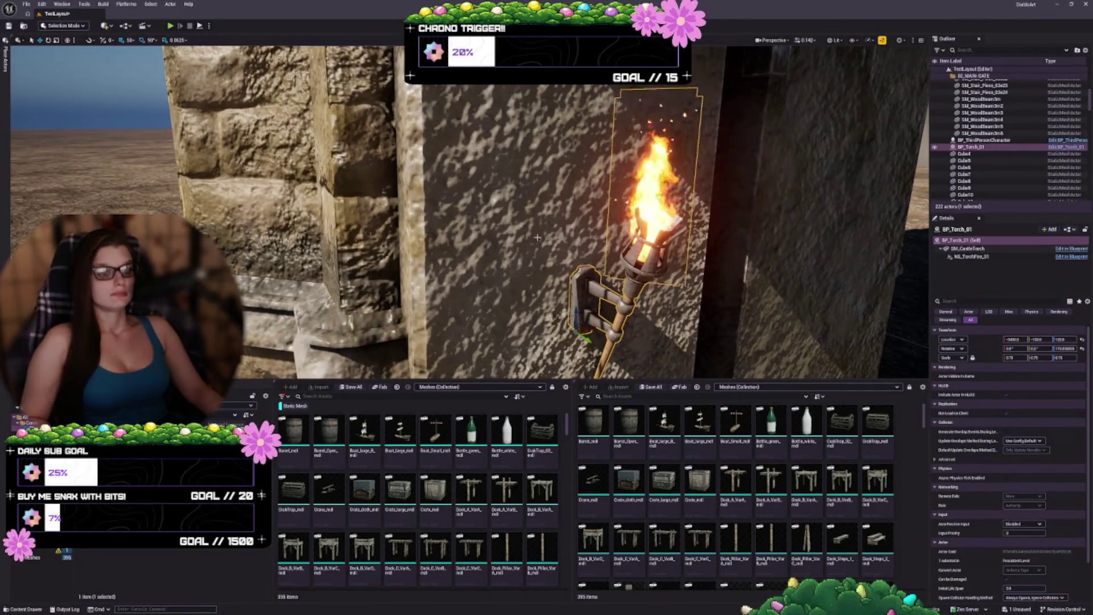
left_click_drag(538, 238, 288, 250)
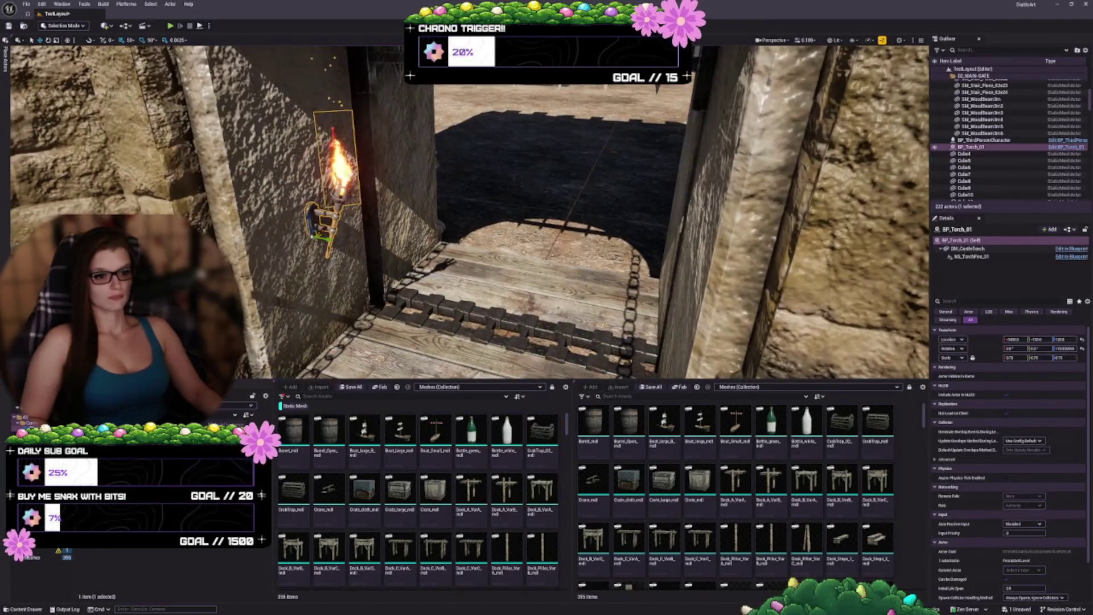
Step: Enlarge the level viewport over the content browsers and save the level with Ctrl+S
mouse_move(532, 380)
left_mouse_down()
mouse_move(530, 430)
mouse_move(560, 387)
mouse_move(560, 341)
left_mouse_up()
key("ctrl+s")
key("Up")
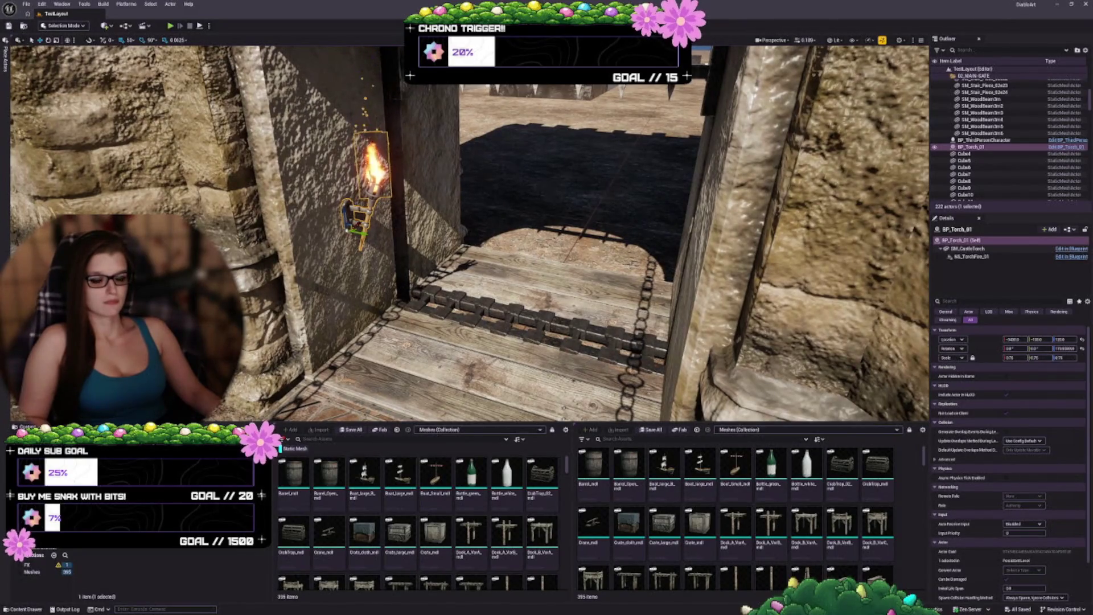
mouse_move(58, 567)
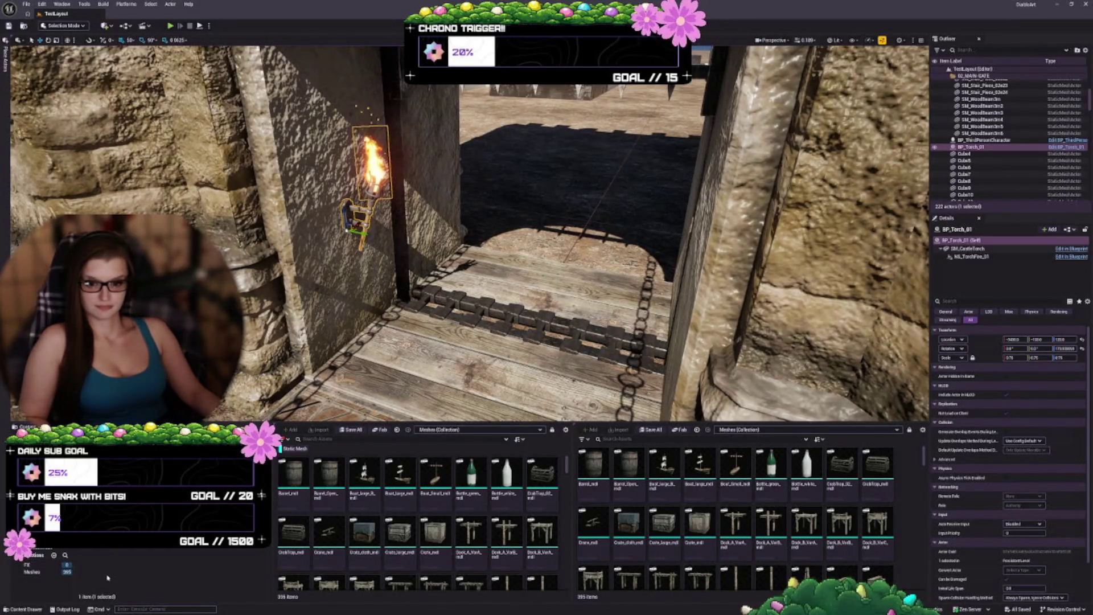
Step: Add an asset to the FX collection and drop BP_ThirdPersonCharacter onto the gate drawbridge
left_click_drag(85, 572, 27, 564)
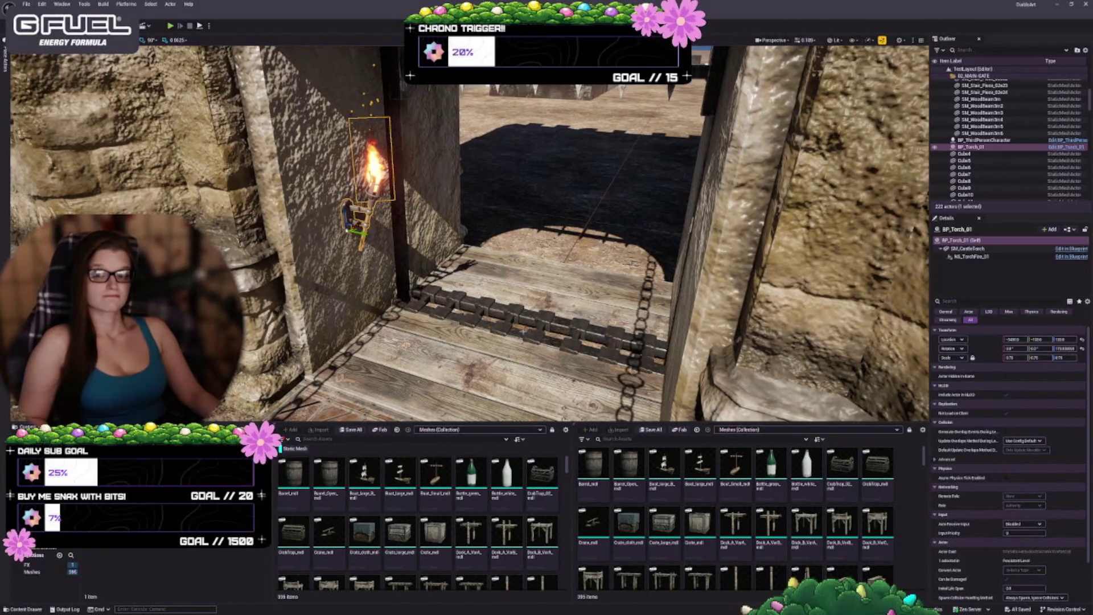
mouse_move(501, 315)
left_mouse_down()
mouse_move(501, 286)
mouse_move(523, 279)
mouse_move(501, 262)
mouse_move(489, 219)
left_mouse_up()
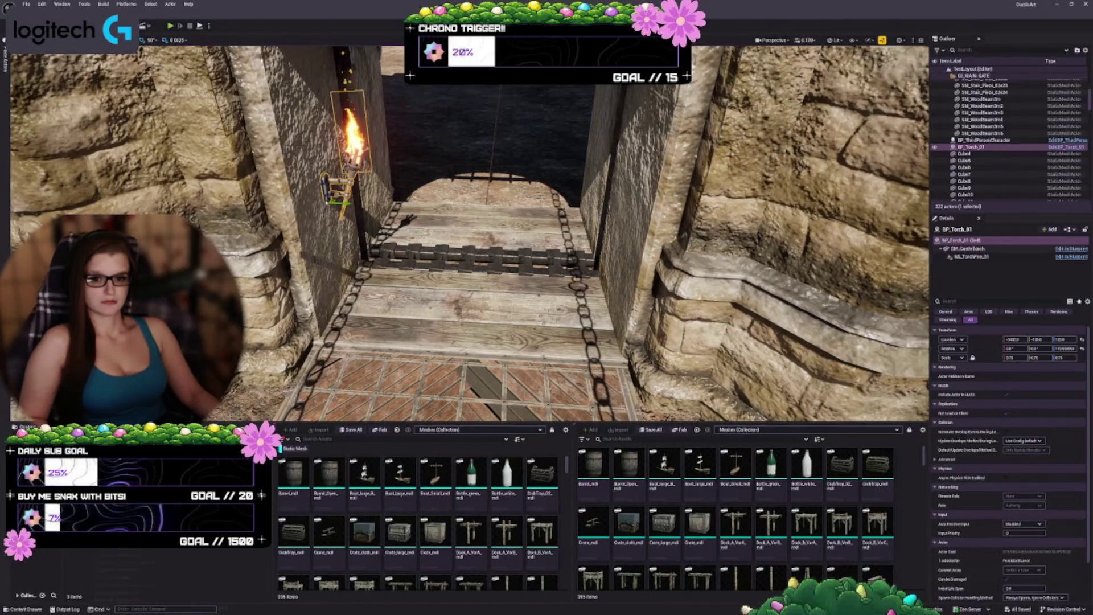
mouse_move(34, 472)
left_mouse_down()
mouse_move(390, 364)
mouse_move(427, 325)
mouse_move(424, 285)
left_mouse_up()
key("f")
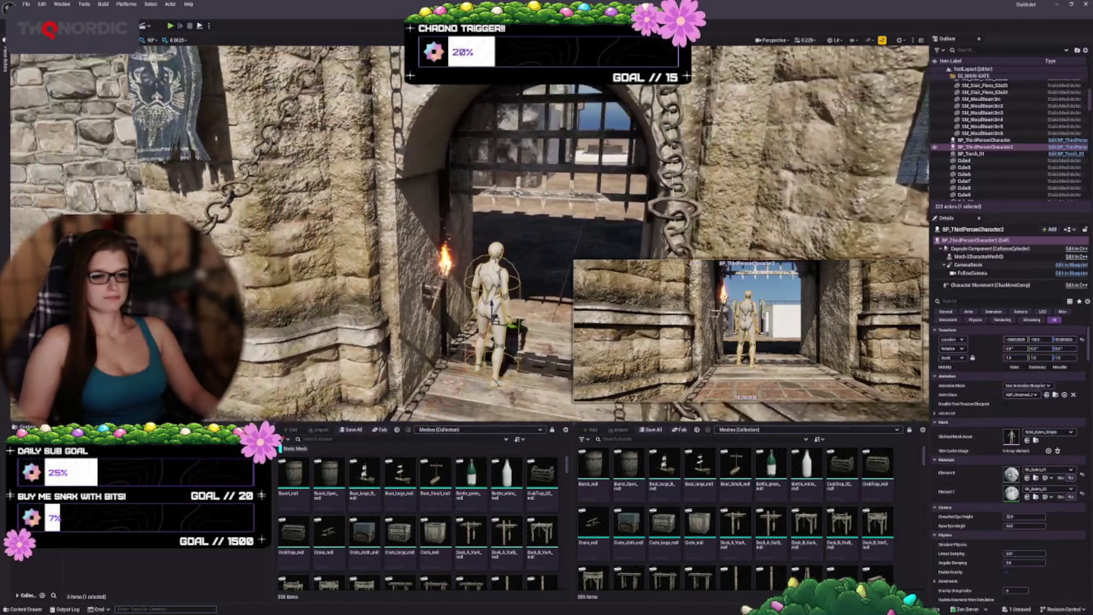
mouse_move(455, 228)
left_mouse_down()
mouse_move(516, 216)
mouse_move(495, 205)
left_mouse_up()
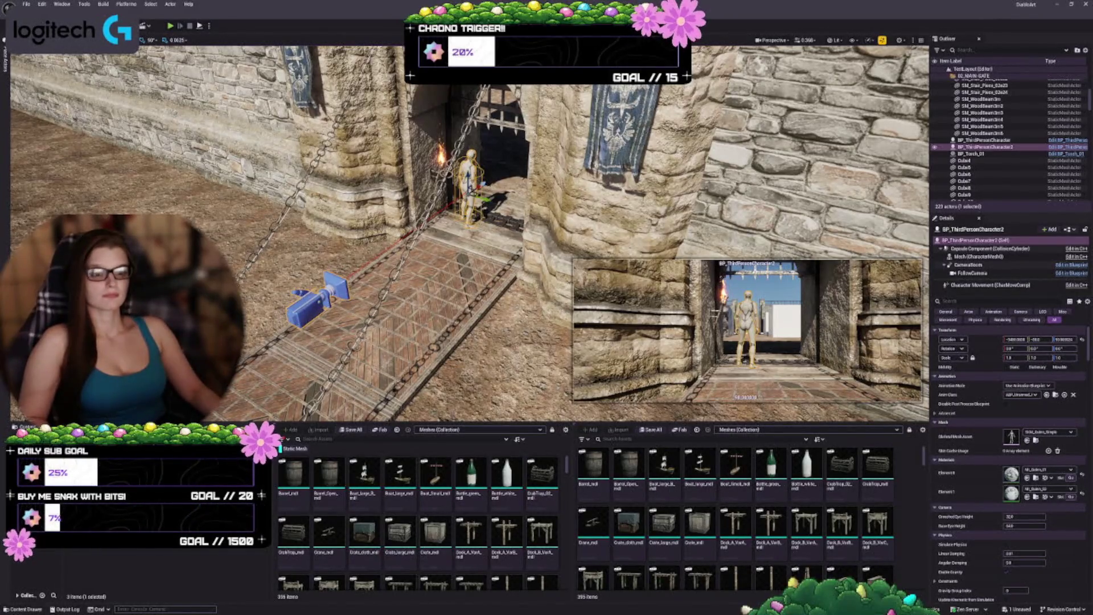
scroll(467, 234, "down", 5)
scroll(466, 234, "down", 2)
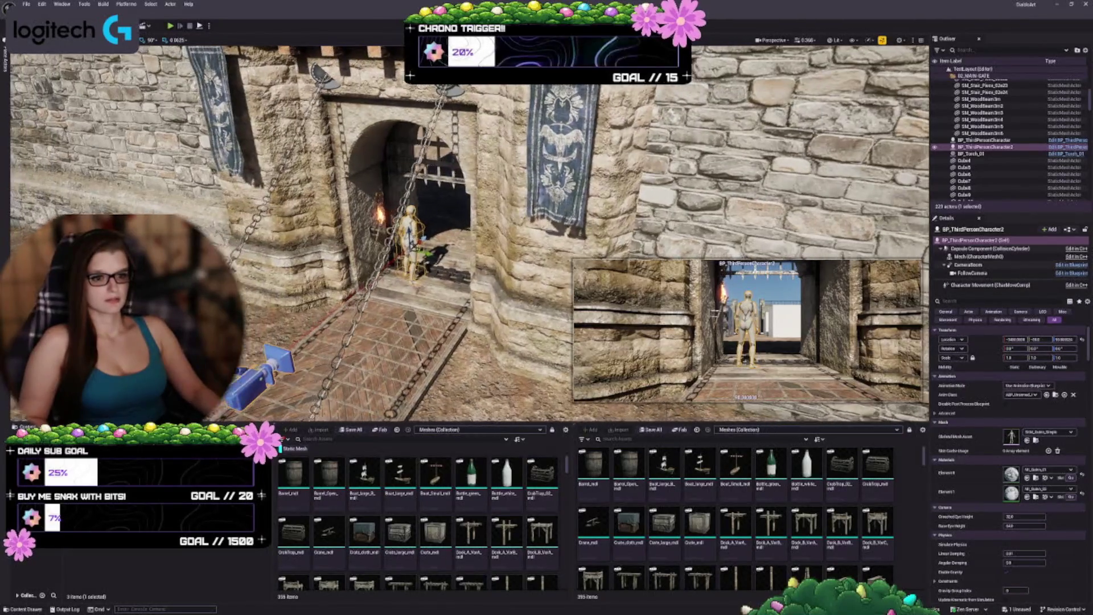
scroll(467, 233, "up", 10)
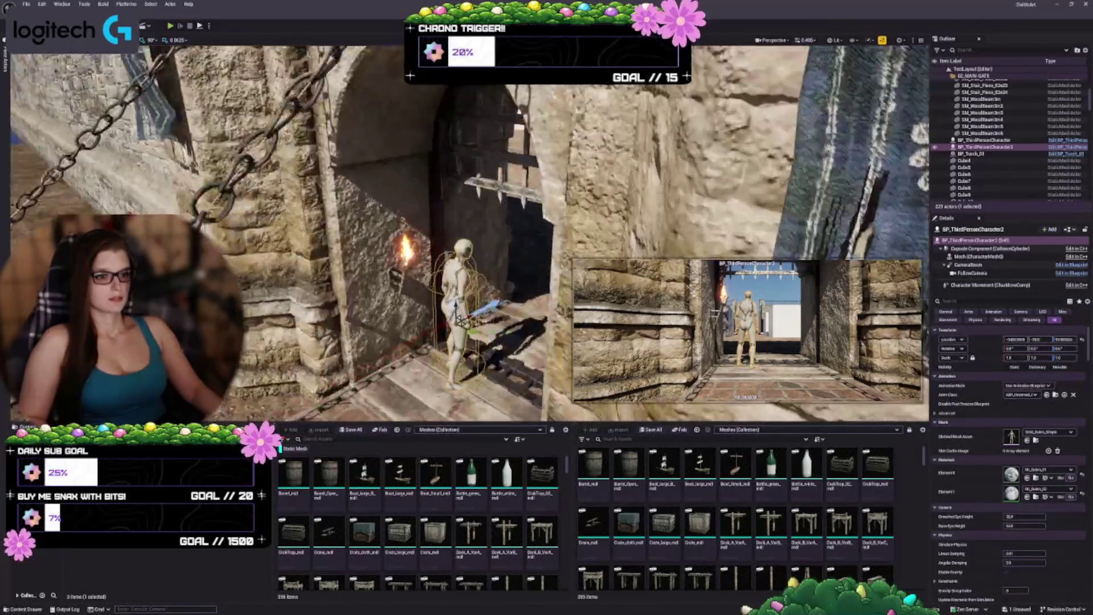
scroll(467, 233, "down", 8)
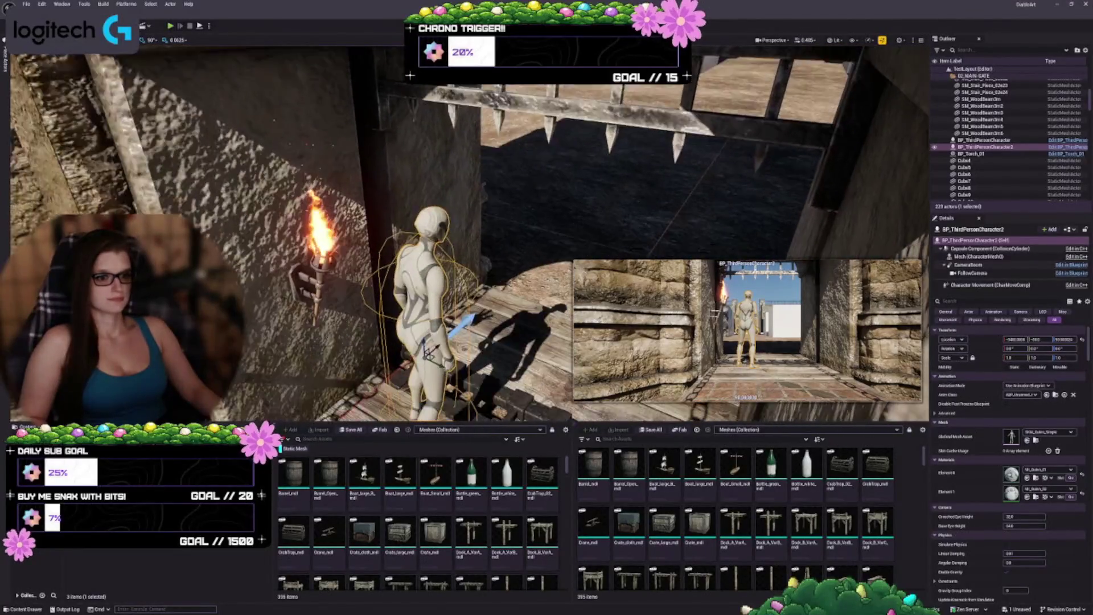
scroll(467, 234, "up", 10)
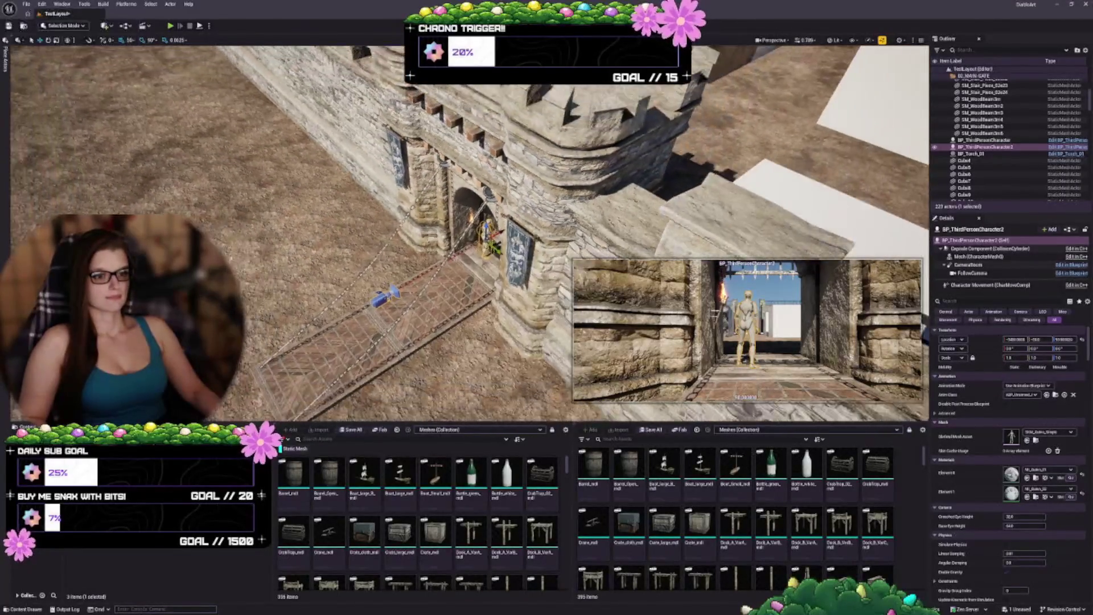
scroll(467, 233, "up", 10)
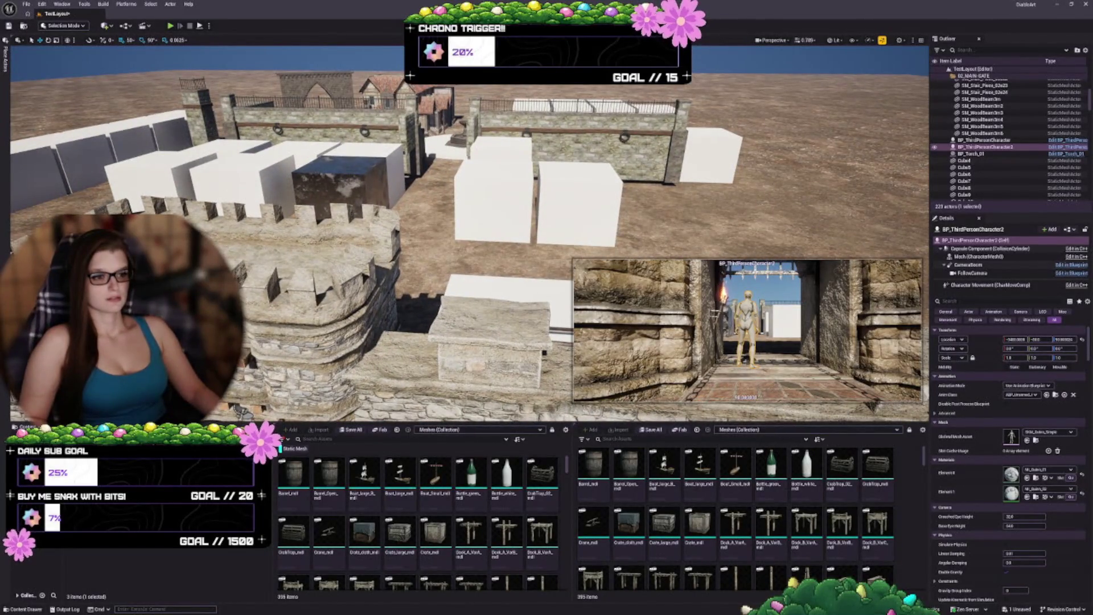
scroll(467, 233, "down", 5)
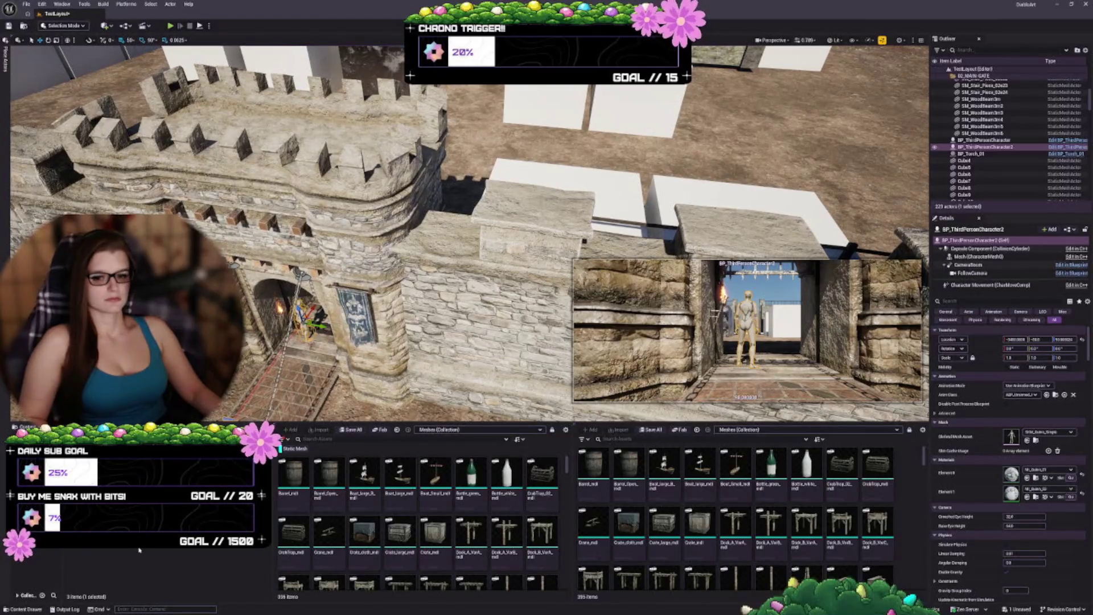
Step: Cancel the asset deletion, then delete BP_ThirdPersonCharacter2 from the level, leaving 222 actors
key("Delete")
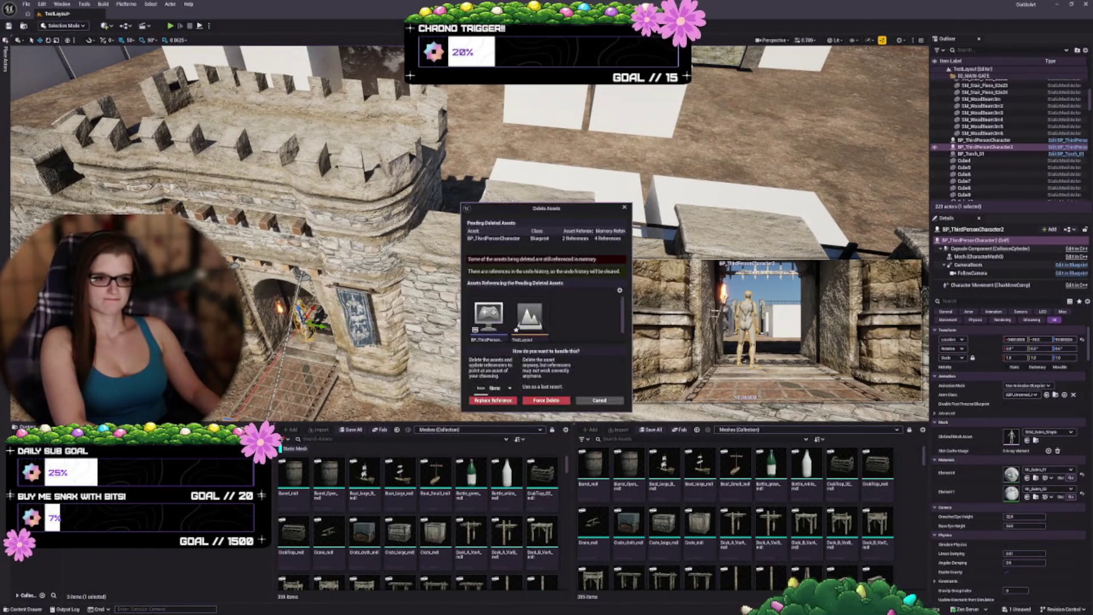
left_click(599, 401)
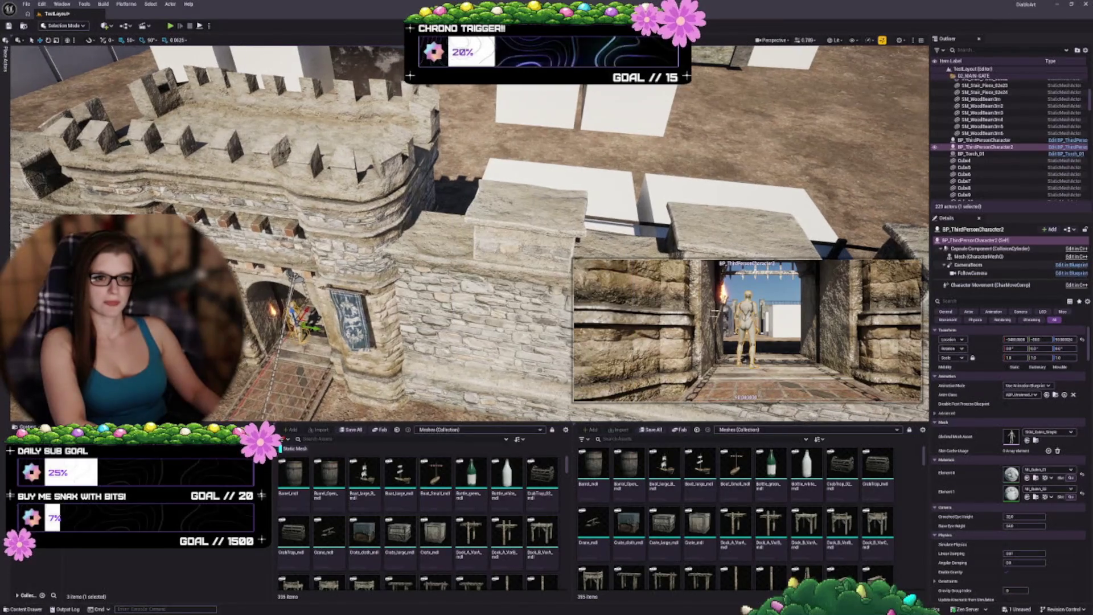
left_click(256, 171)
left_click(293, 311)
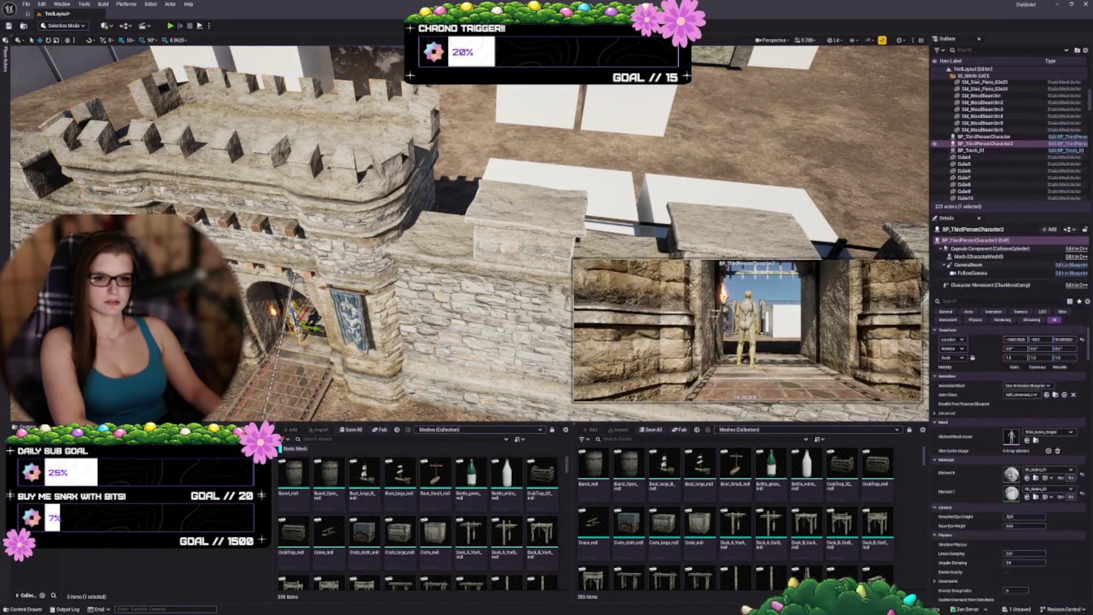
key("Escape")
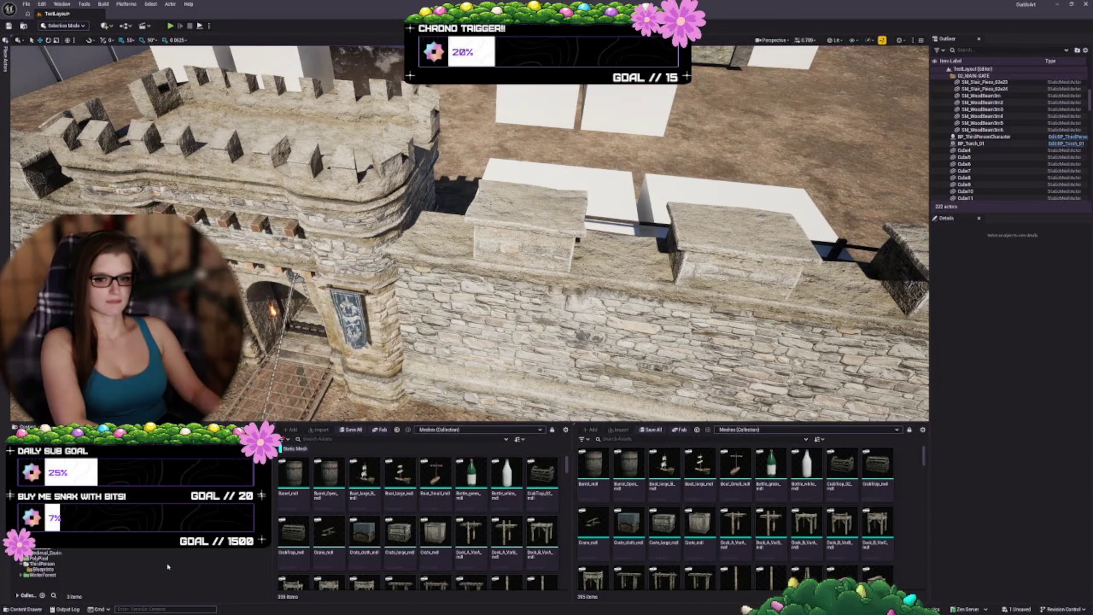
Step: Place an SKM_Quinn_Simple mannequin by the house stairs and delete the third-person character at the fountain
left_click_drag(512, 285, 433, 285)
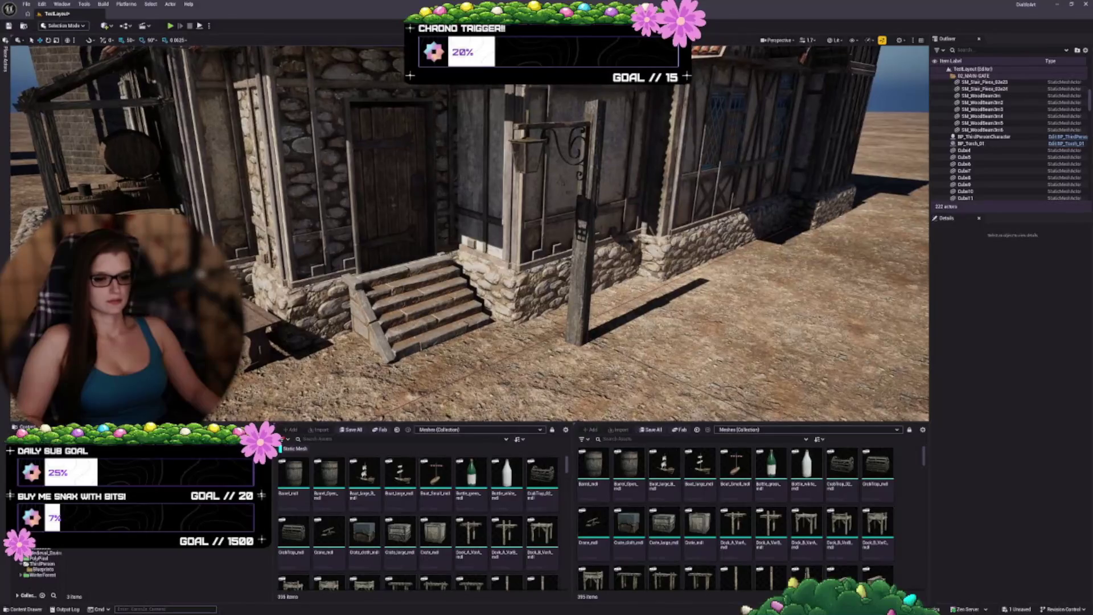
mouse_move(143, 501)
left_mouse_down()
mouse_move(434, 385)
mouse_move(458, 348)
left_mouse_up()
key("Escape")
scroll(467, 234, "down", 10)
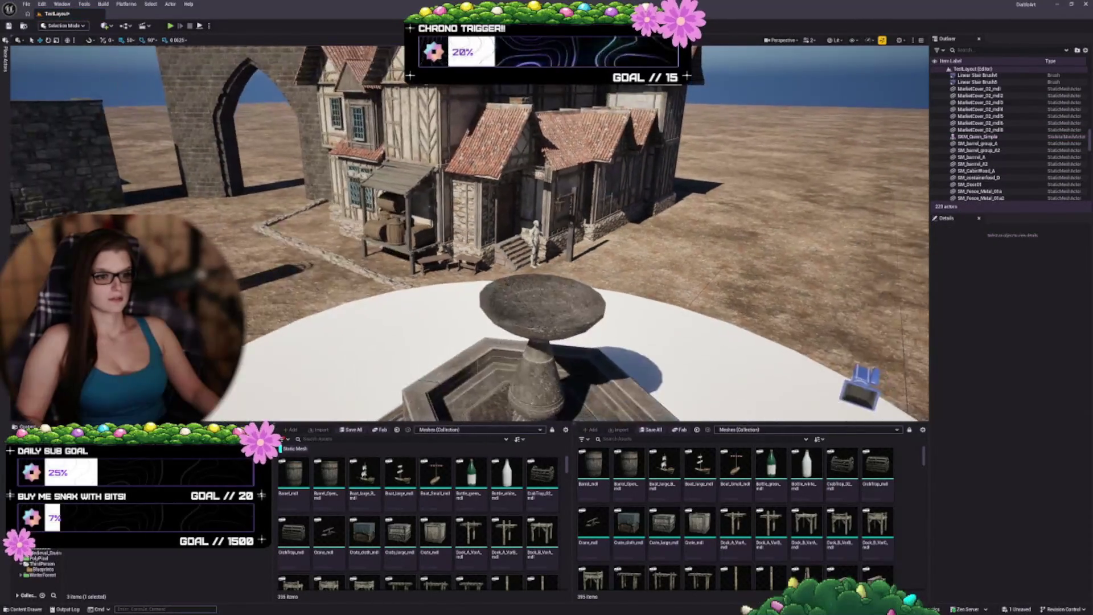
left_click_drag(498, 379, 501, 421)
left_click_drag(626, 228, 507, 228)
left_click(575, 196)
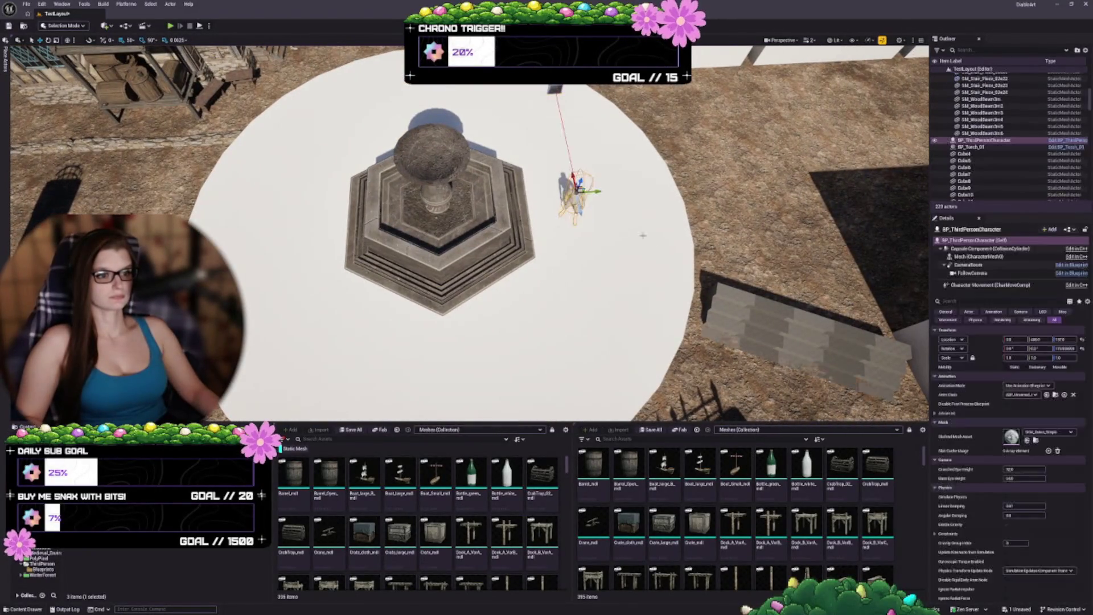
key("Delete")
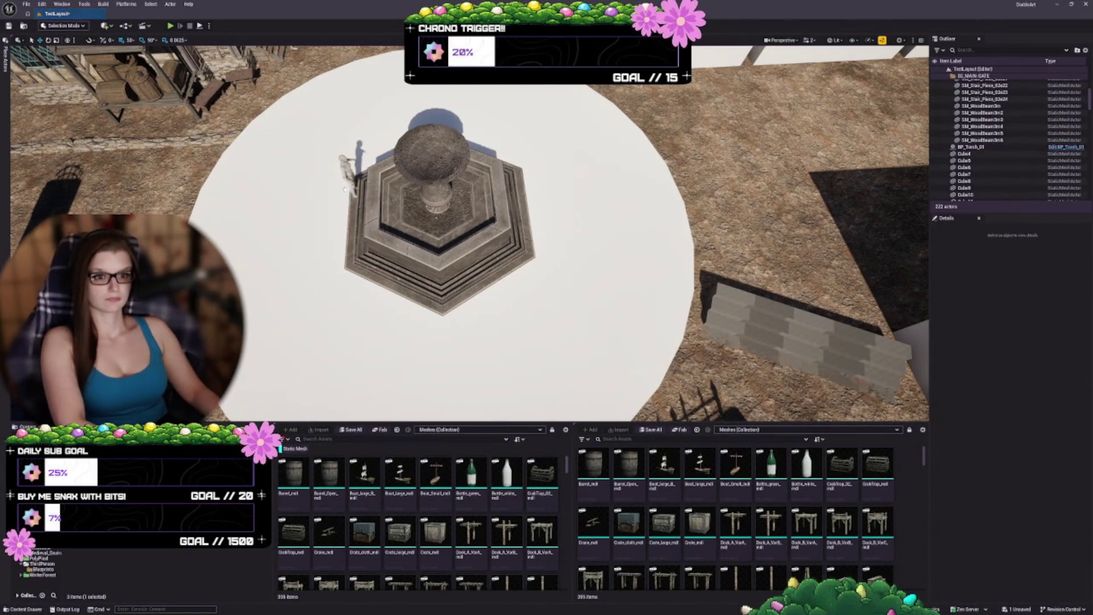
Step: Place more Quinn mannequins beside the fountain, near the house, and by the stairs, duplicating one
mouse_move(316, 210)
left_mouse_down()
mouse_move(545, 197)
mouse_move(317, 195)
mouse_move(324, 190)
left_mouse_up()
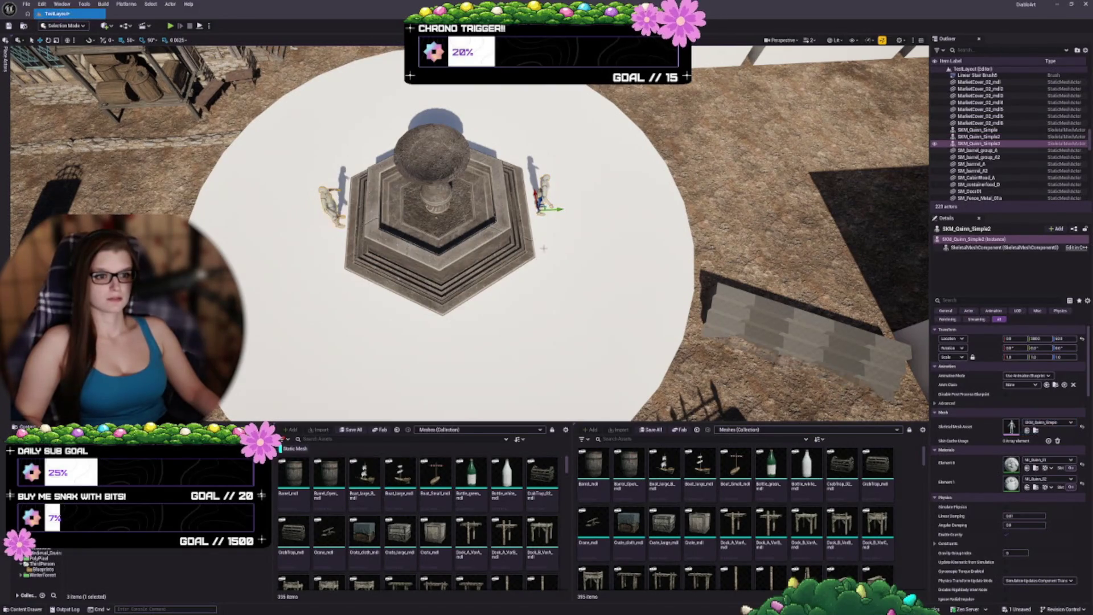
scroll(325, 190, "up", 3)
scroll(469, 234, "down", 4)
mouse_move(251, 393)
left_mouse_down()
mouse_move(282, 238)
mouse_move(266, 244)
left_mouse_up()
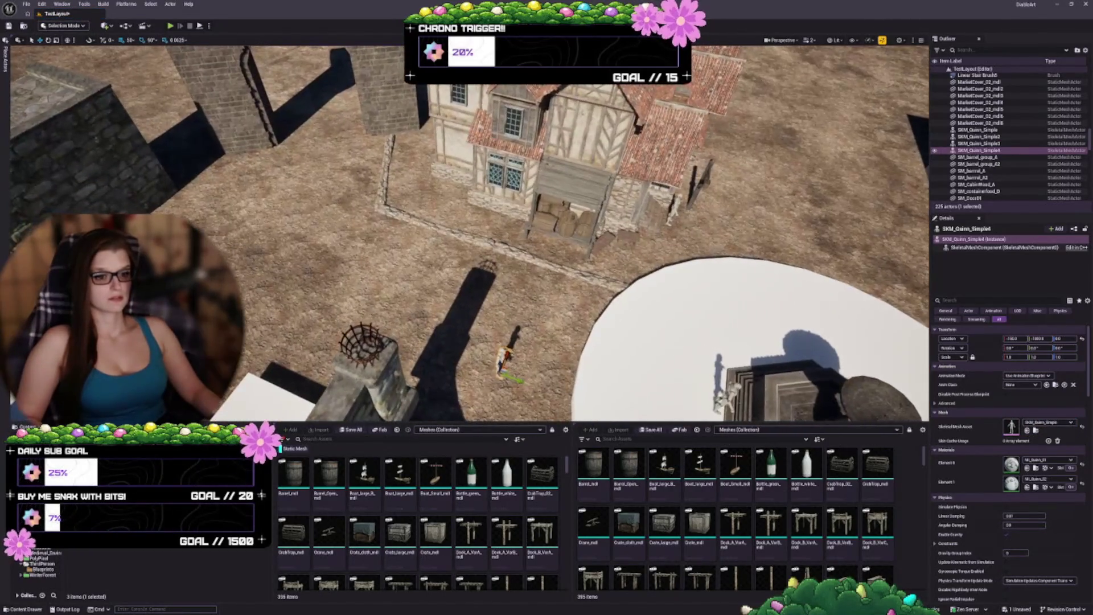
left_click_drag(270, 291, 269, 291)
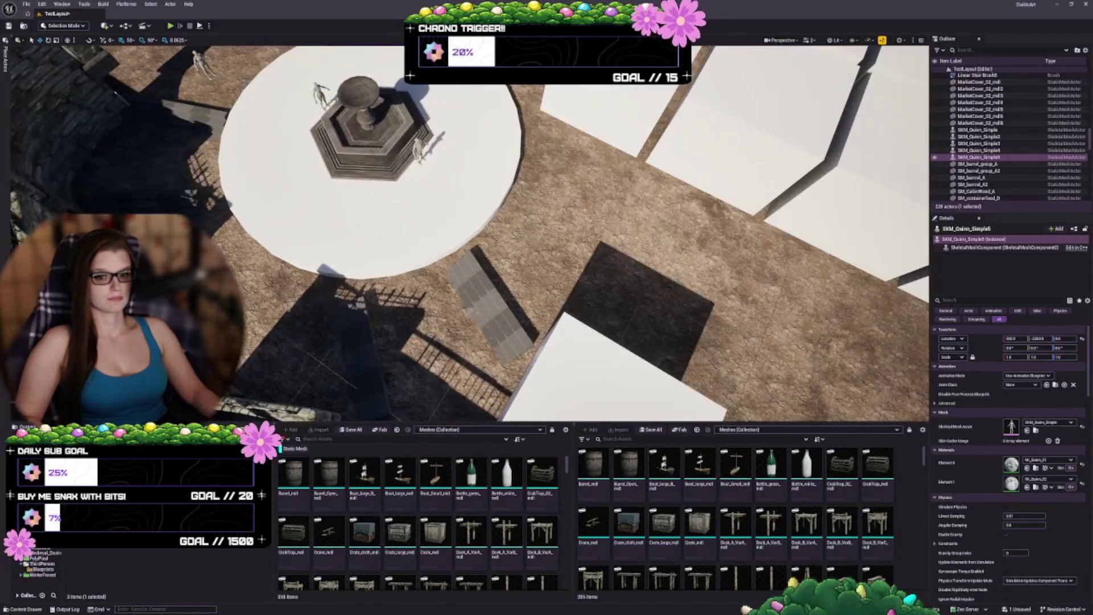
key("ctrl+d")
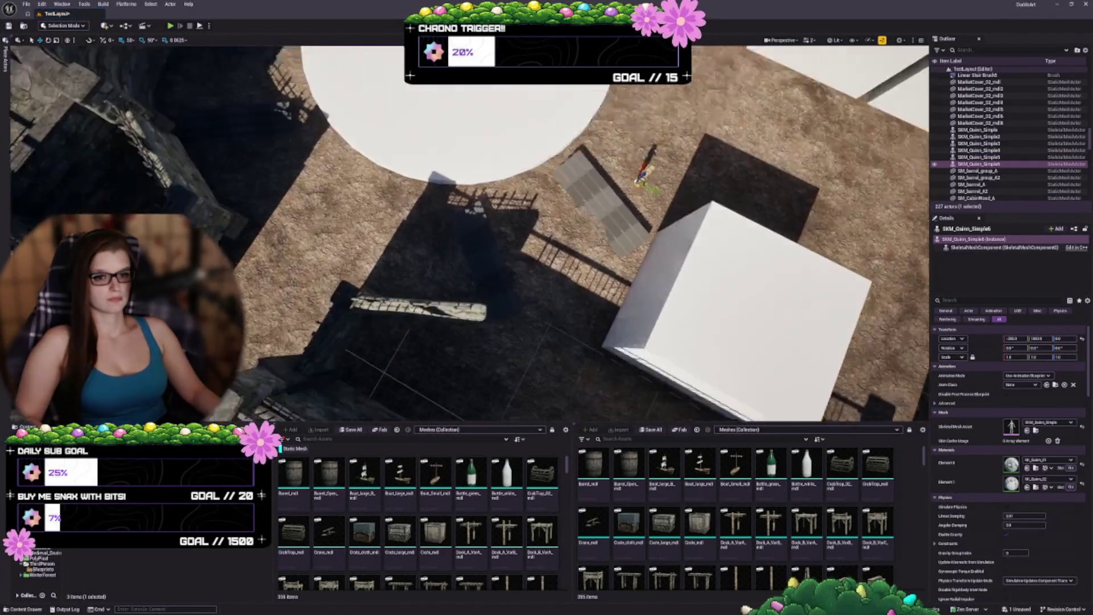
key("a")
mouse_move(1012, 427)
left_mouse_down()
mouse_move(365, 250)
mouse_move(402, 254)
left_mouse_up()
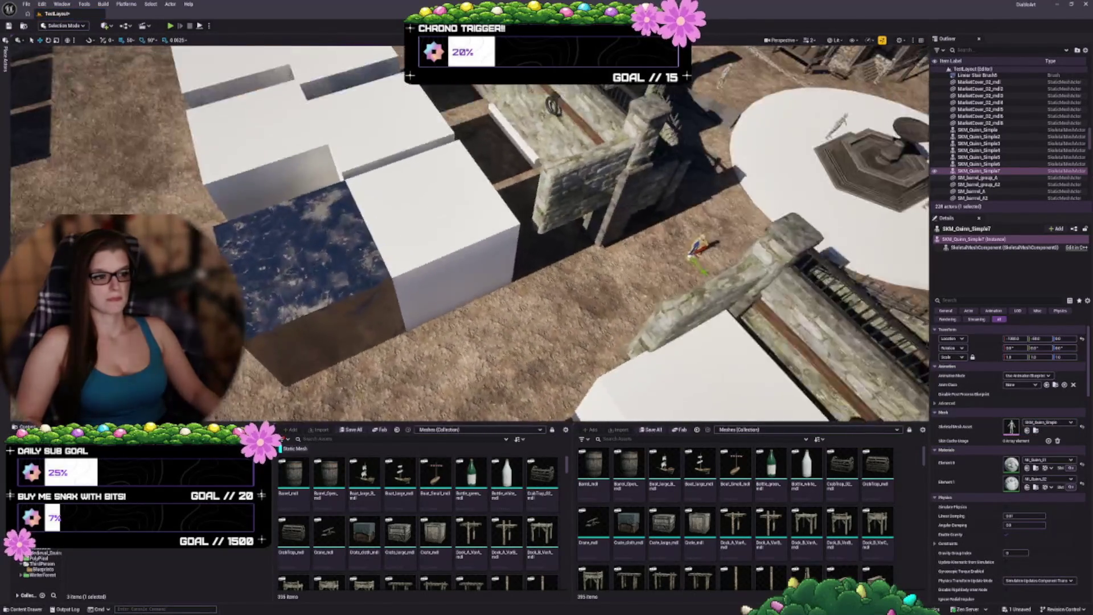
key("s")
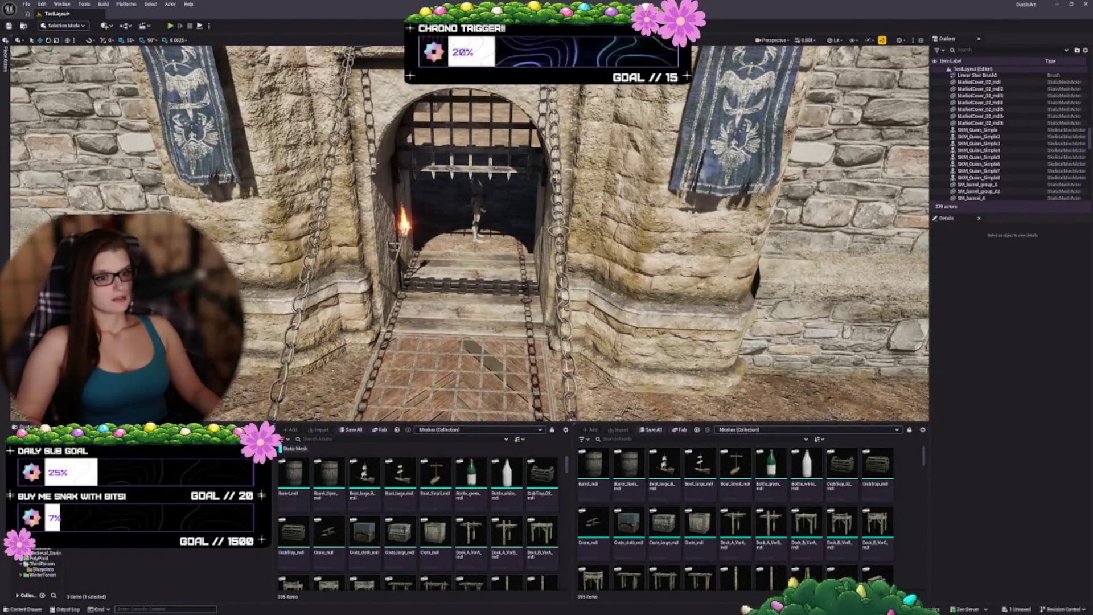
Step: Select the main gate group and the drawbridge planks and frame them in view
left_click(472, 131)
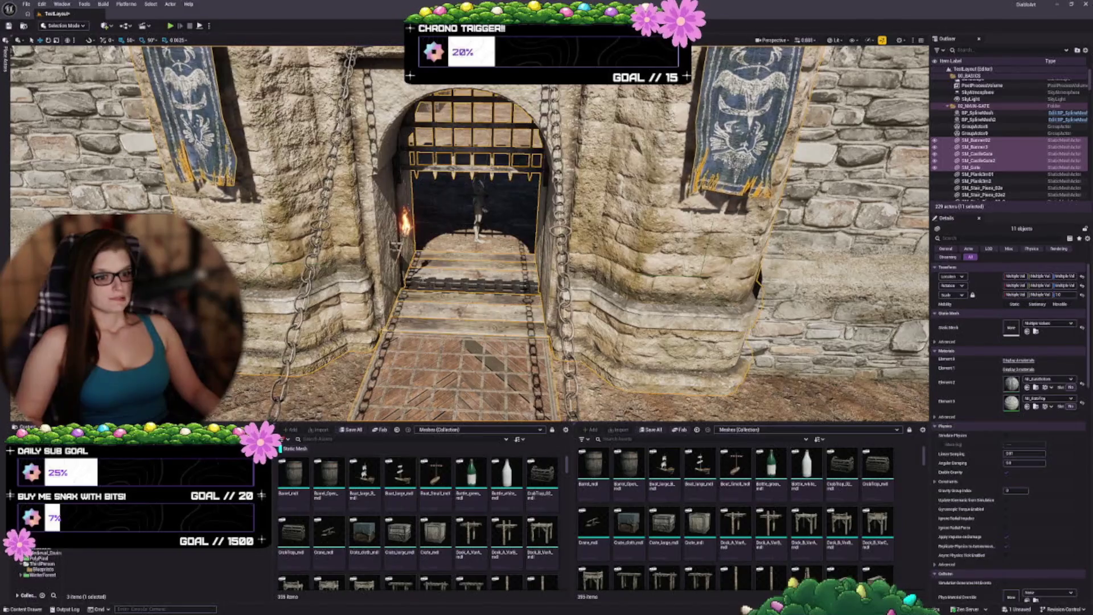
left_click(473, 285, "ctrl")
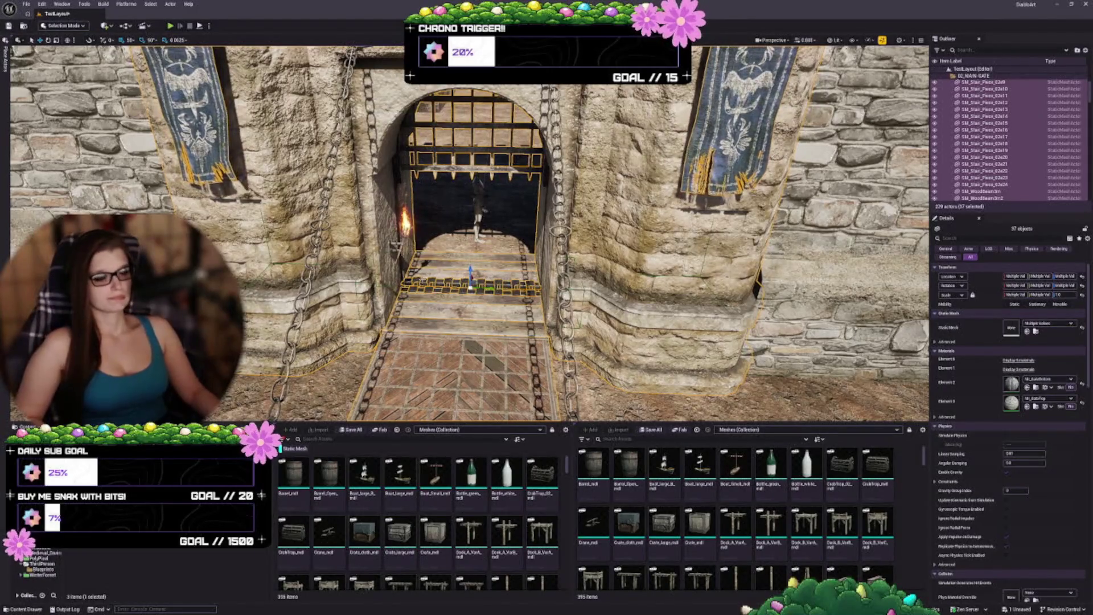
scroll(469, 233, "down", 3)
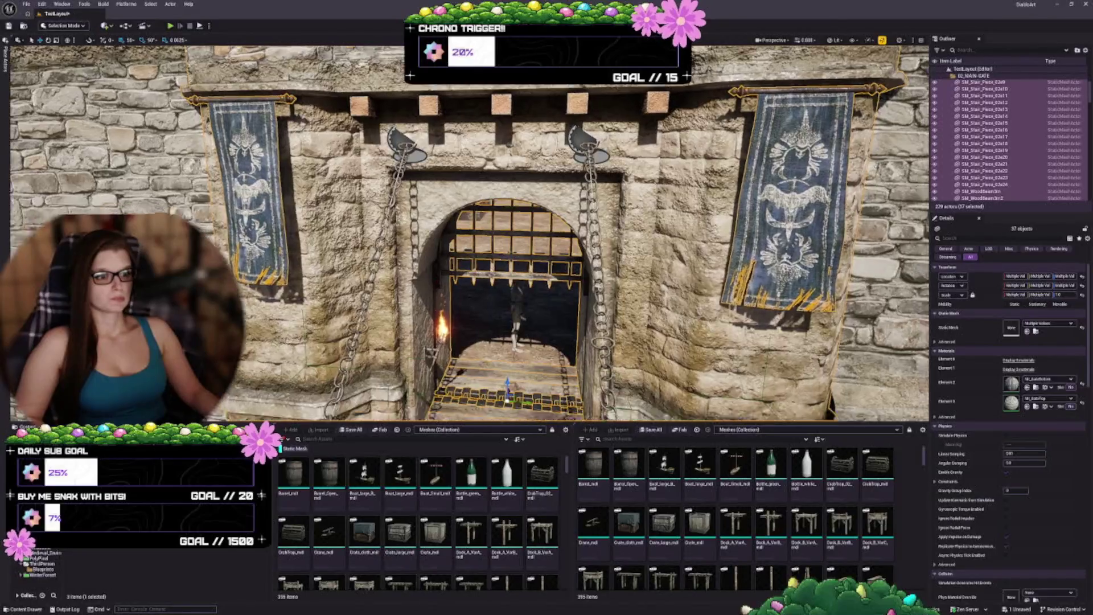
left_click_drag(469, 233, 468, 342)
key("f")
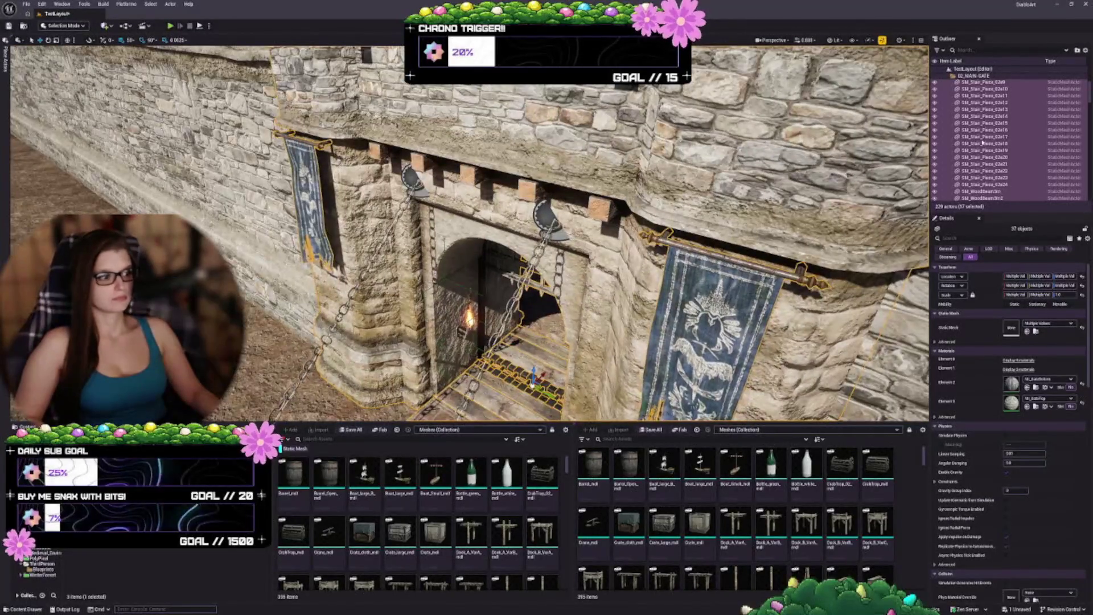
Step: Zoom in and out on the gate to check the banners flanking the arch
scroll(1022, 128, "down", 1)
scroll(1023, 128, "down", 4)
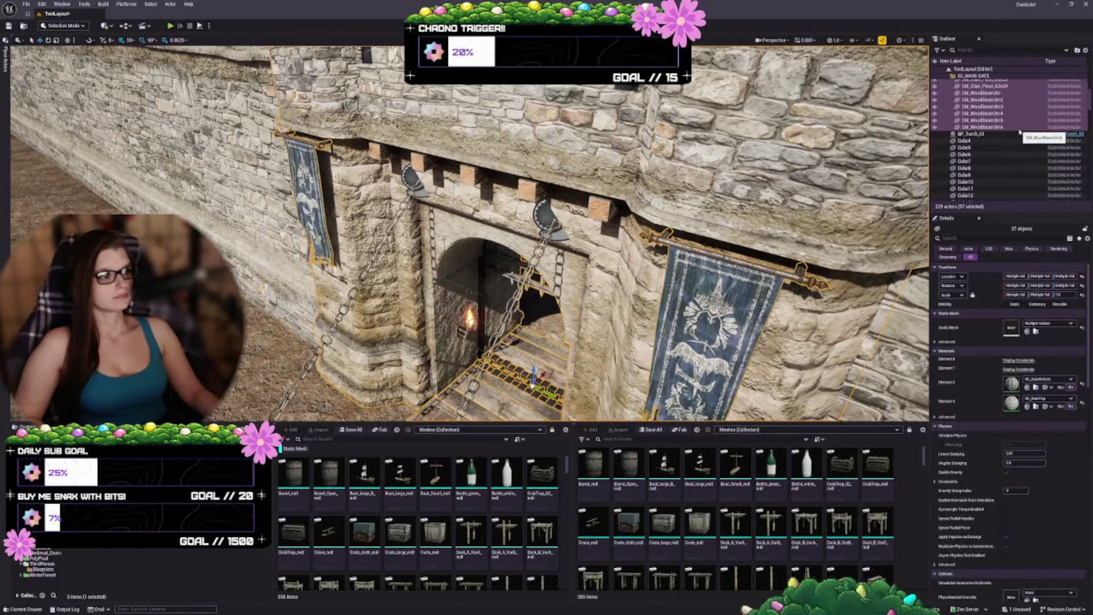
scroll(1020, 131, "down", 10)
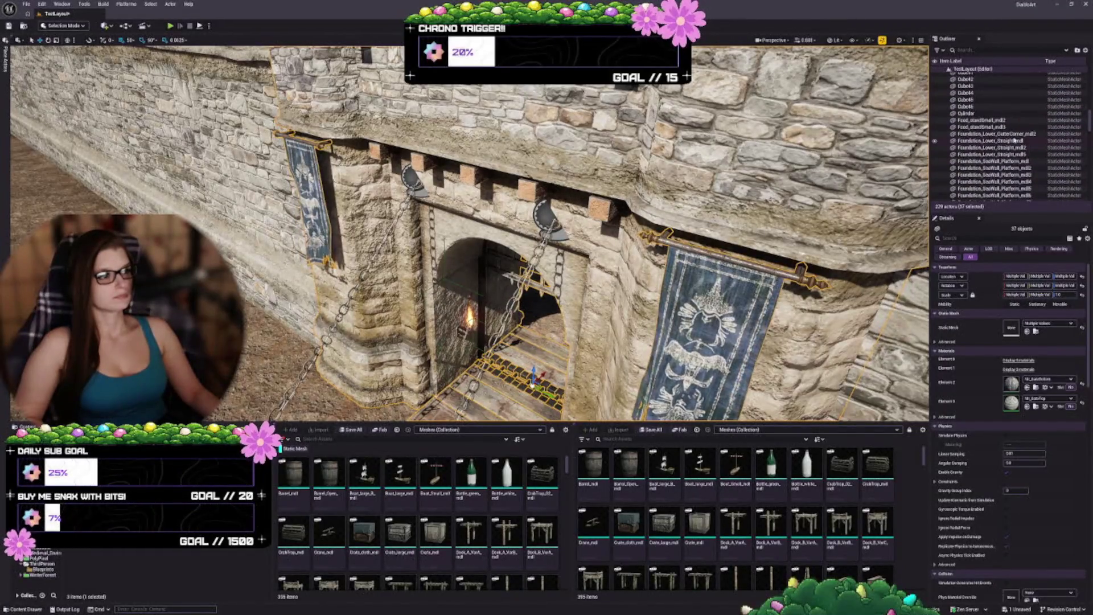
scroll(1002, 143, "down", 7)
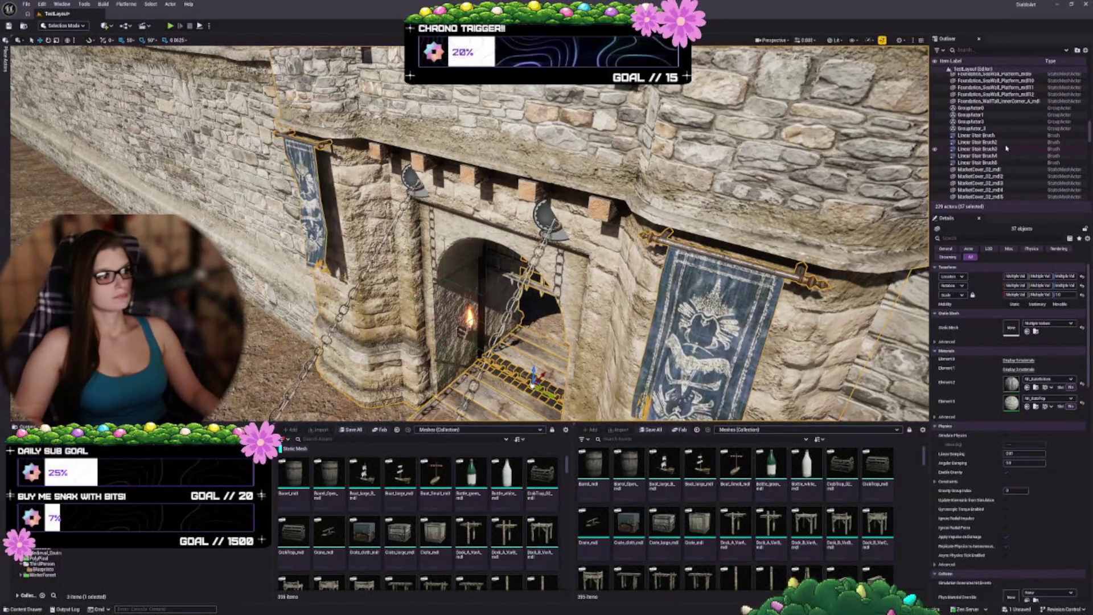
scroll(1006, 148, "down", 10)
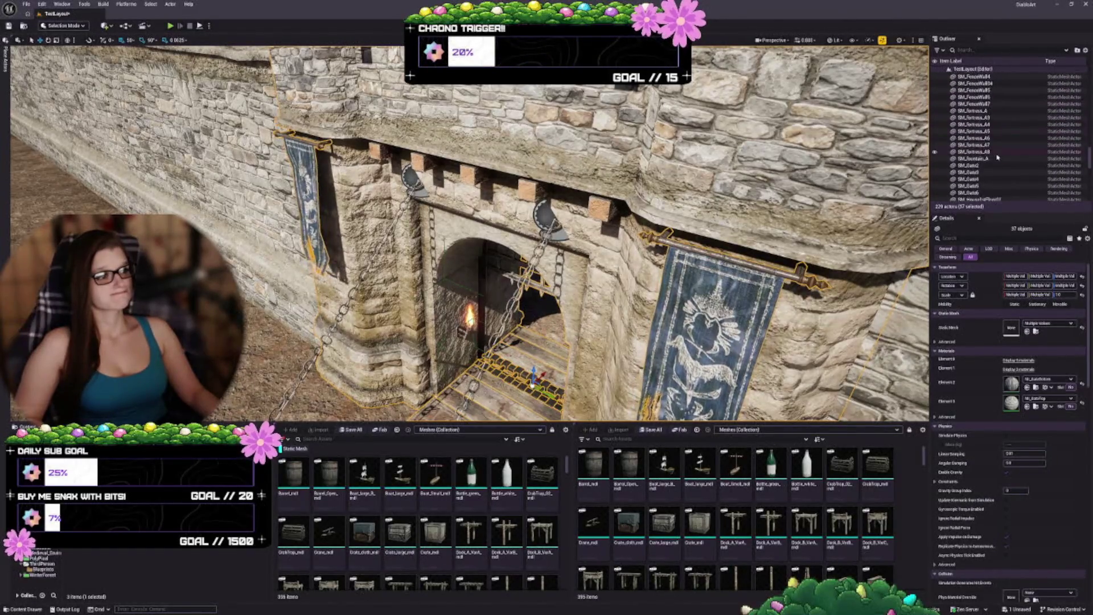
scroll(997, 157, "down", 10)
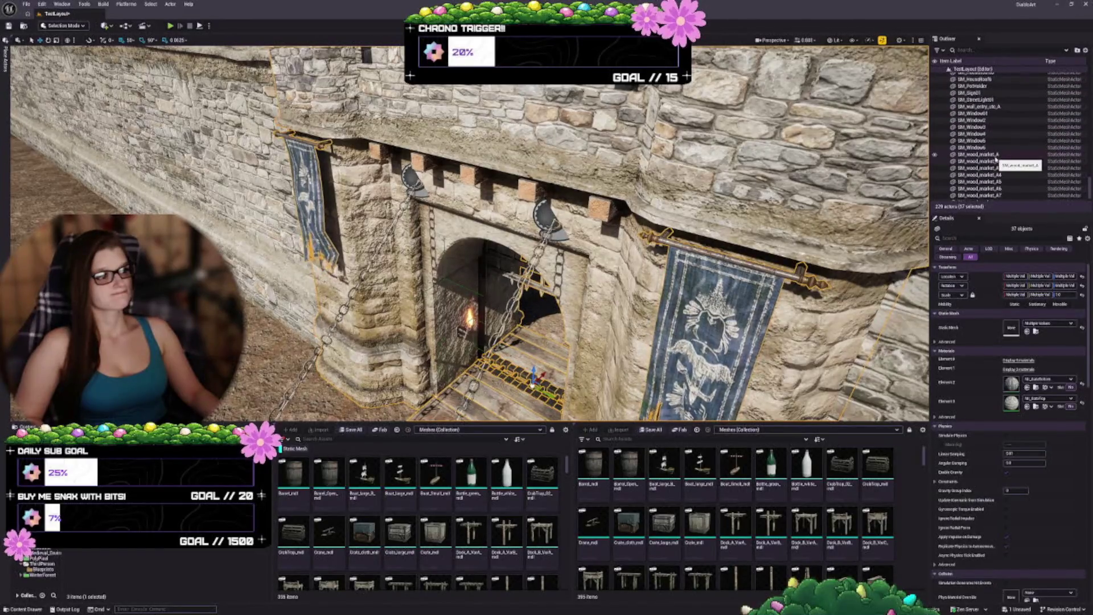
scroll(996, 161, "down", 1)
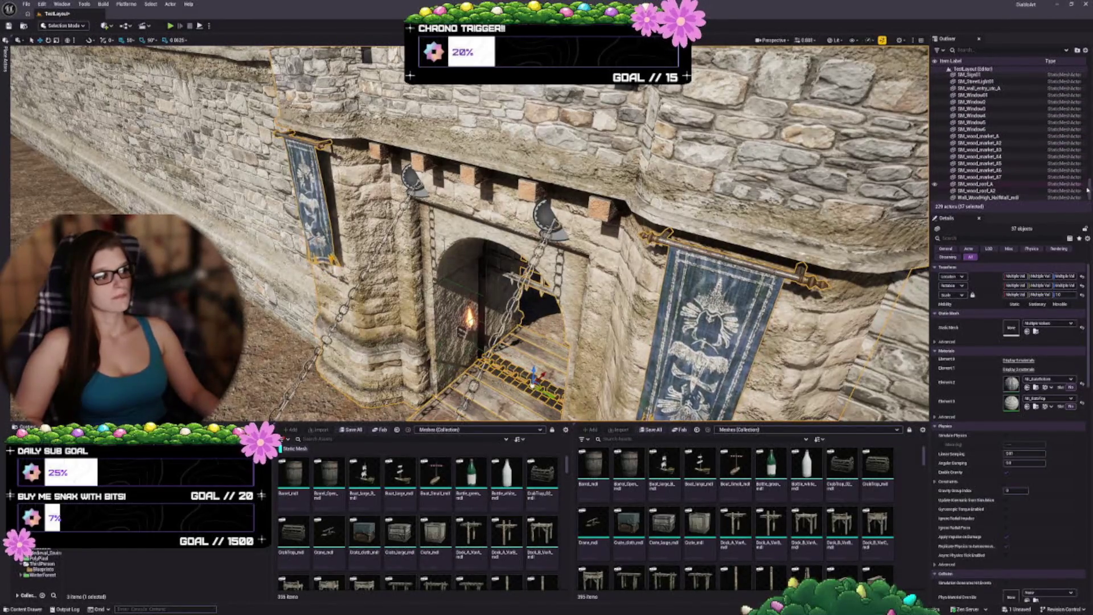
scroll(1091, 185, "up", 15)
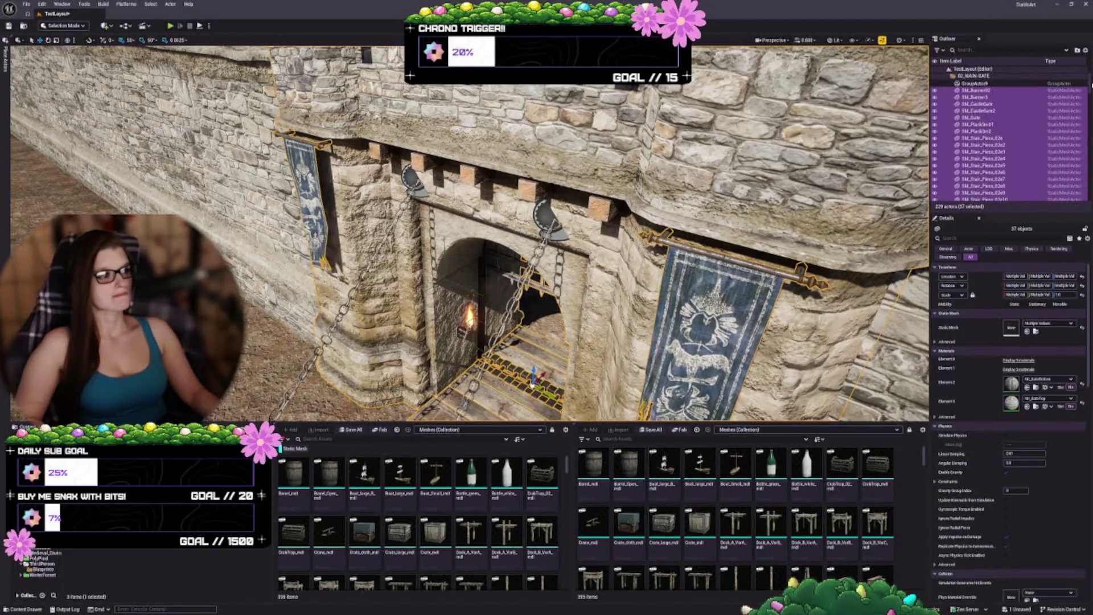
scroll(1029, 123, "down", 6)
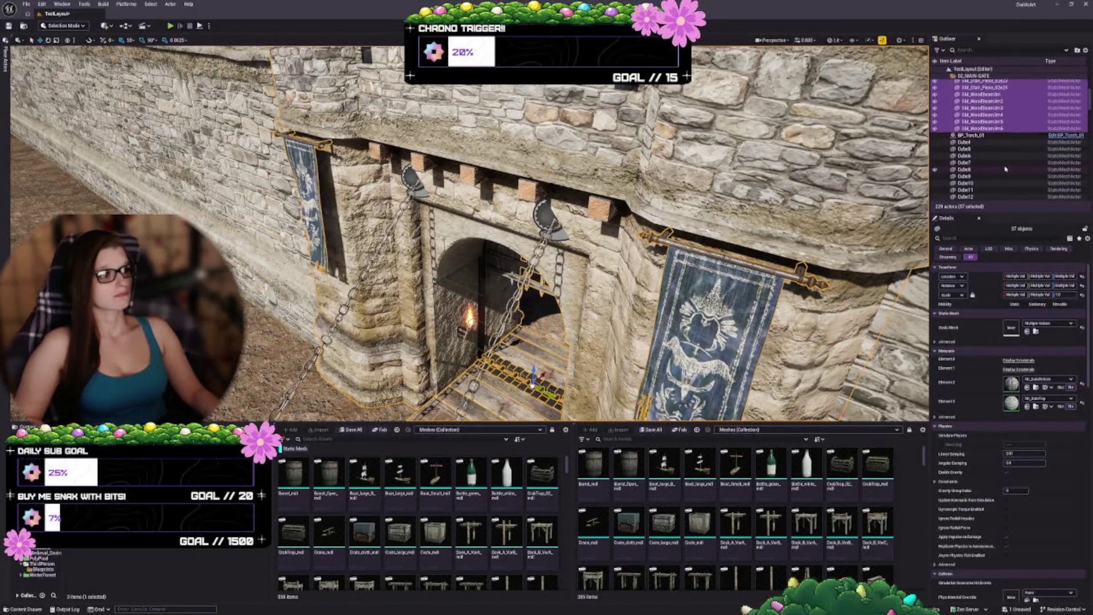
scroll(1005, 169, "up", 10)
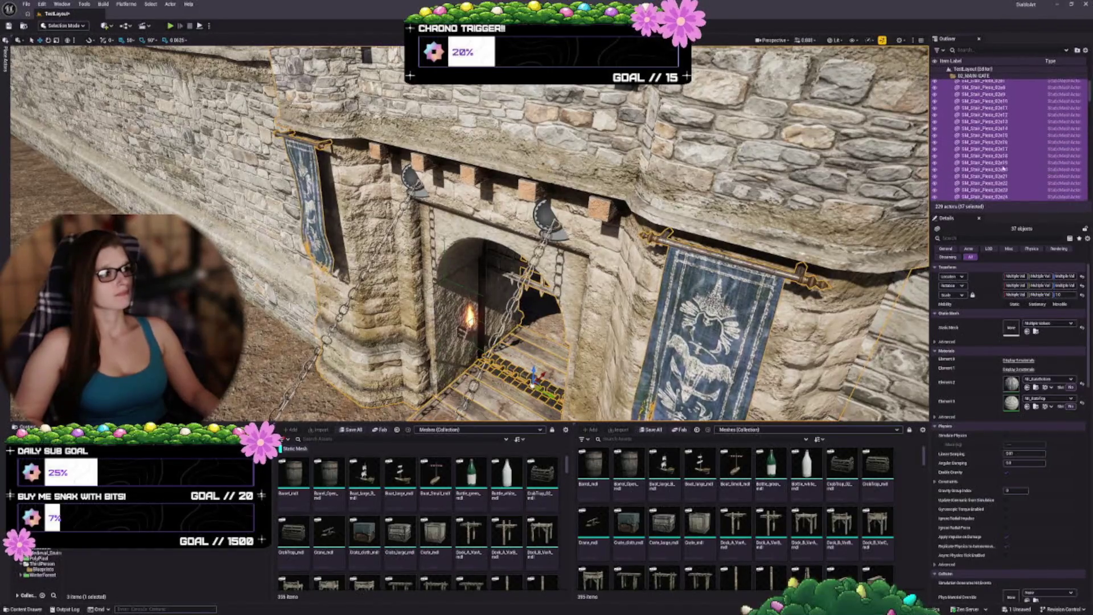
scroll(1002, 167, "up", 5)
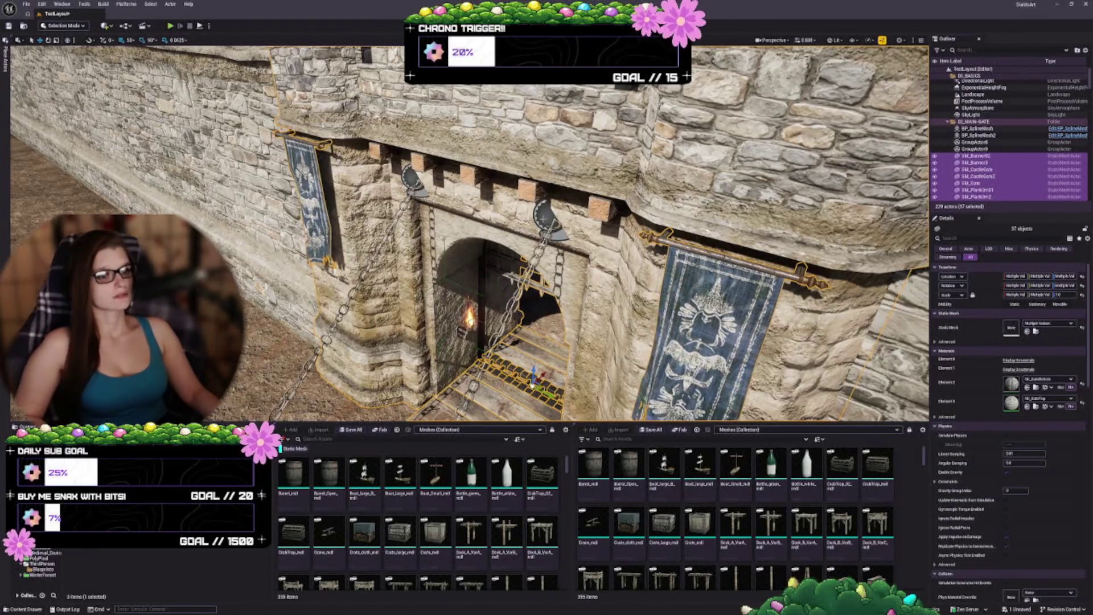
Step: Add both BP_SplineMesh chains to the gate selection and bring the gate into a frontal view
left_click(980, 135, "ctrl")
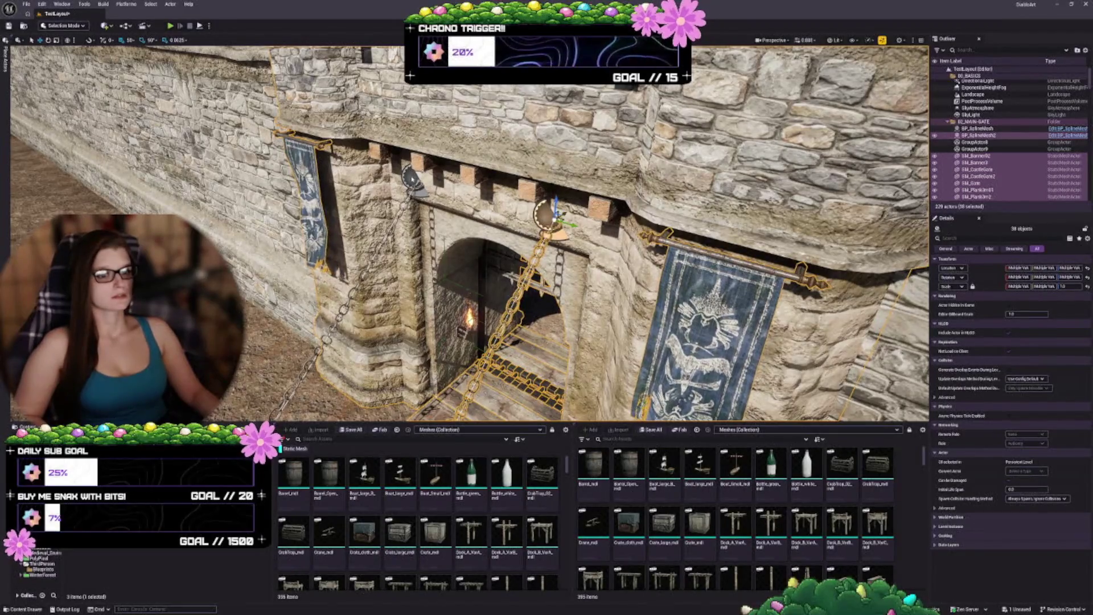
left_click(977, 128, "ctrl")
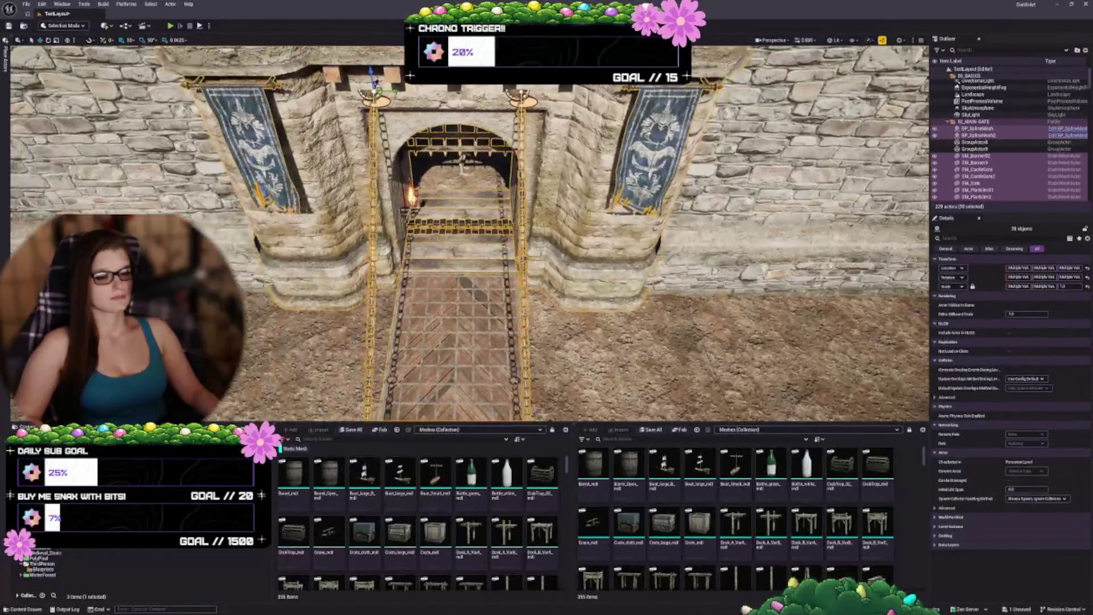
scroll(470, 234, "down", 5)
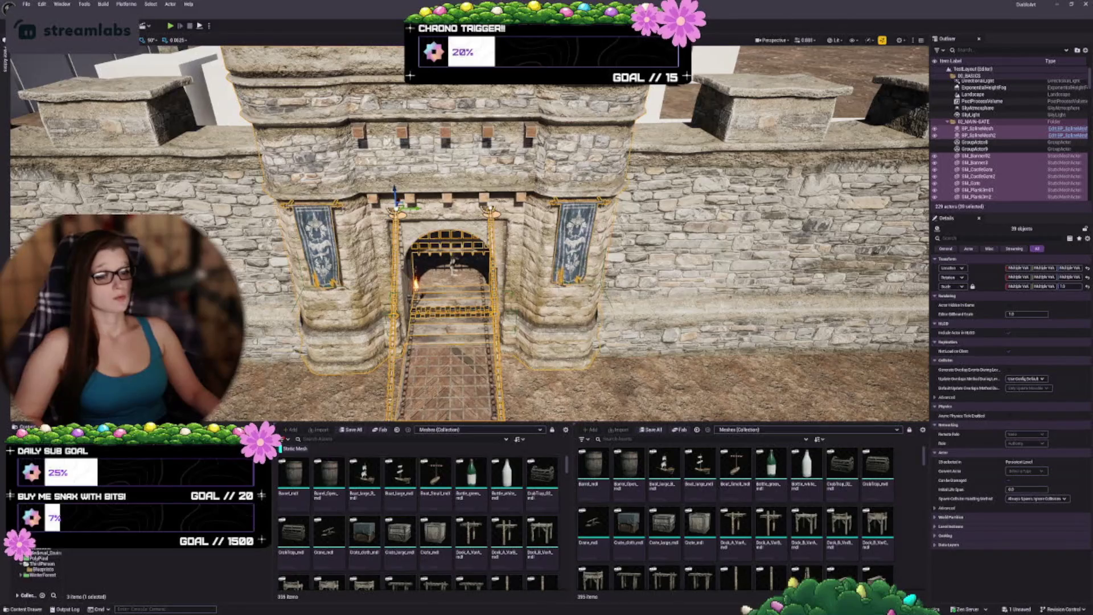
scroll(470, 233, "up", 5)
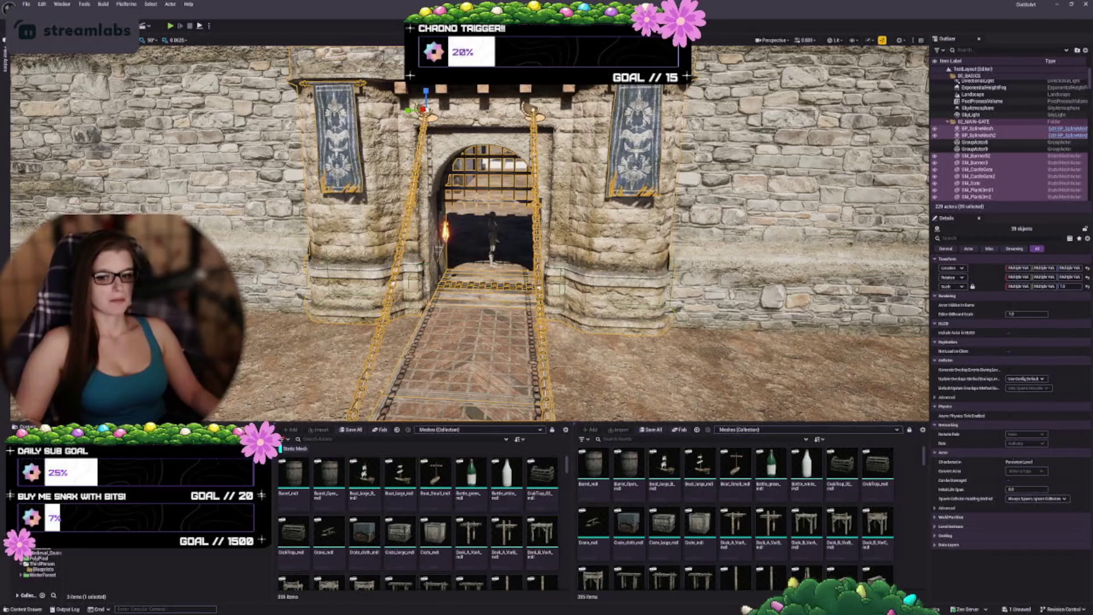
scroll(469, 234, "down", 2)
scroll(470, 233, "down", 4)
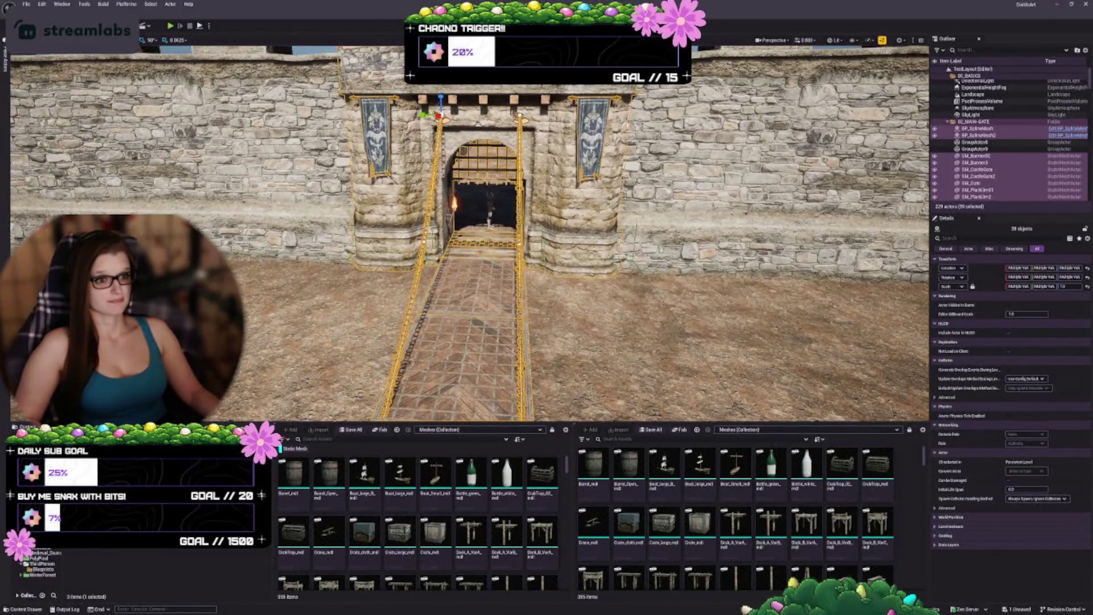
mouse_move(470, 234)
left_mouse_down()
mouse_move(512, 205)
mouse_move(455, 155)
left_mouse_up()
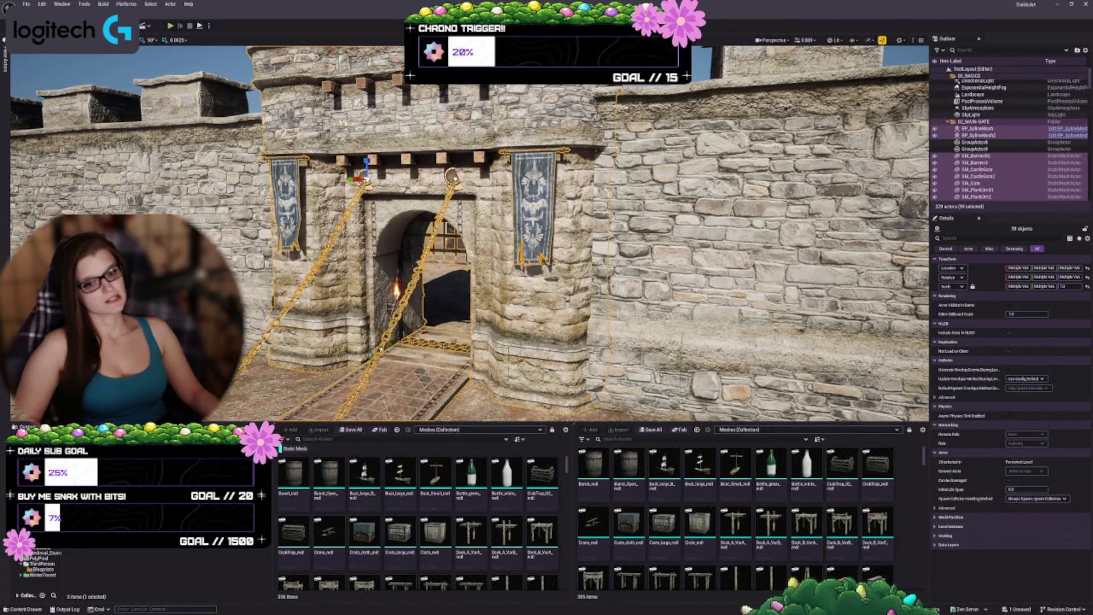
key("w")
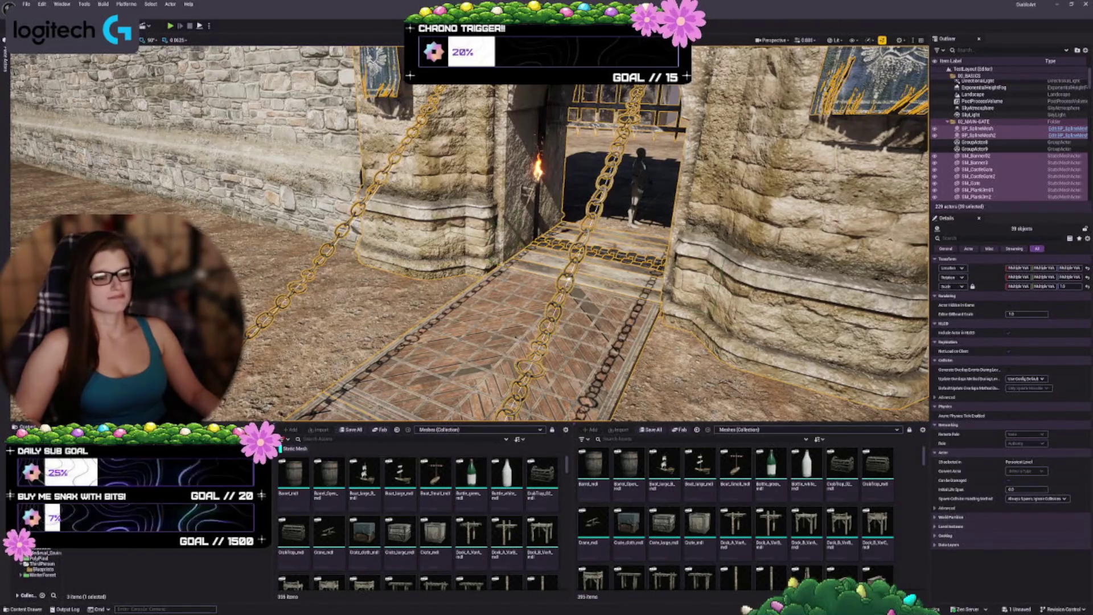
key("s")
key("s")
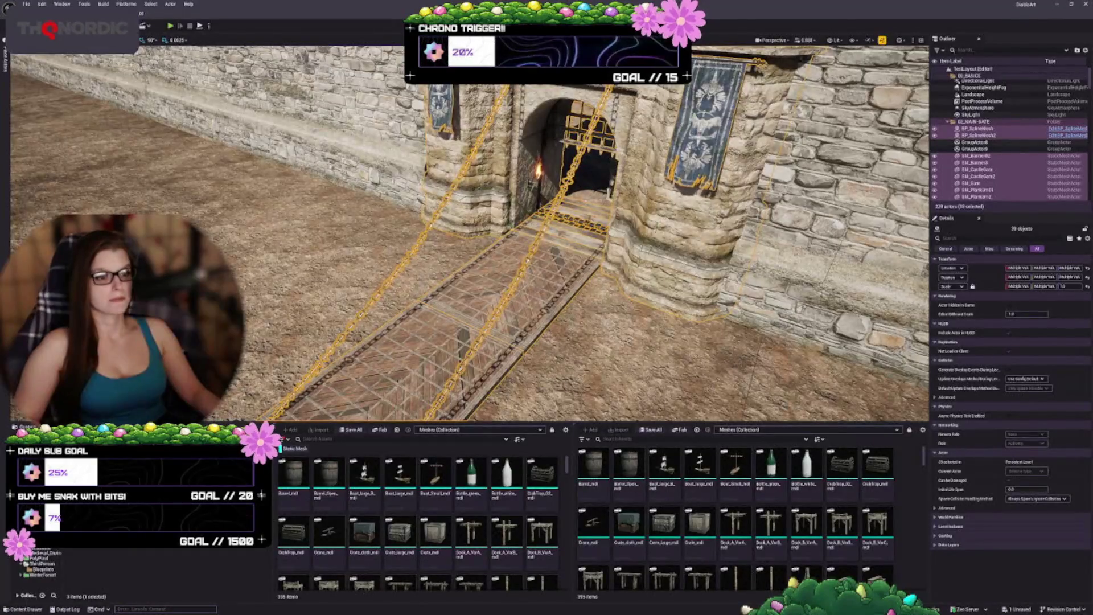
key("s")
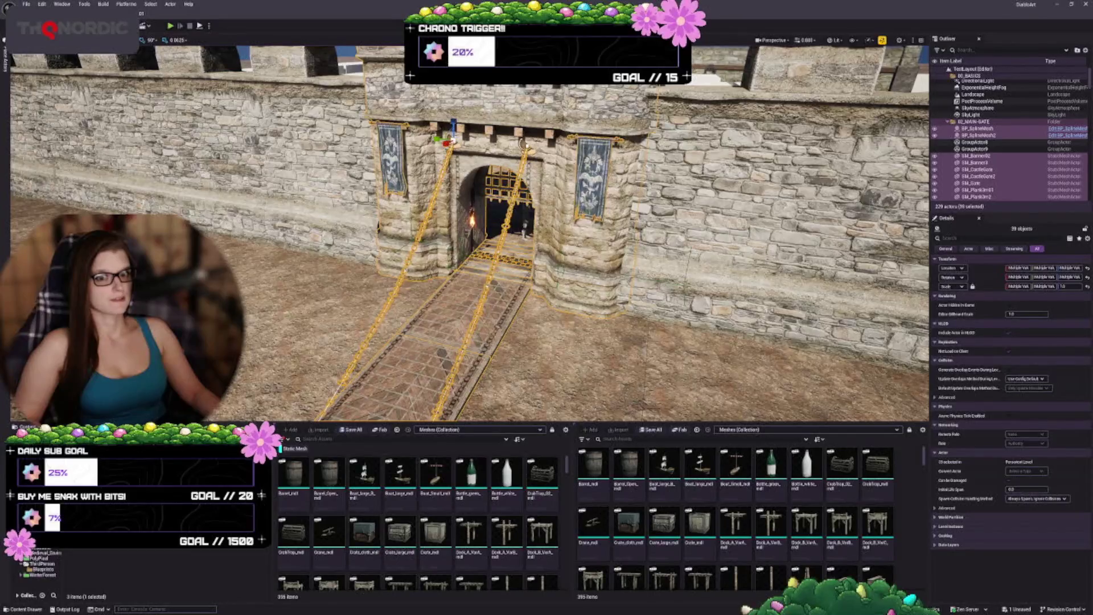
Step: Keep the grid snap size at 0.0625 and frame the gate, banners and chains
left_click(176, 41)
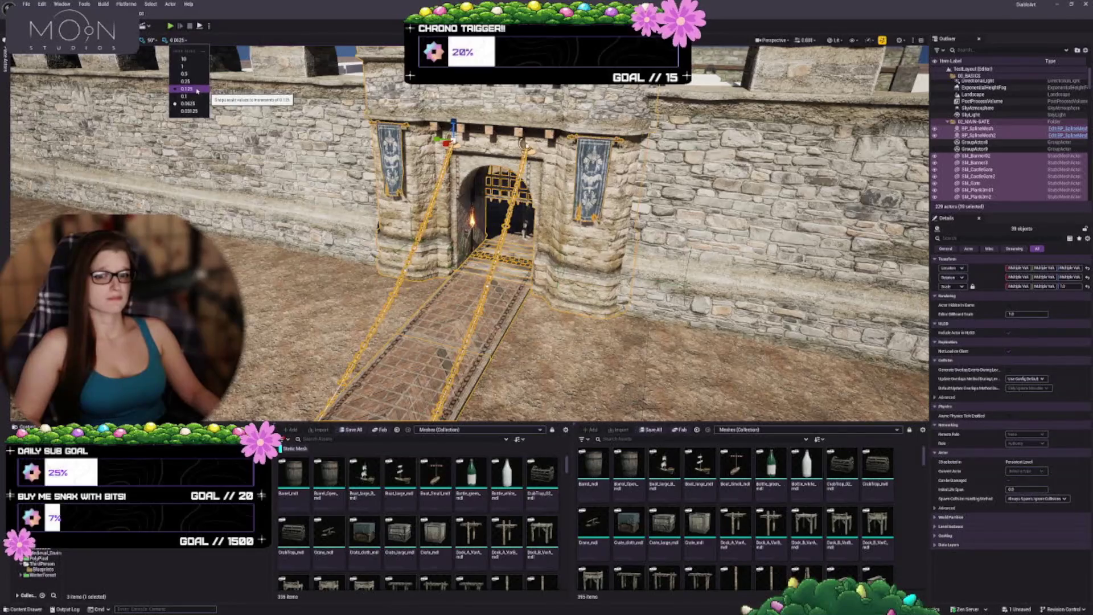
key("Escape")
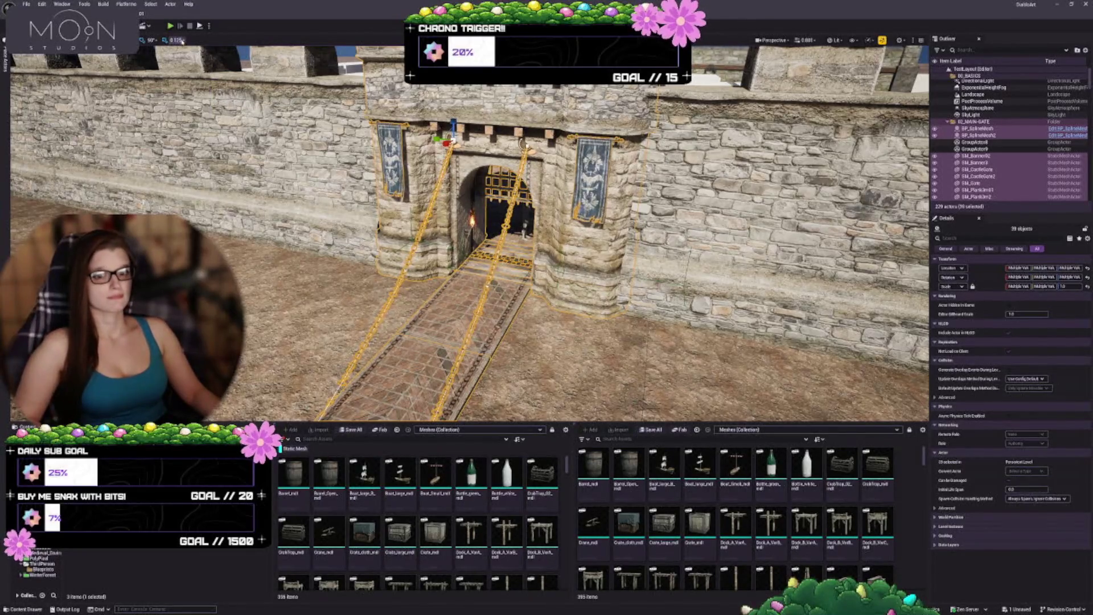
left_click_drag(513, 313, 524, 267)
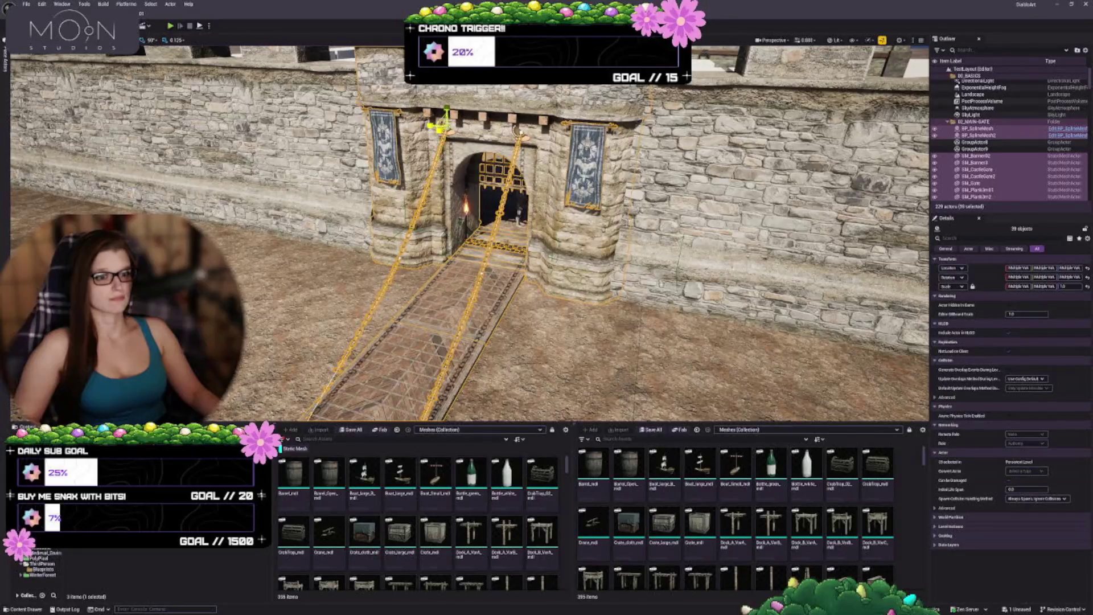
scroll(523, 234, "up", 2)
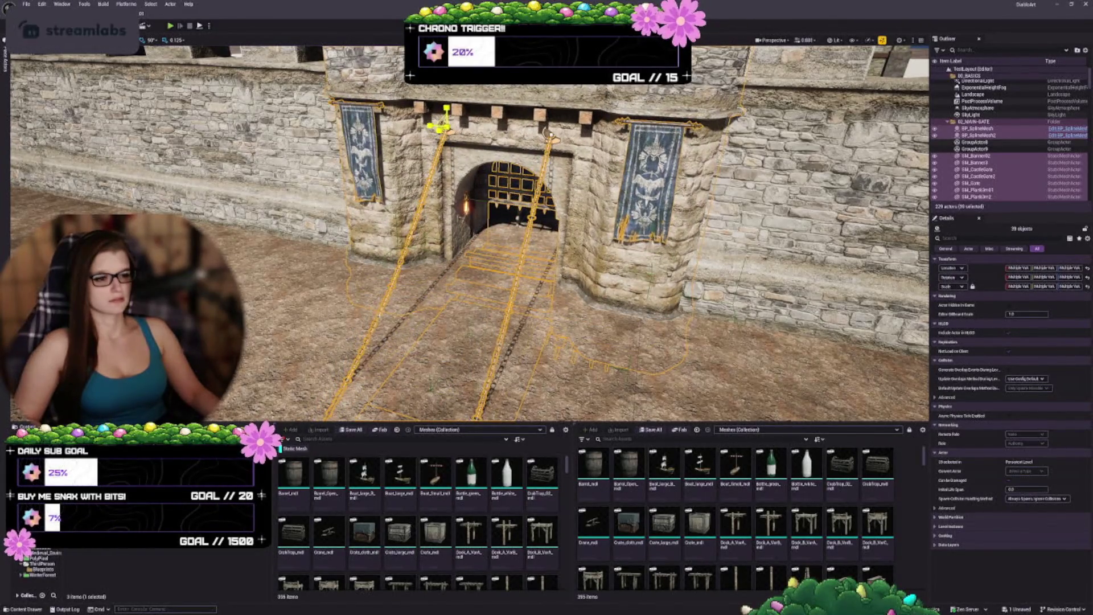
scroll(547, 234, "up", 1)
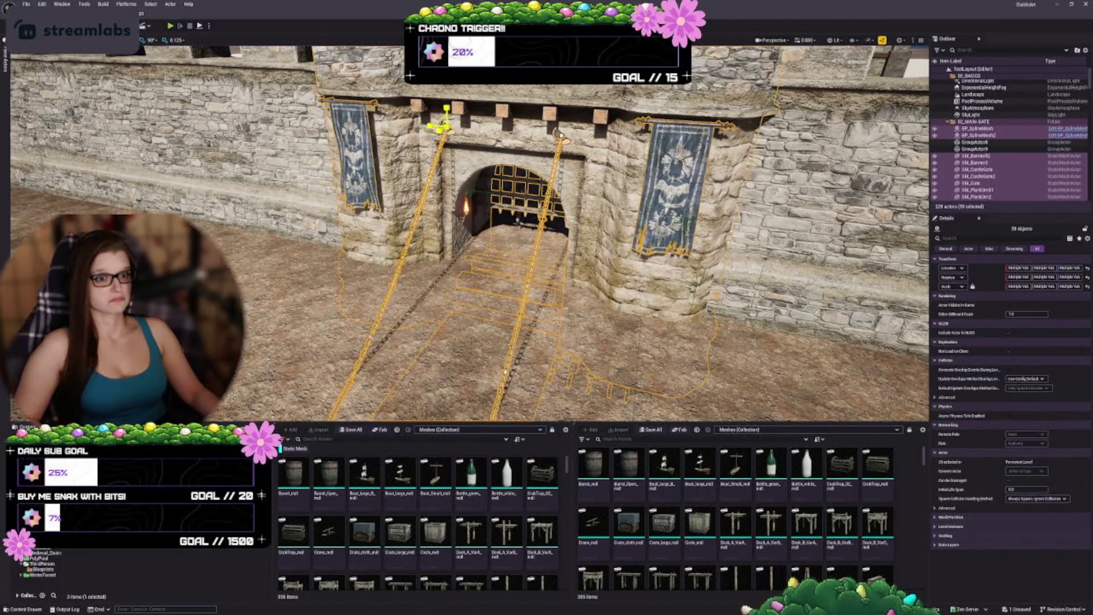
scroll(547, 234, "down", 1)
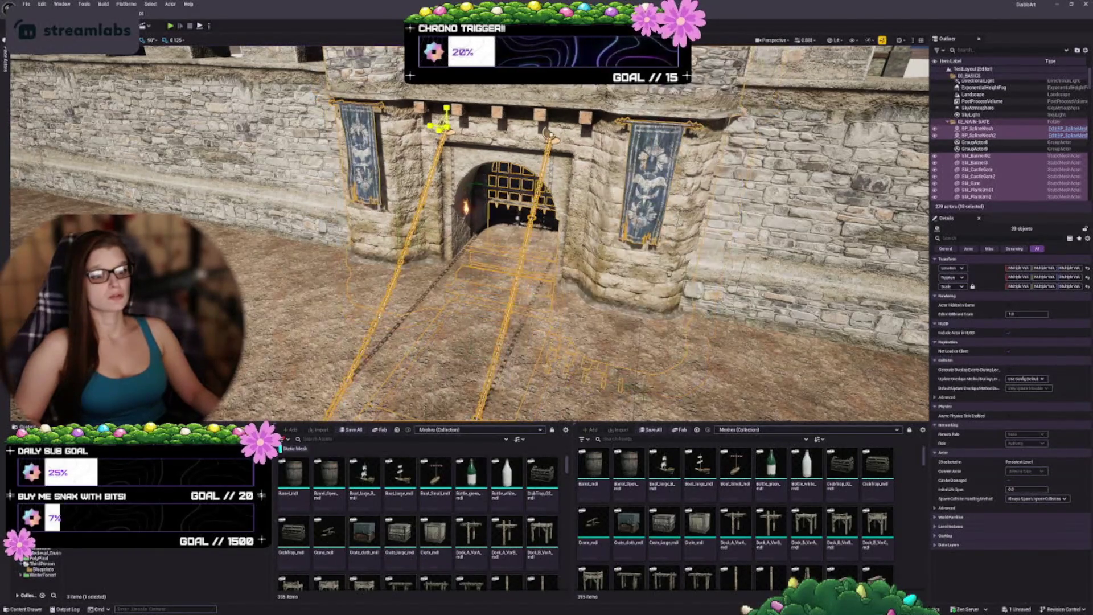
scroll(470, 233, "up", 6)
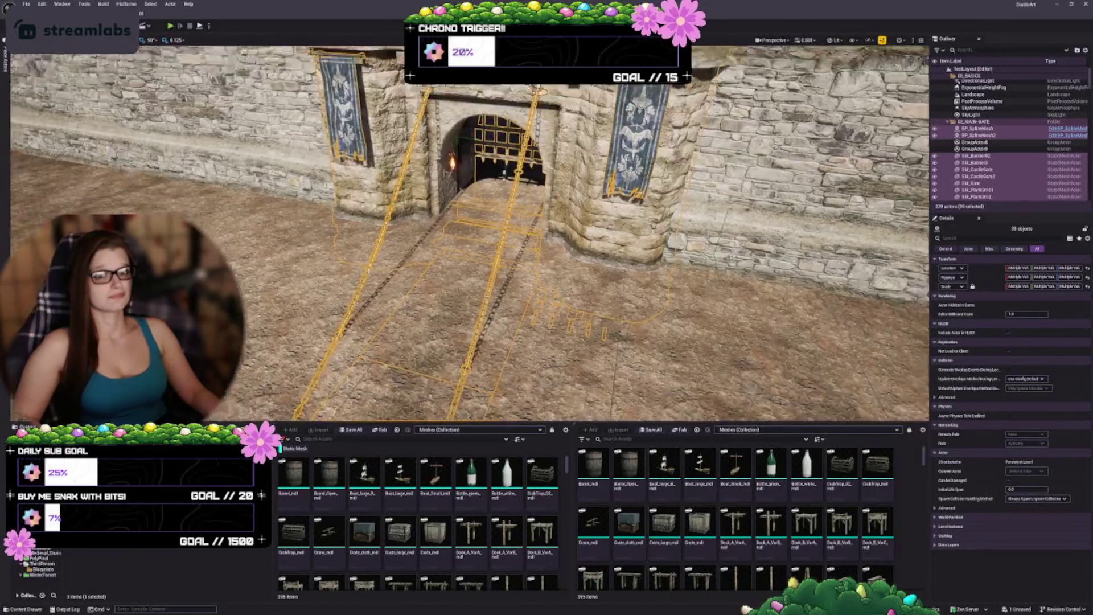
key("f")
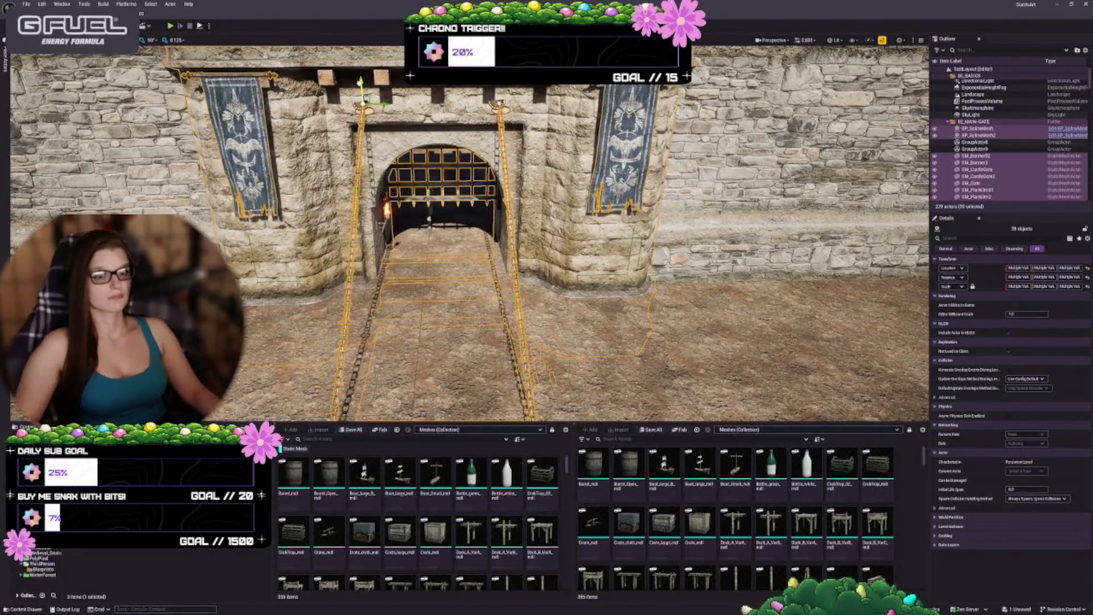
scroll(433, 233, "up", 2)
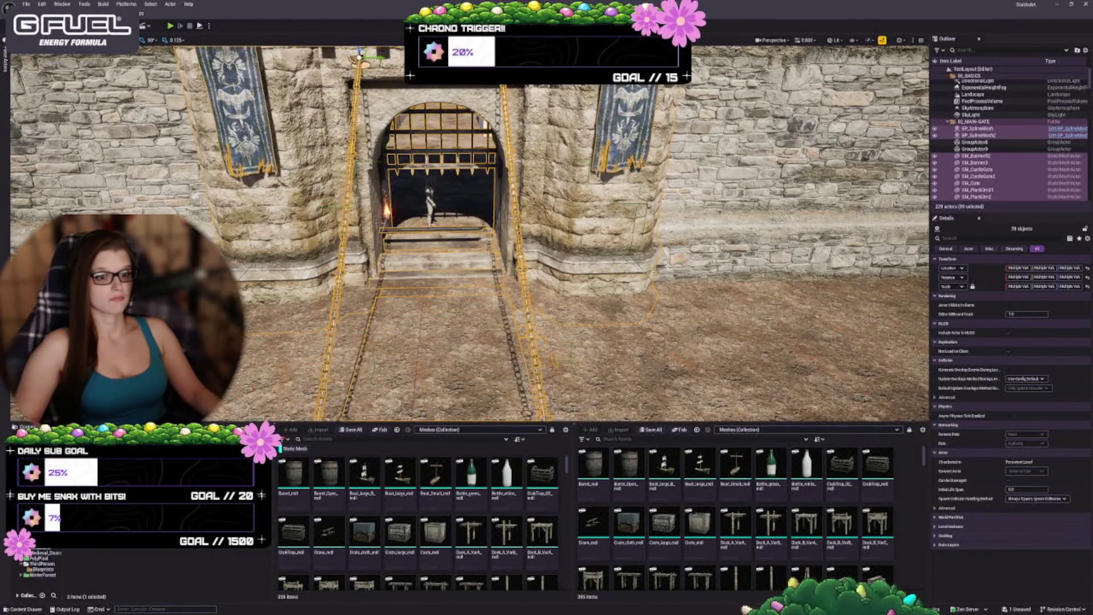
scroll(470, 234, "down", 3)
scroll(469, 234, "up", 2)
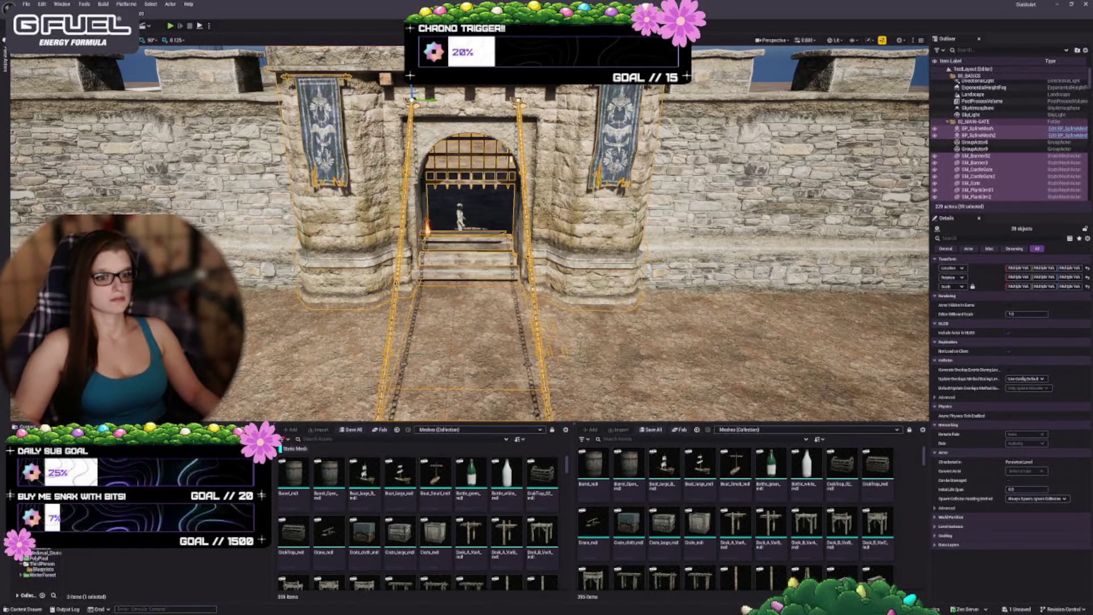
scroll(470, 233, "up", 6)
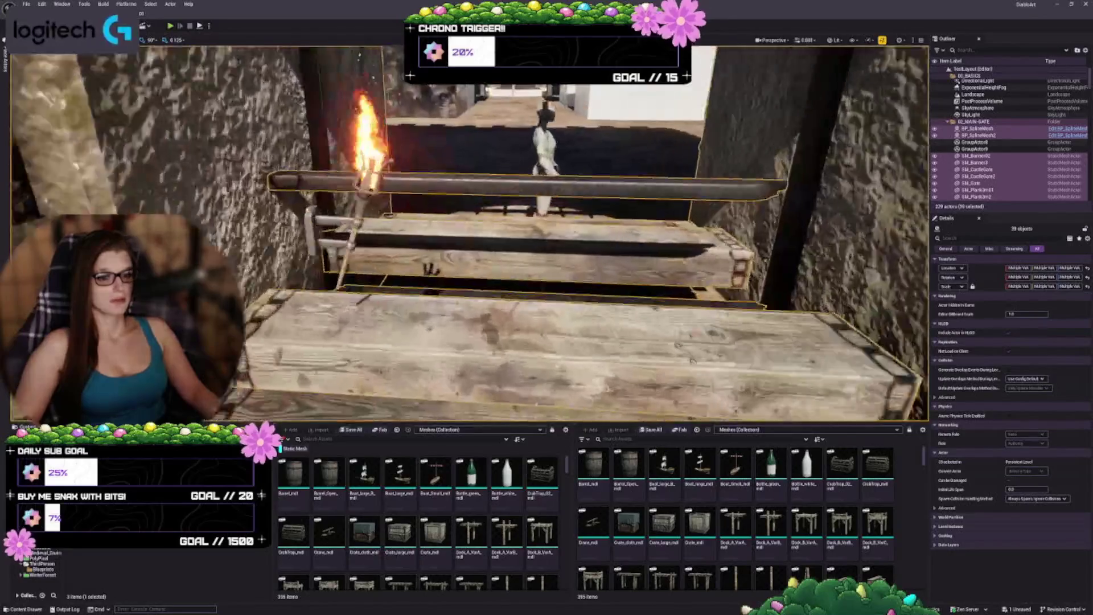
Step: Undo the unwanted move of the gate steps twice, reframe the gate, and deselect the chains
mouse_move(470, 233)
left_mouse_down()
mouse_move(481, 251)
mouse_move(464, 244)
mouse_move(490, 239)
mouse_move(472, 250)
mouse_move(484, 247)
left_mouse_up()
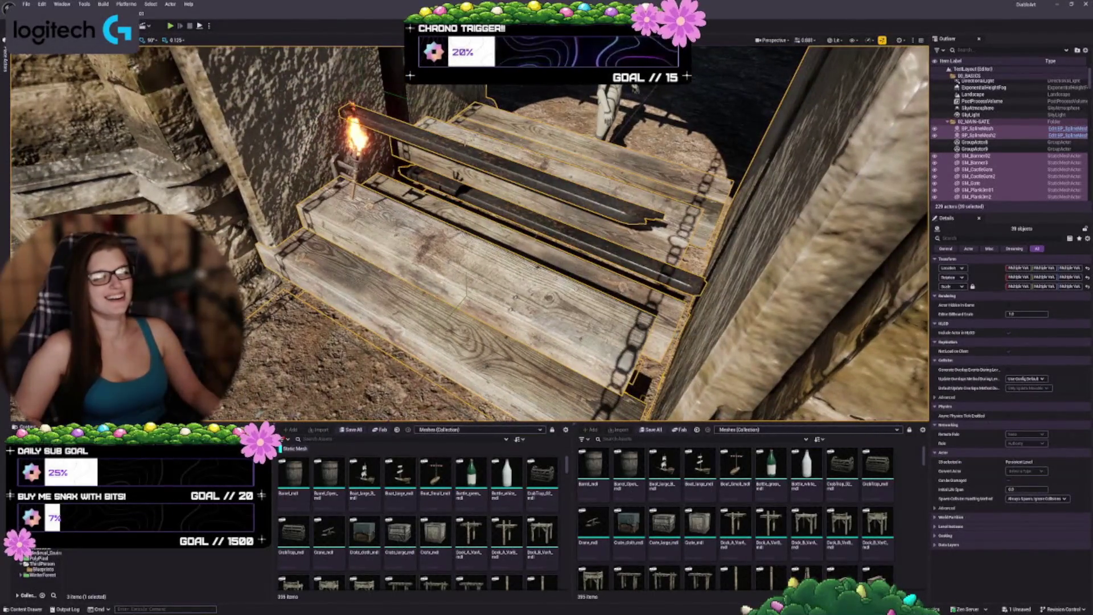
key("ctrl+z")
key("ctrl+z")
key("ctrl+z")
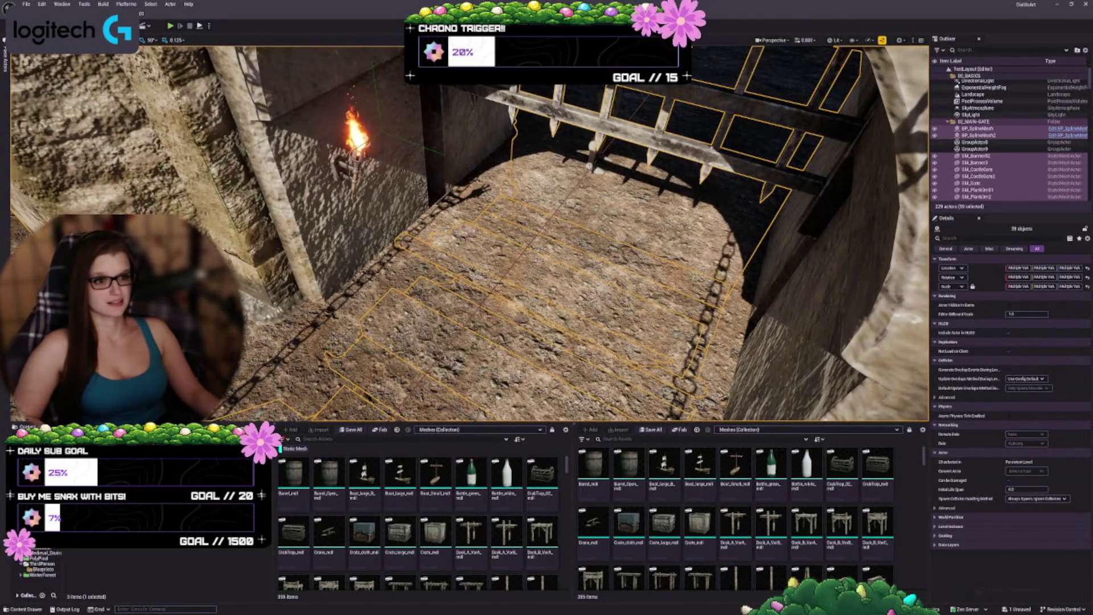
key("ctrl+z")
key("f")
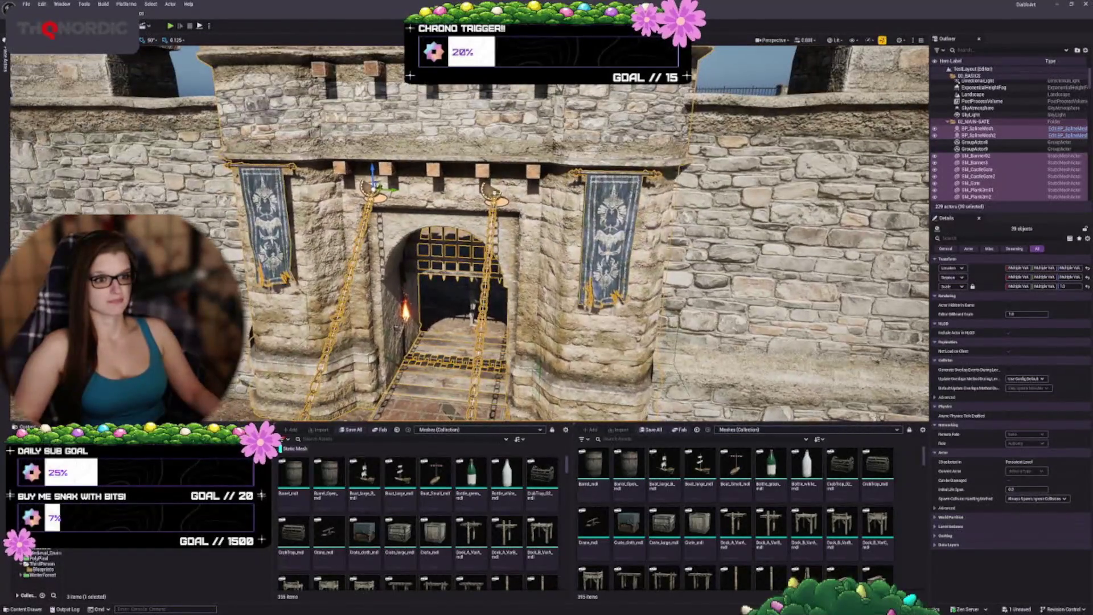
left_click(978, 128, "ctrl")
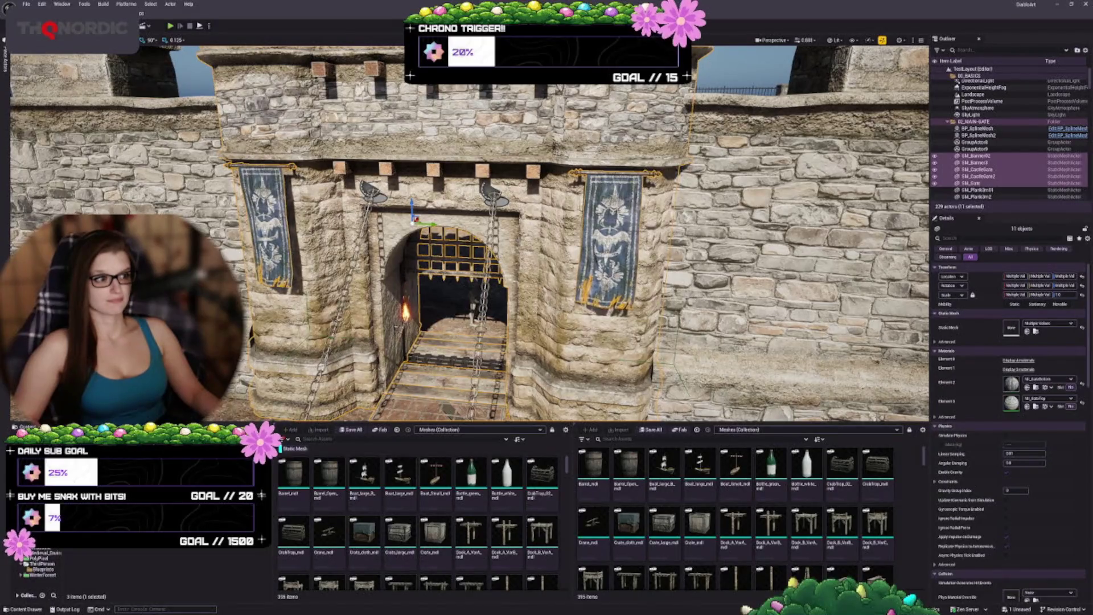
Step: Ungroup the gate pieces and select wall segments including SM_Gate2 and SM_Gate4
scroll(468, 234, "up", 3)
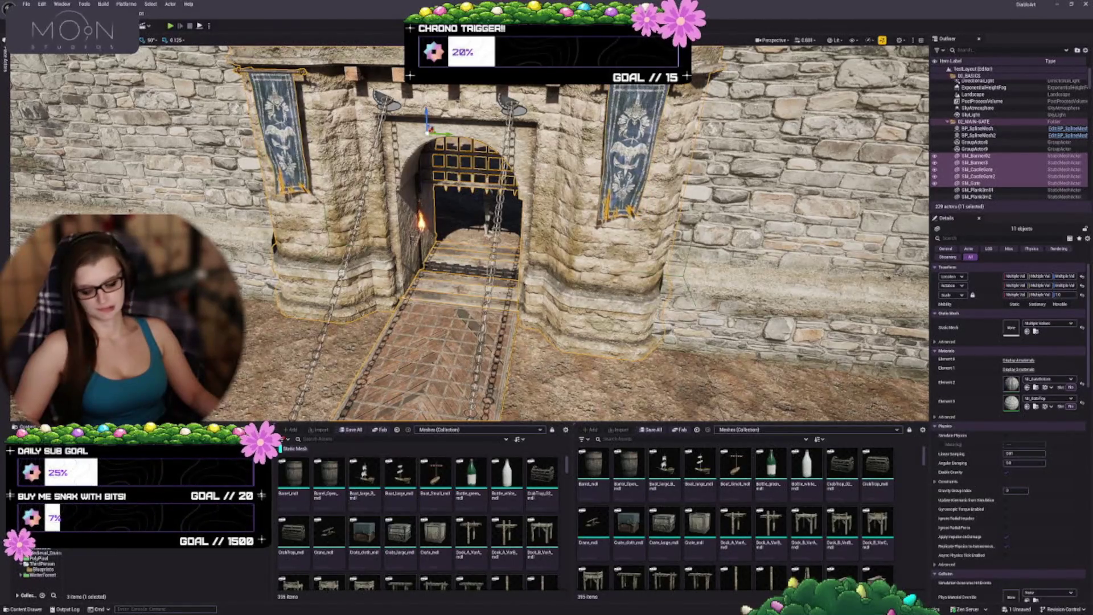
key("shift+g")
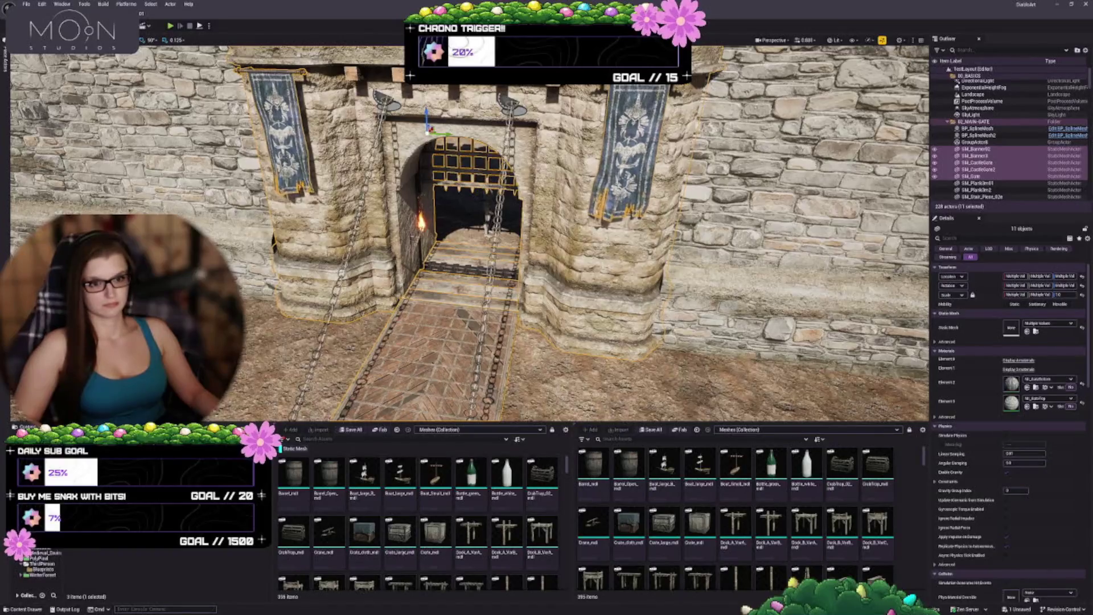
left_click(472, 228)
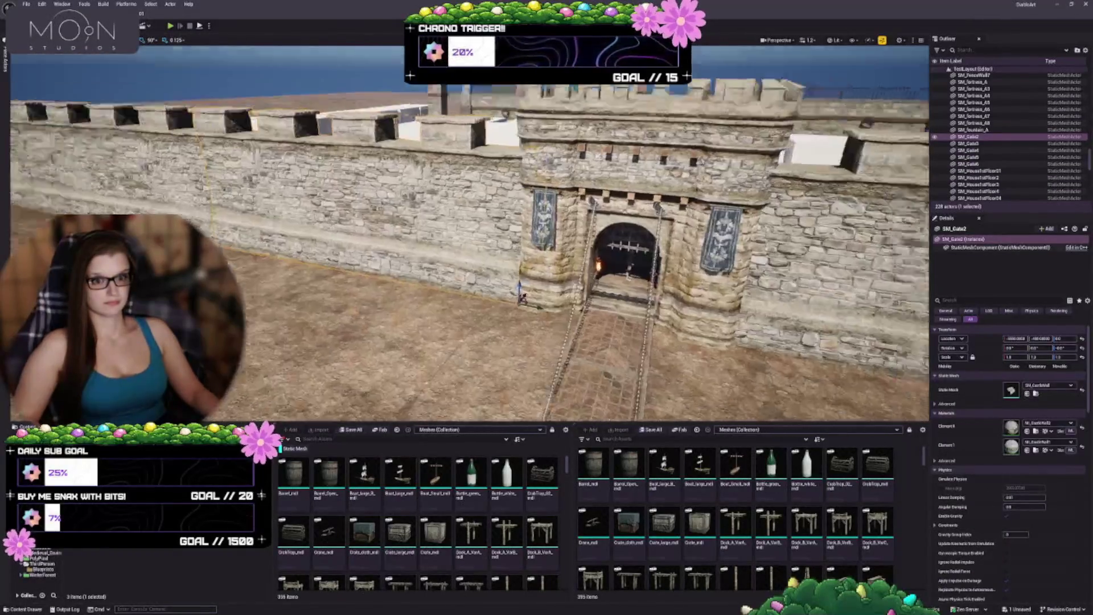
key("a")
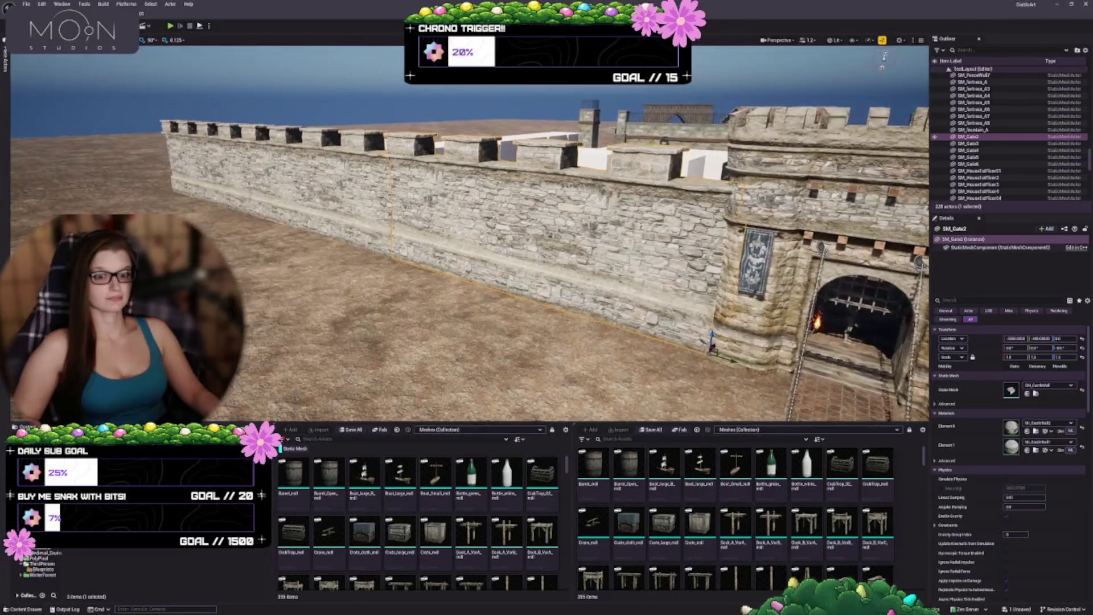
left_click(333, 185, "ctrl")
left_click(208, 176, "ctrl")
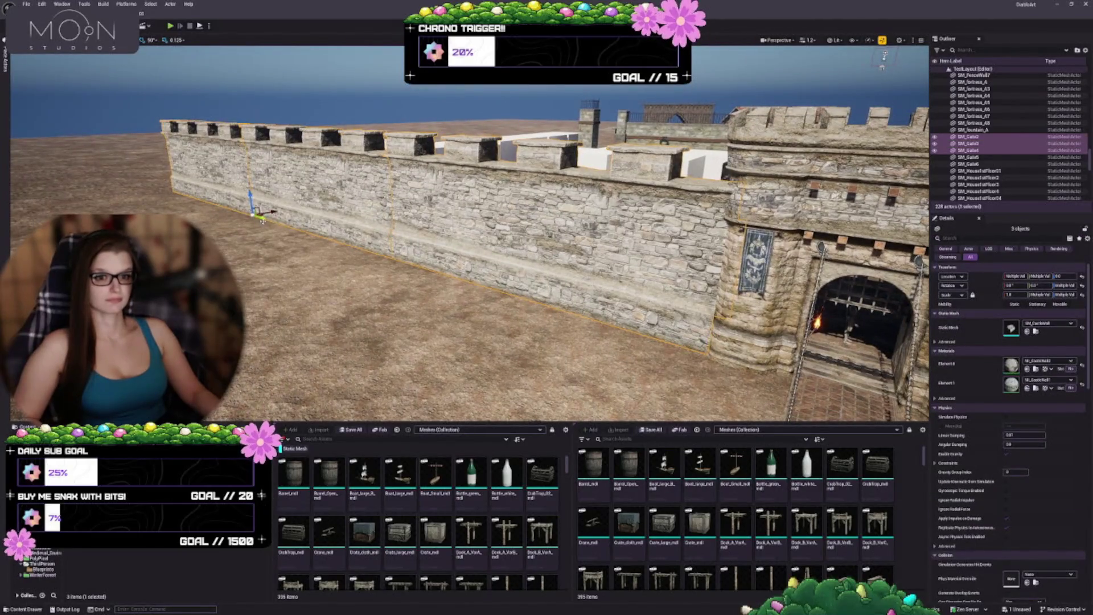
left_click_drag(262, 221, 57, 223)
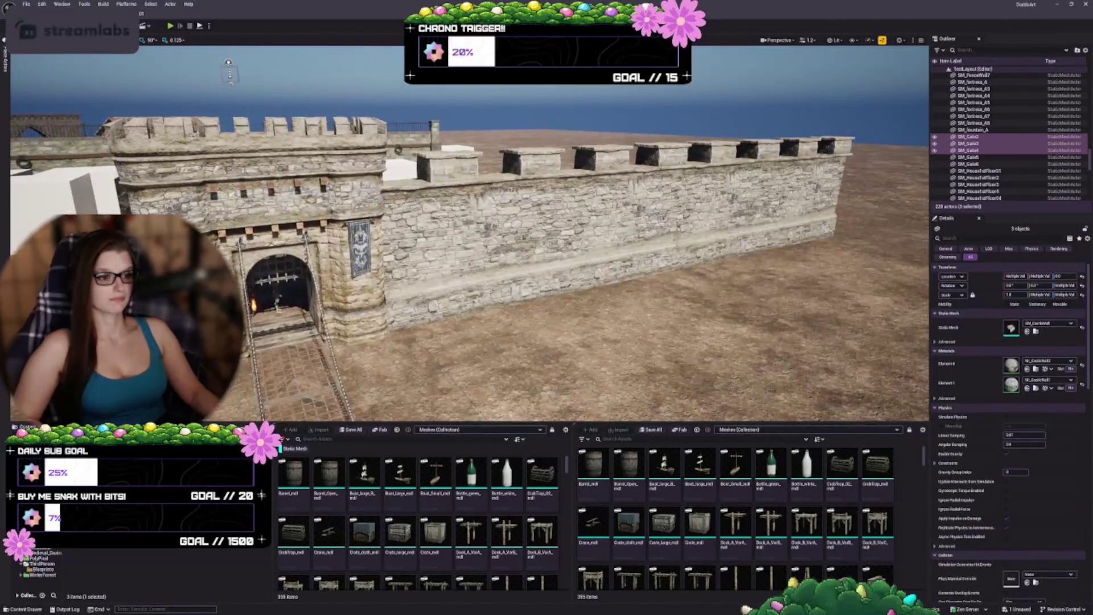
left_click(282, 285)
left_click(541, 245)
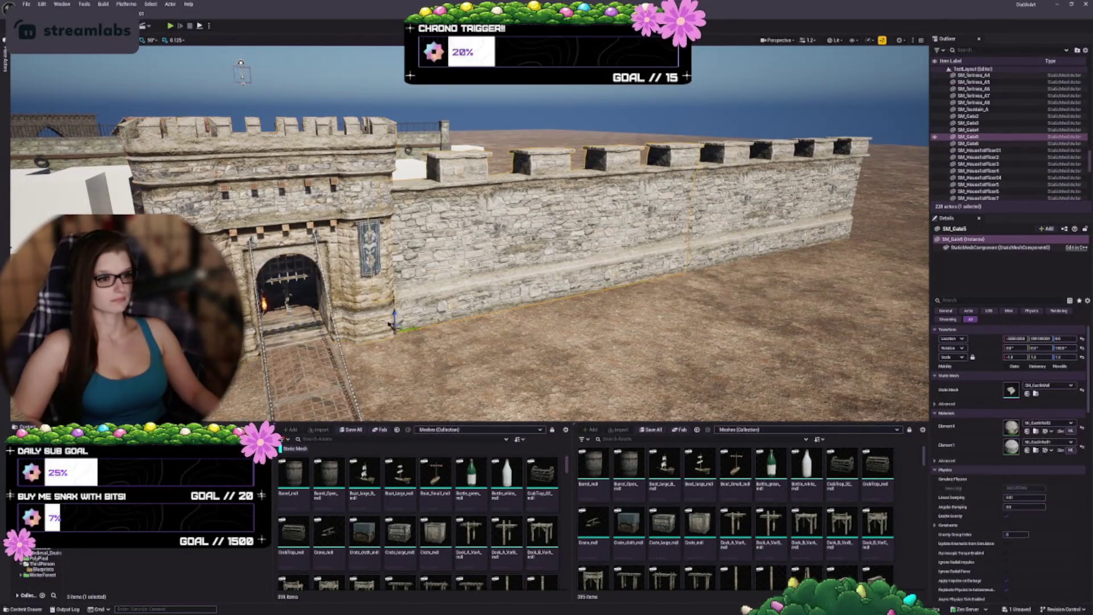
left_click(740, 216, "ctrl")
mouse_move(546, 256)
left_mouse_down()
mouse_move(484, 245)
mouse_move(449, 182)
left_mouse_up()
Step: Scale SM_Gate to about 1.25 on Z and 1.375 on X
left_click(353, 251)
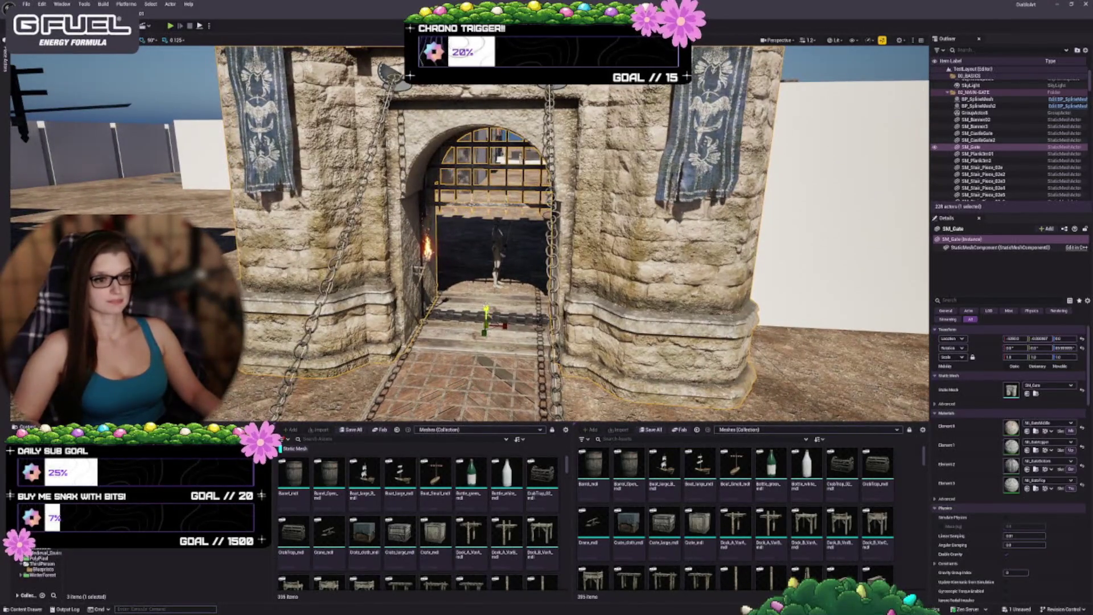
left_click_drag(486, 312, 485, 300)
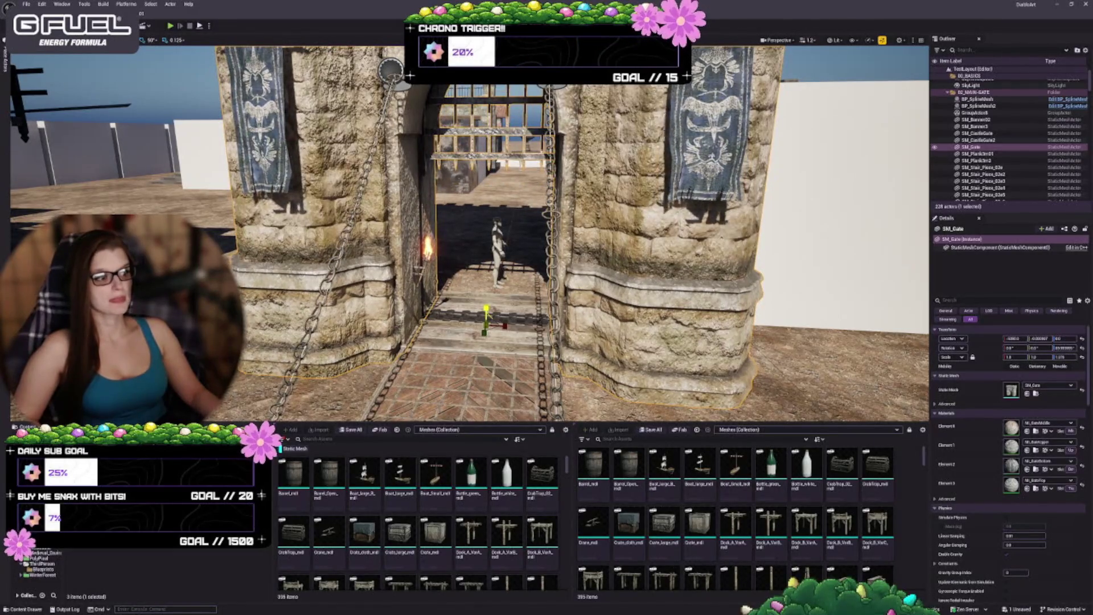
scroll(469, 233, "down", 5)
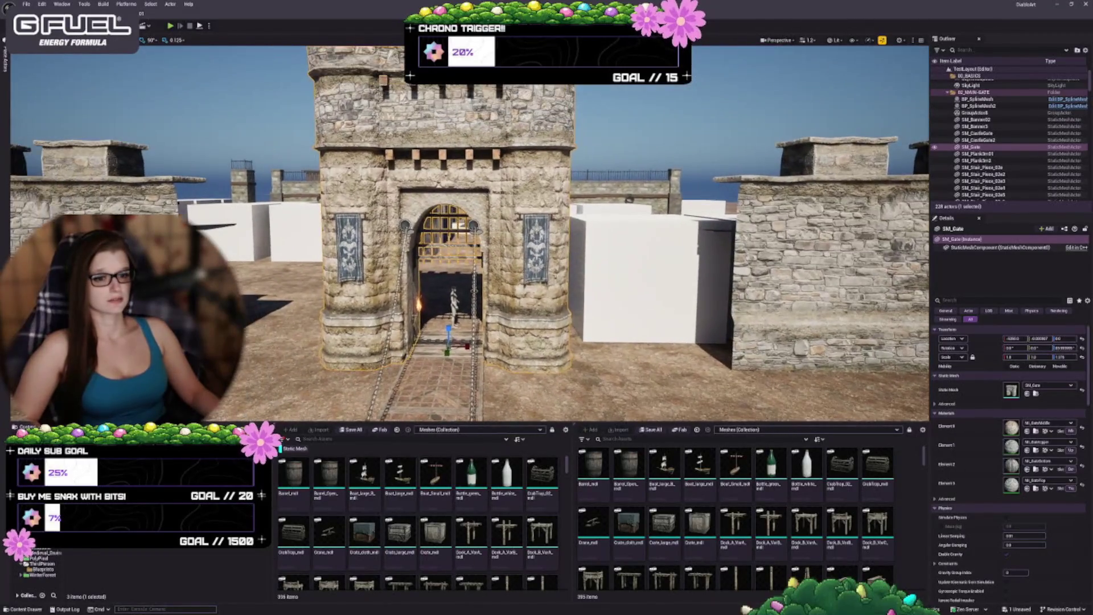
left_click_drag(470, 234, 370, 224)
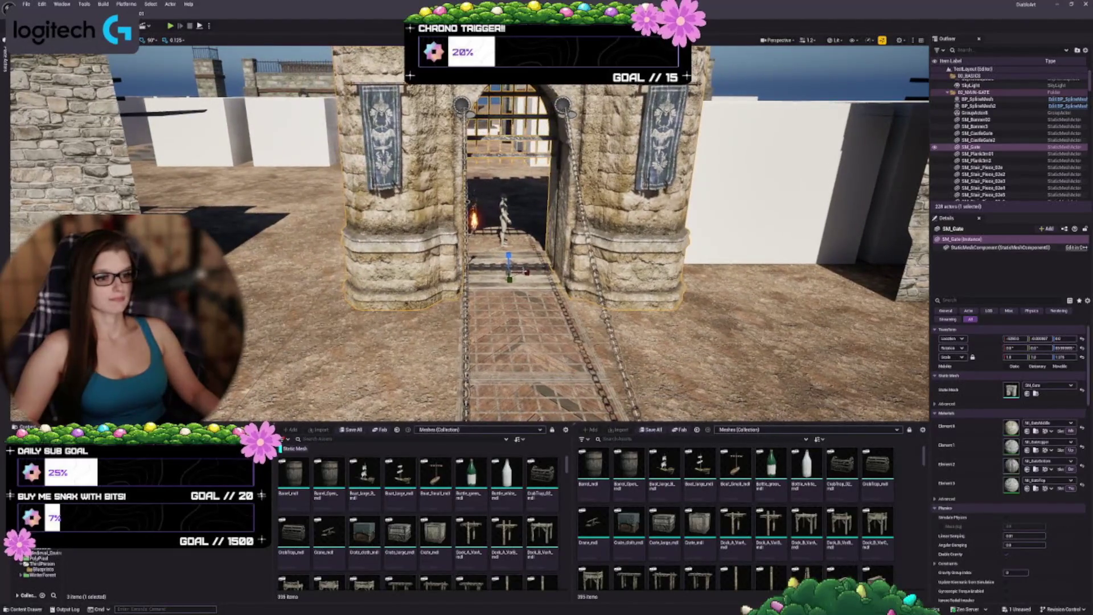
left_click_drag(1011, 357, 1025, 357)
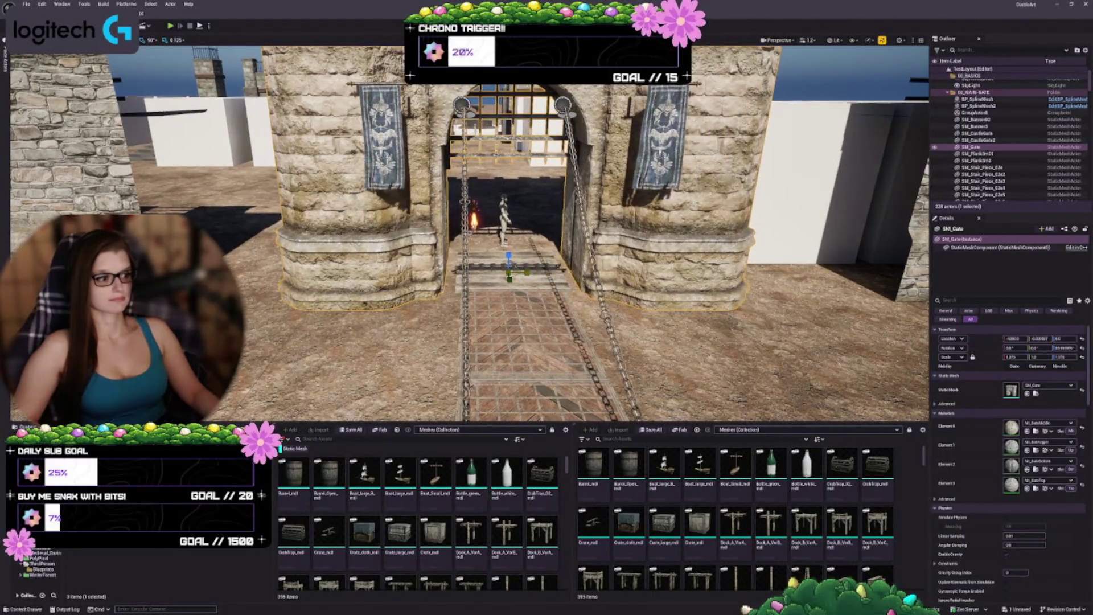
key("w")
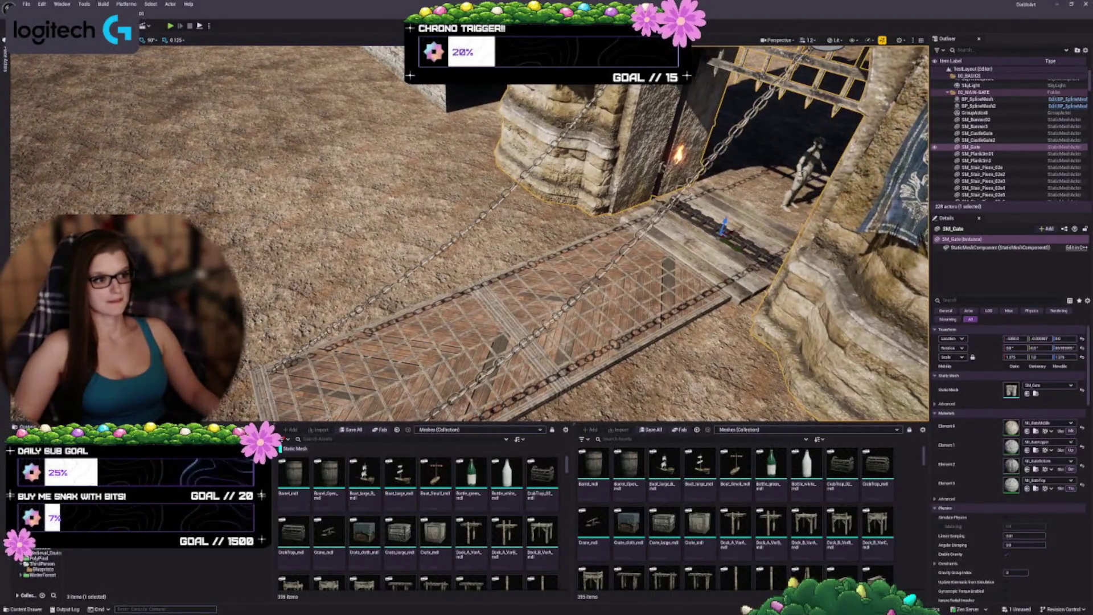
Step: Move the Quinn character from the gate doorway down onto the drawbridge and deselect it
left_click(809, 171)
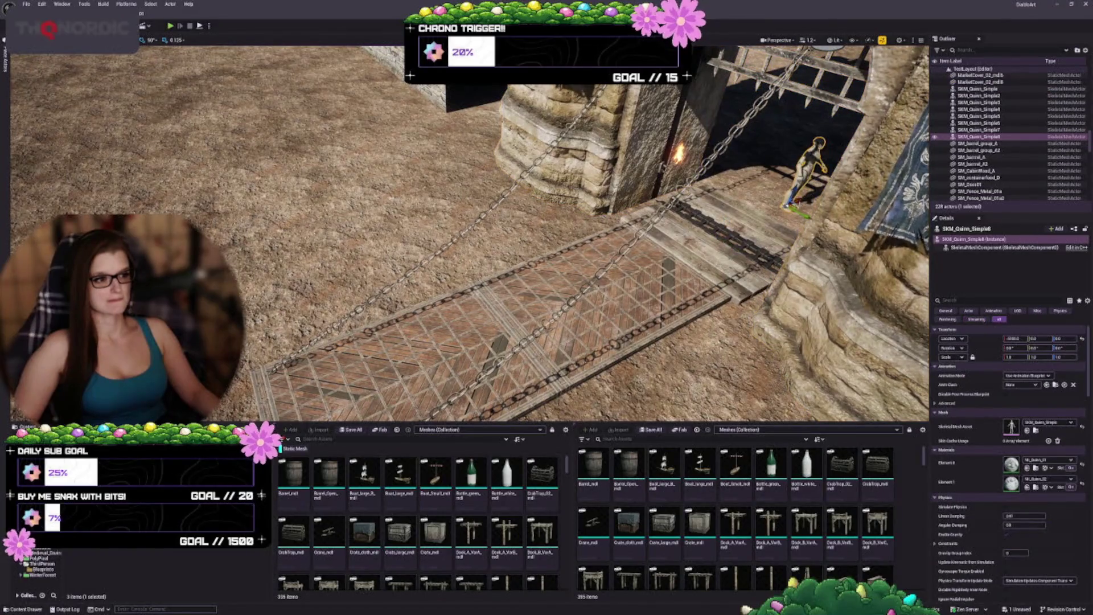
mouse_move(802, 215)
left_mouse_down()
mouse_move(631, 275)
mouse_move(625, 261)
left_mouse_up()
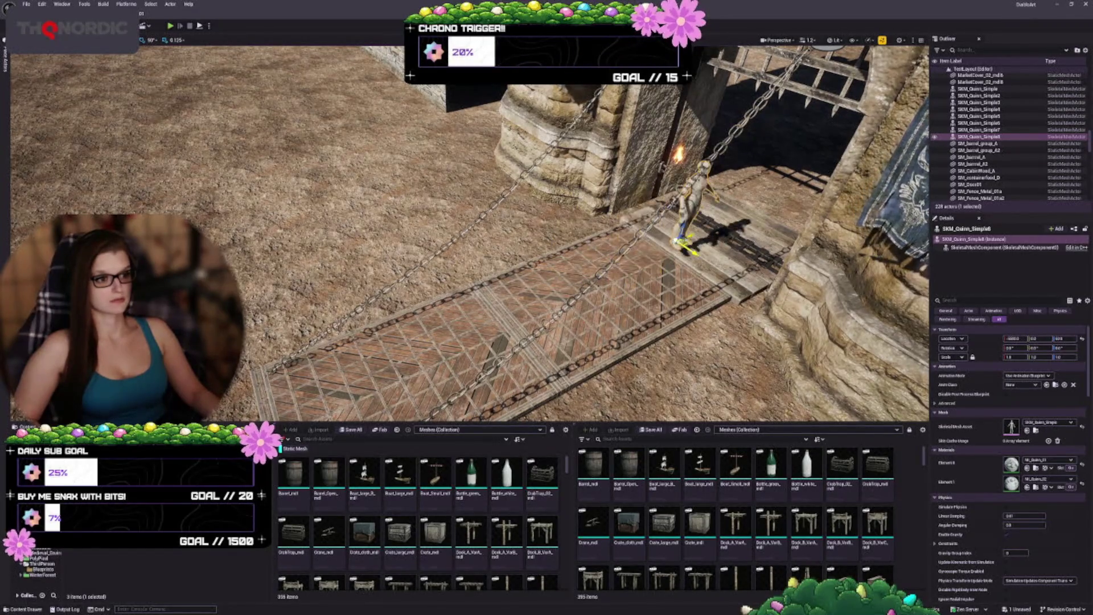
left_click_drag(683, 243, 644, 260)
key("Escape")
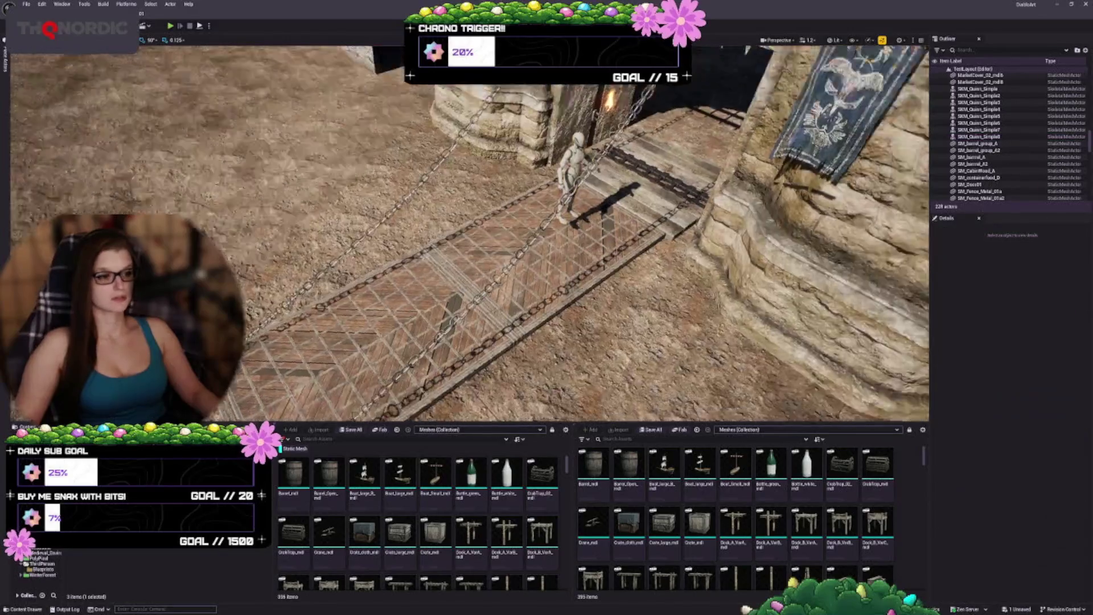
Step: Select the SM_Gate archway and swing the view to face the gate arch
scroll(470, 234, "up", 5)
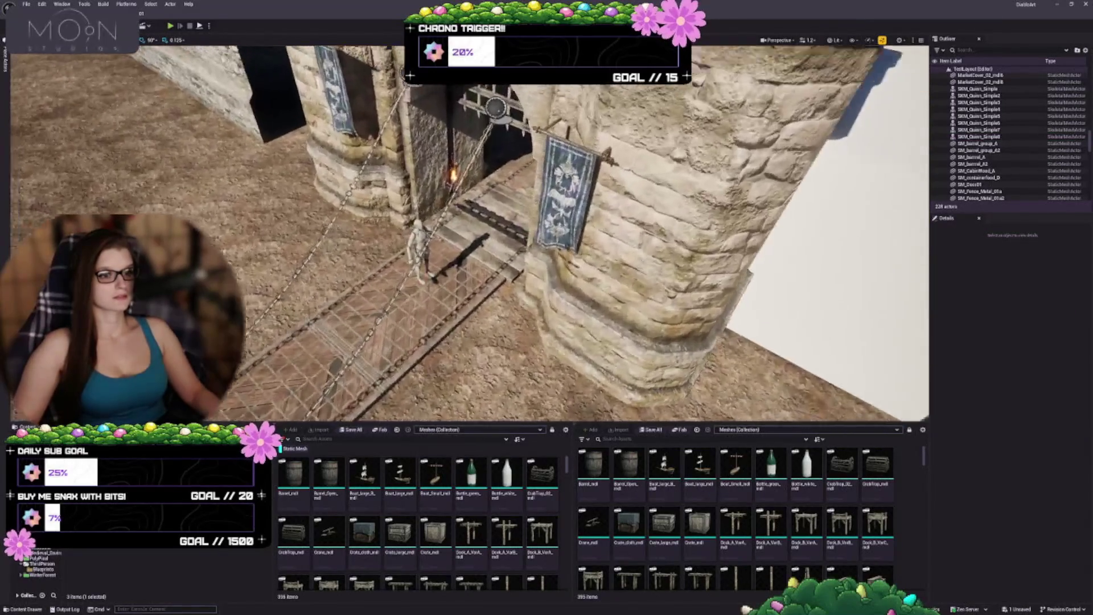
scroll(470, 233, "up", 5)
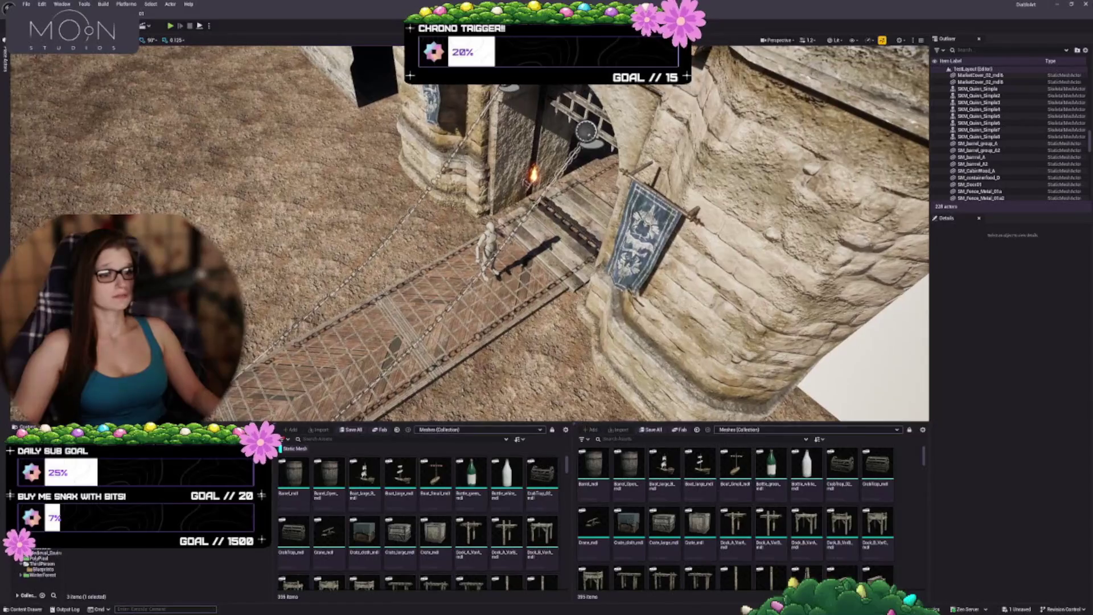
scroll(470, 233, "up", 1)
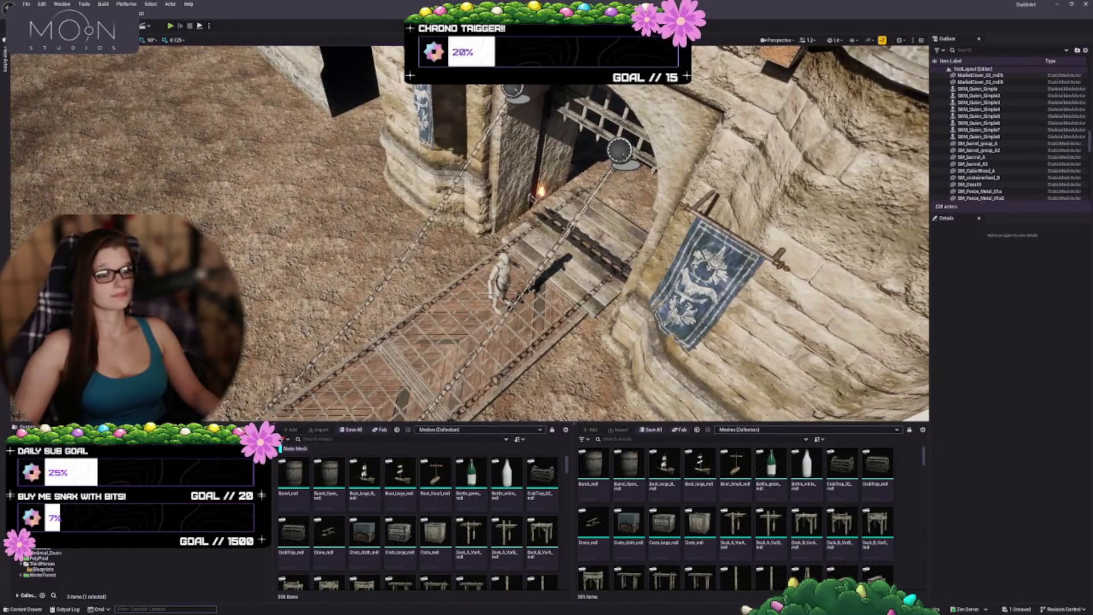
scroll(470, 233, "up", 1)
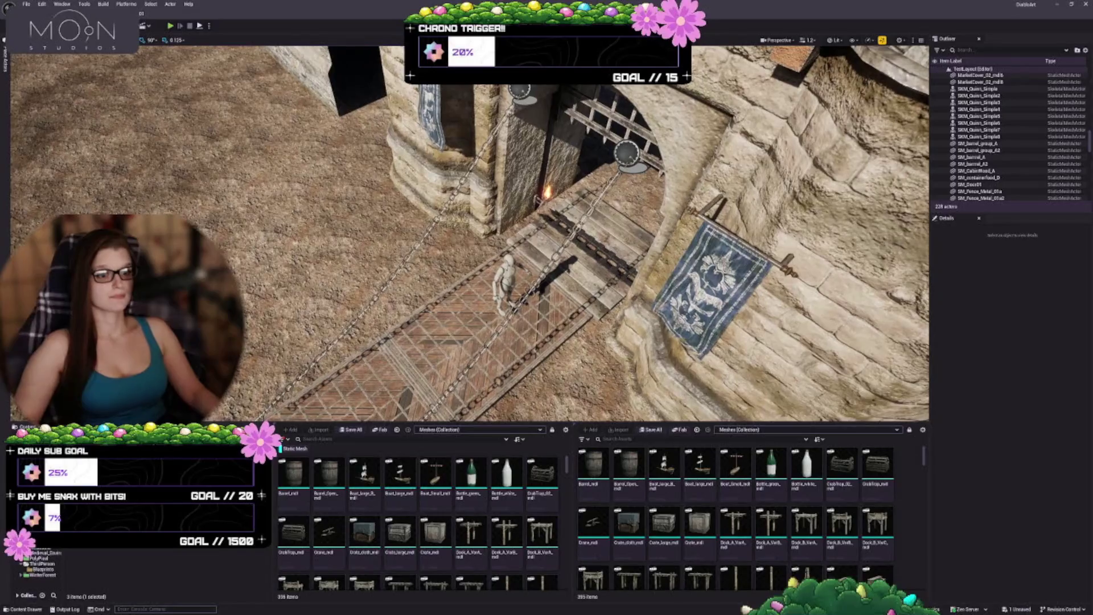
left_click(541, 149)
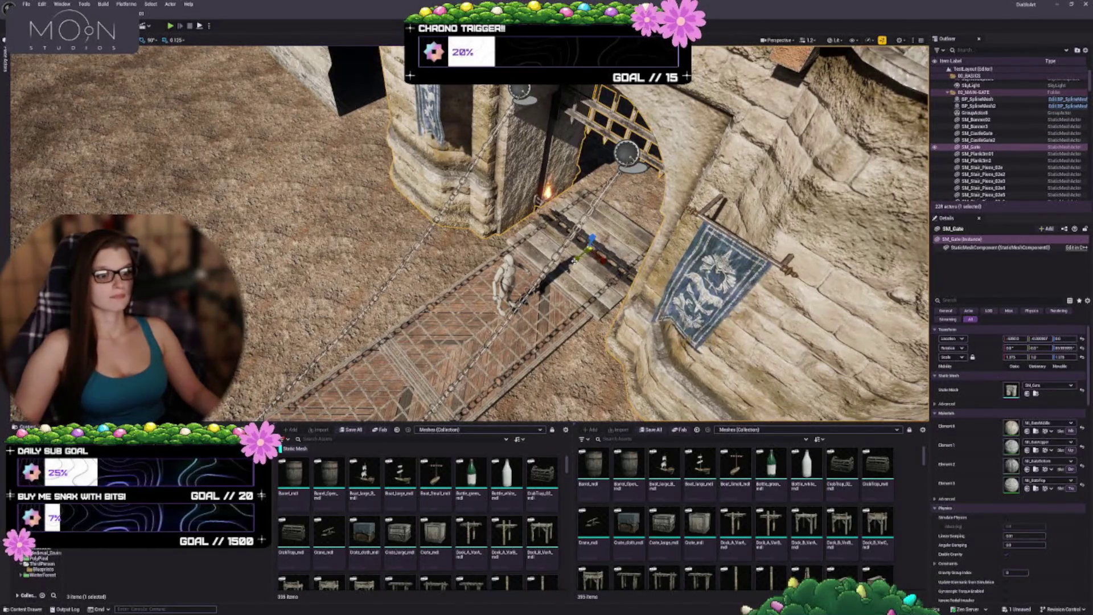
scroll(541, 148, "up", 2)
scroll(541, 148, "up", 1)
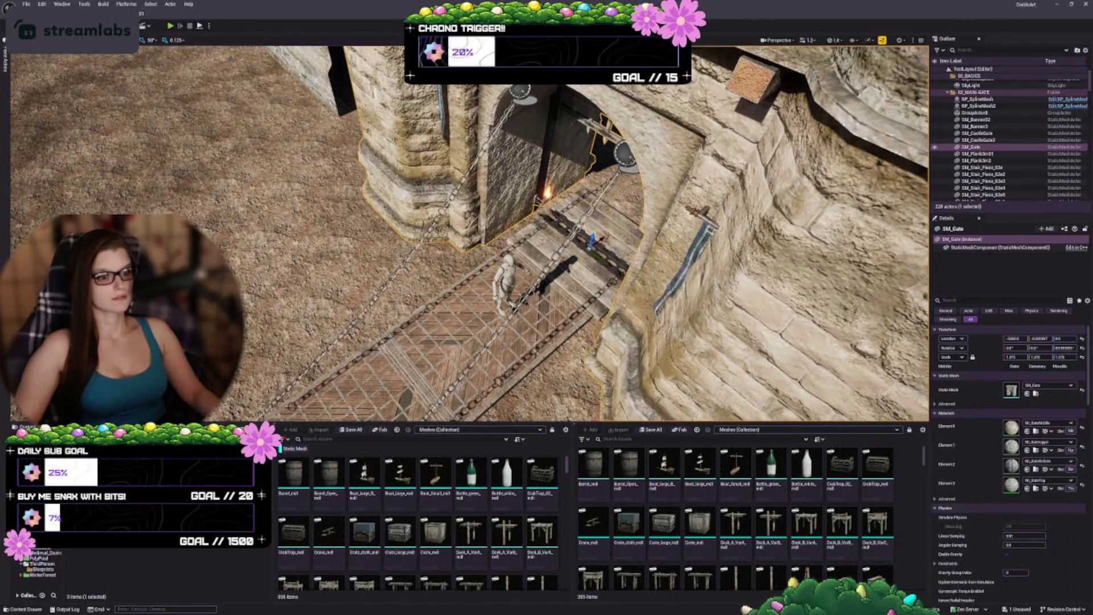
scroll(470, 234, "down", 5)
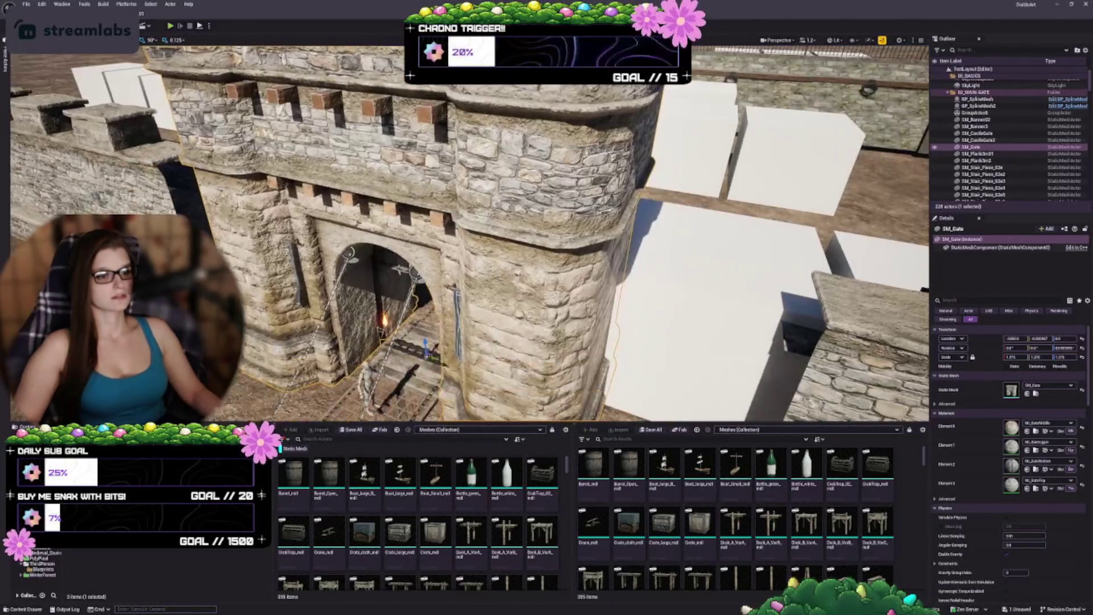
scroll(469, 233, "up", 5)
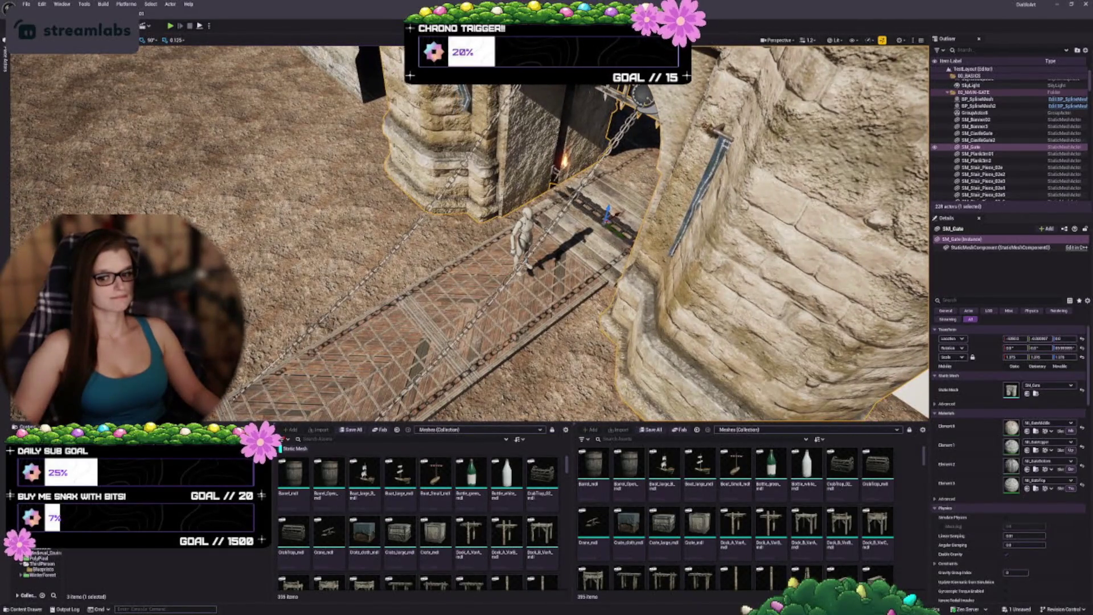
left_click_drag(470, 233, 469, 171)
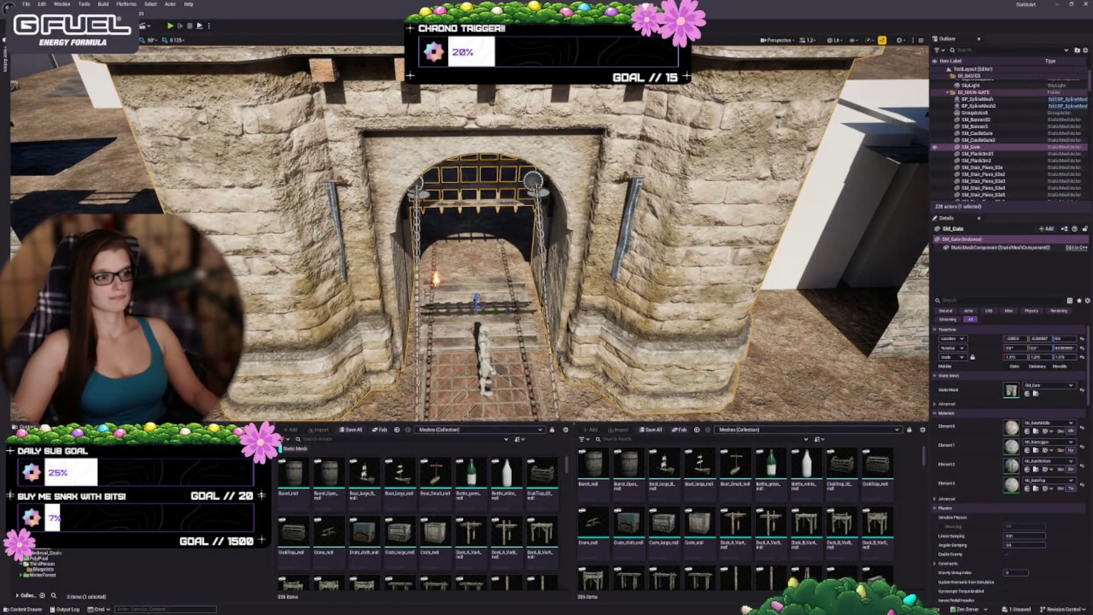
Step: Frame banners SM_Banner3 and SM_Banner02 together, then keep only SM_Banner3 selected
left_click(336, 233)
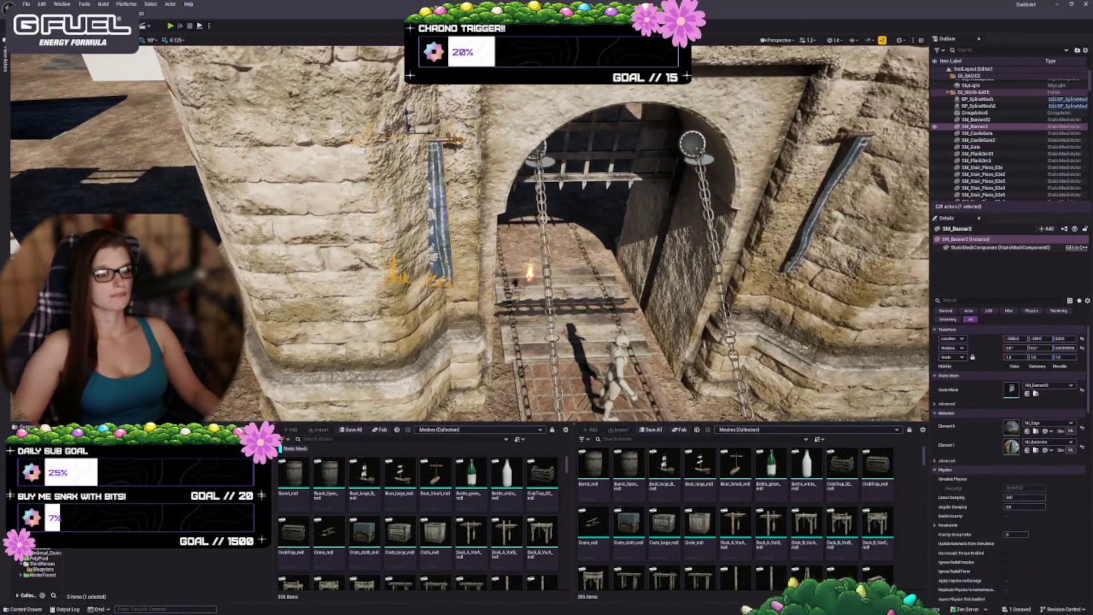
left_click(814, 222, "ctrl")
key("f")
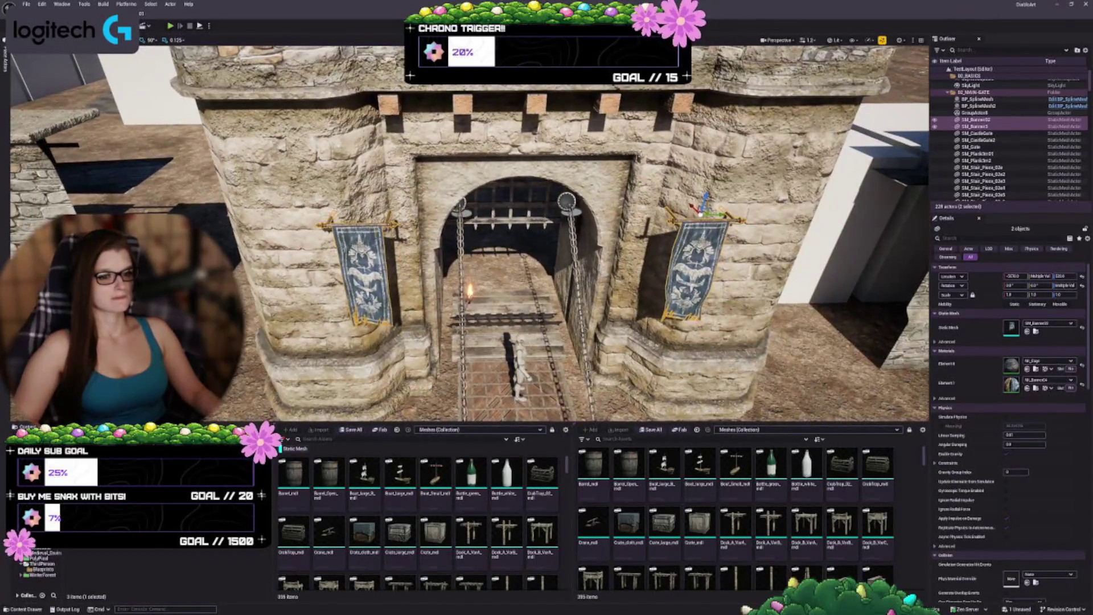
left_click(361, 274)
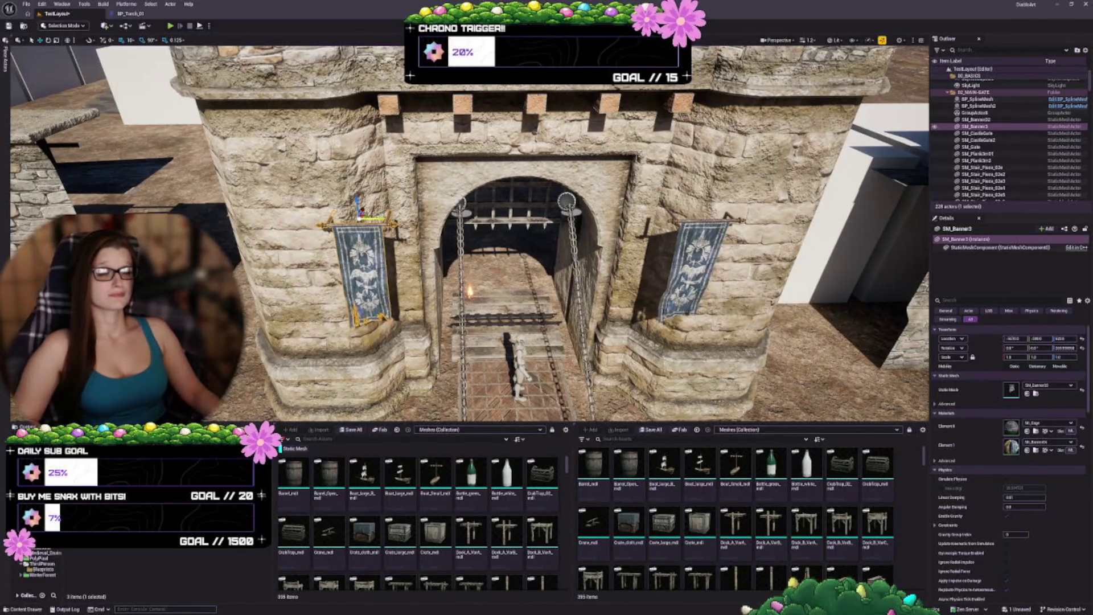
Step: Set SM_Banner3 against the arch wall and raise it just under the battlements
scroll(470, 233, "up", 5)
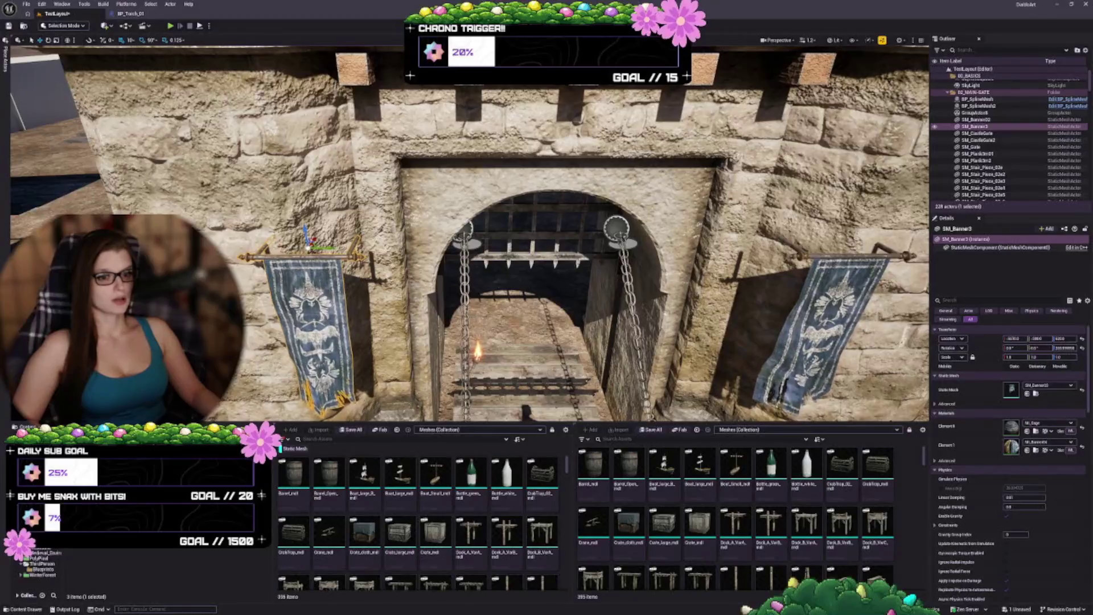
key("ctrl+z")
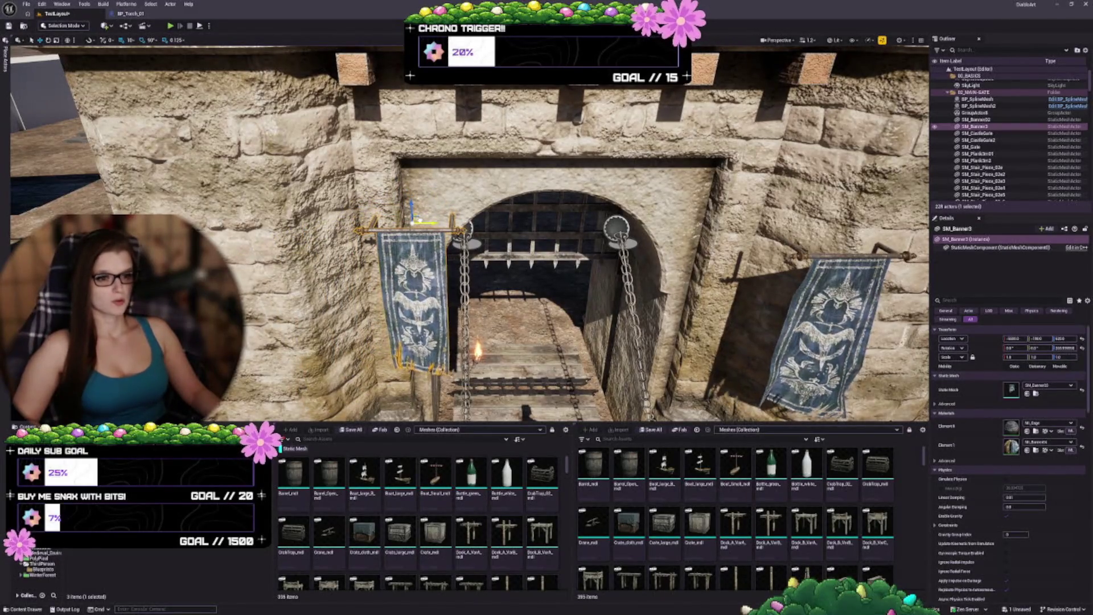
left_click_drag(413, 199, 417, 92)
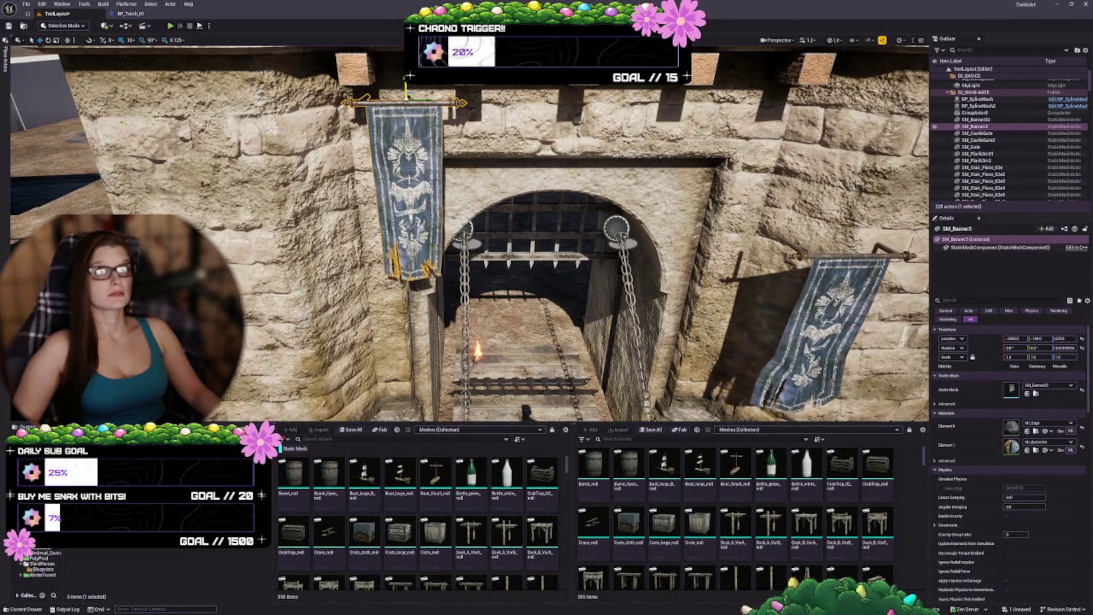
left_click_drag(512, 228, 854, 228)
Step: Delete SM_Banner02 and duplicate SM_Banner3 to hang above the arch's right side
left_click(603, 307)
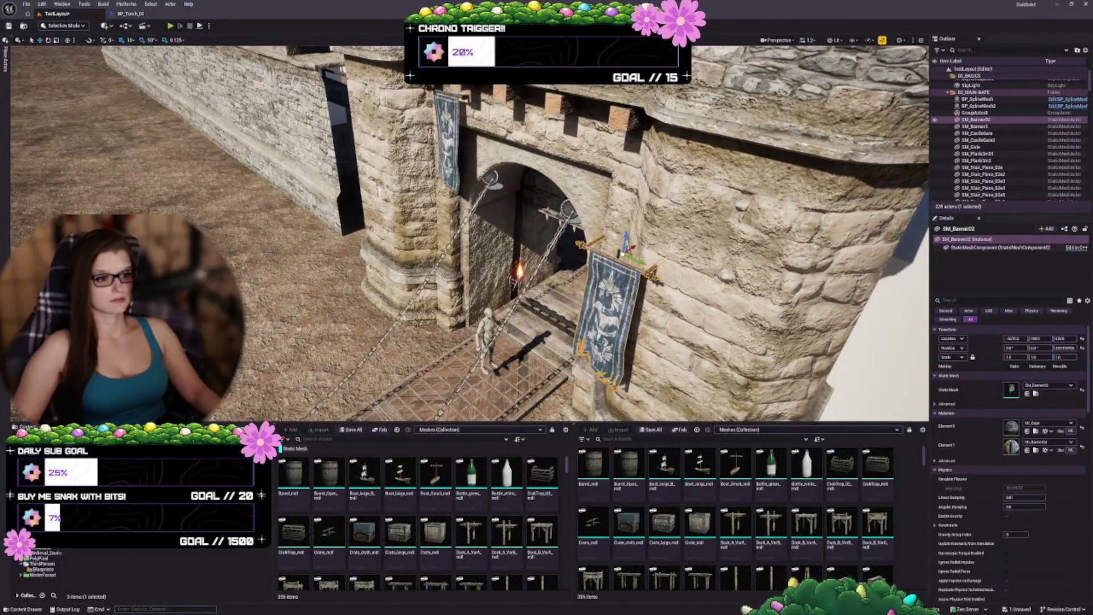
key("Delete")
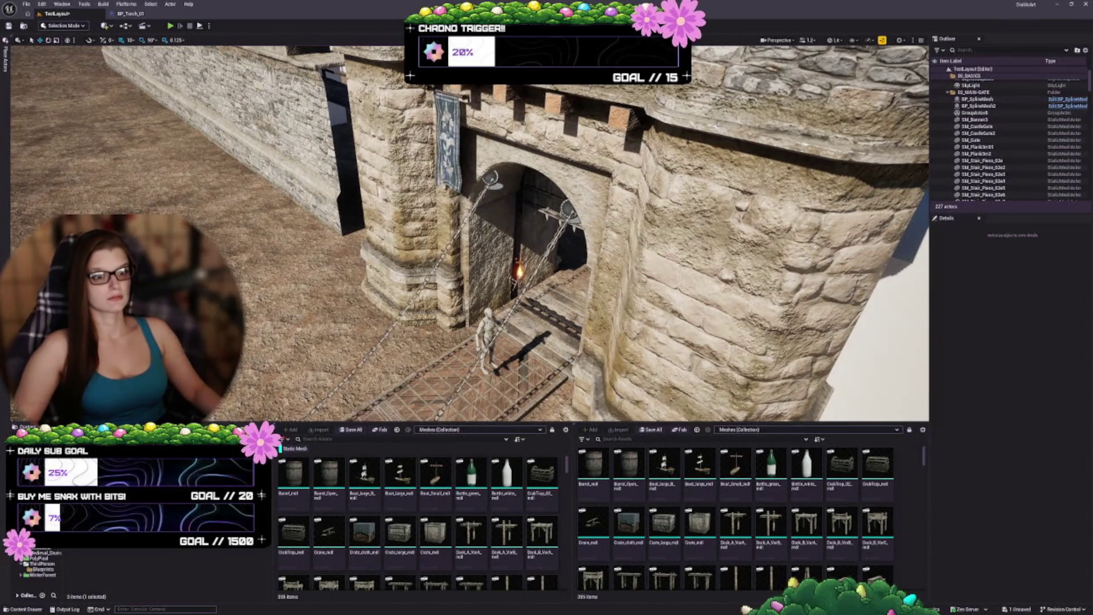
left_click(447, 137)
left_click_drag(447, 137, 424, 136)
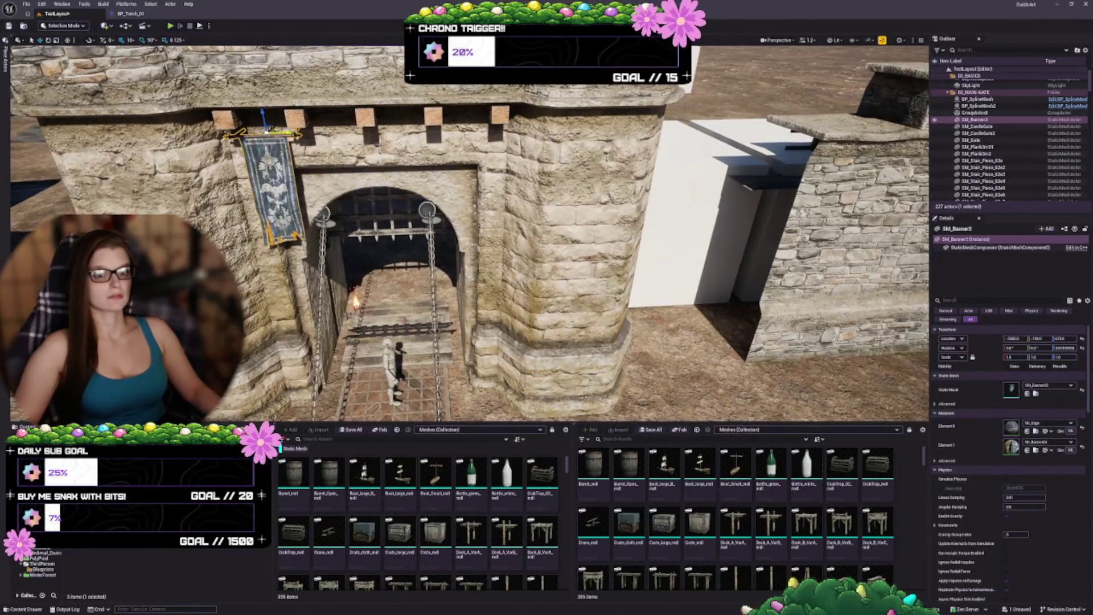
left_click_drag(287, 133, 470, 130)
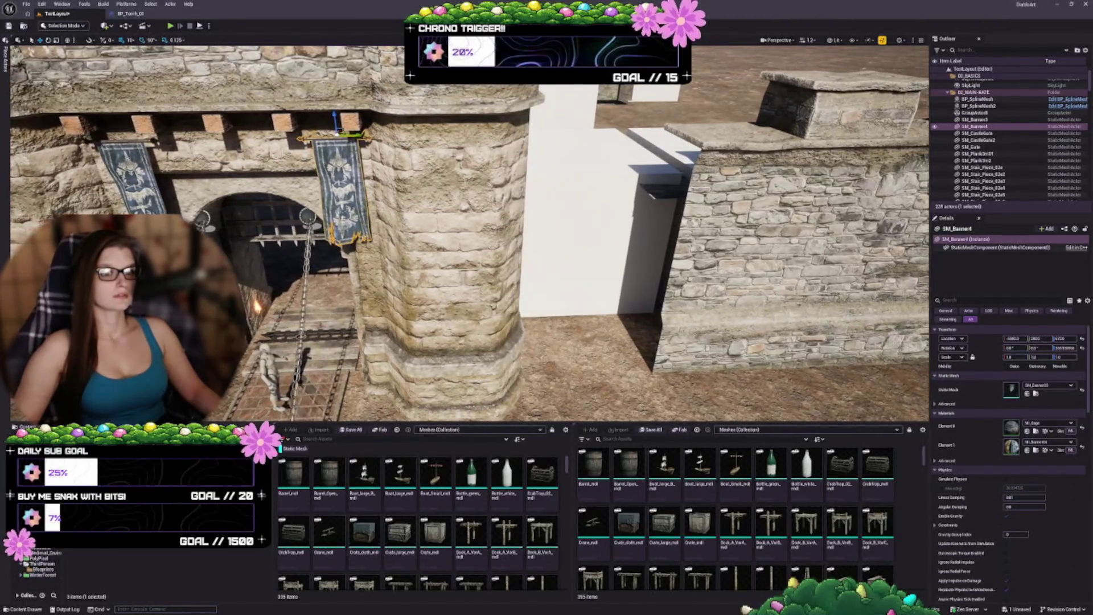
Step: Look around the gate to check the new banner, then deselect SM_Banner3
left_click_drag(456, 228, 455, 188)
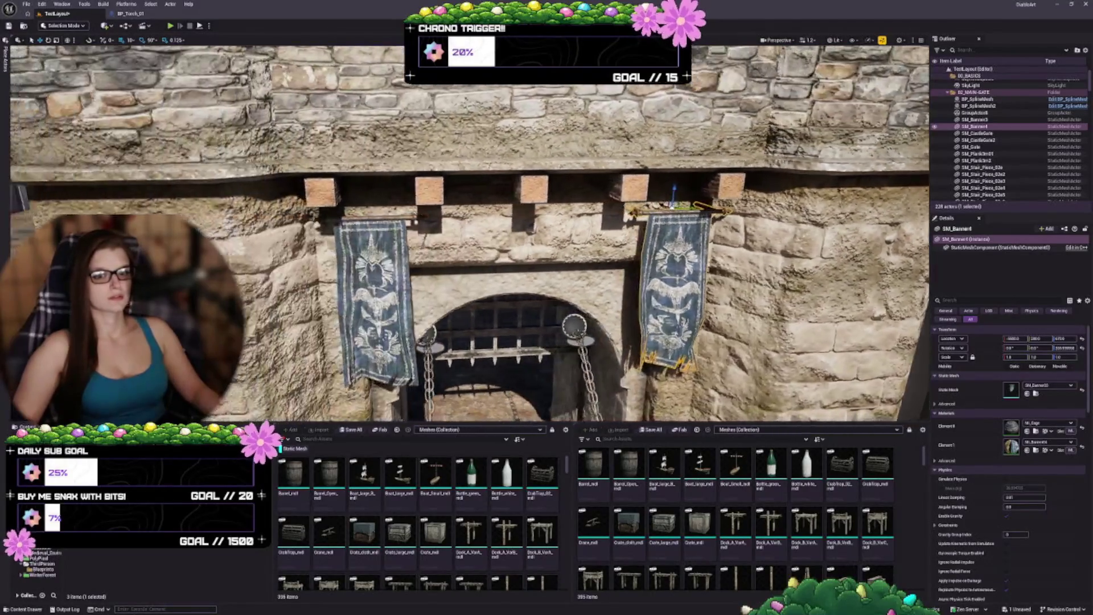
mouse_move(455, 228)
left_mouse_down()
mouse_move(512, 228)
mouse_move(398, 226)
left_mouse_up()
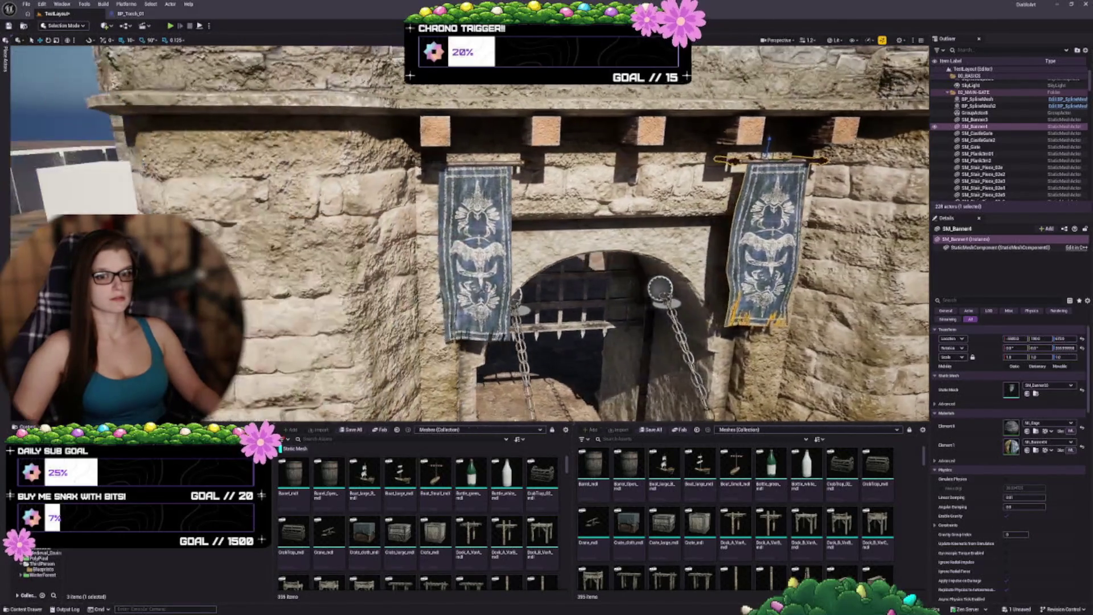
mouse_move(399, 225)
left_mouse_down()
mouse_move(455, 225)
mouse_move(422, 226)
left_mouse_up()
left_click(316, 217)
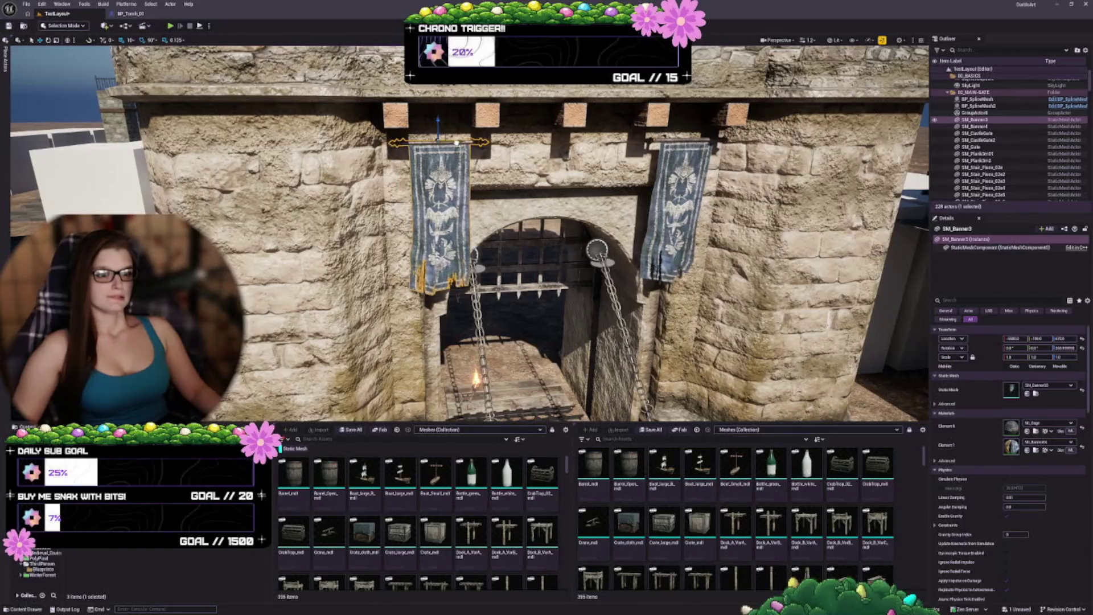
left_click_drag(421, 226, 455, 225)
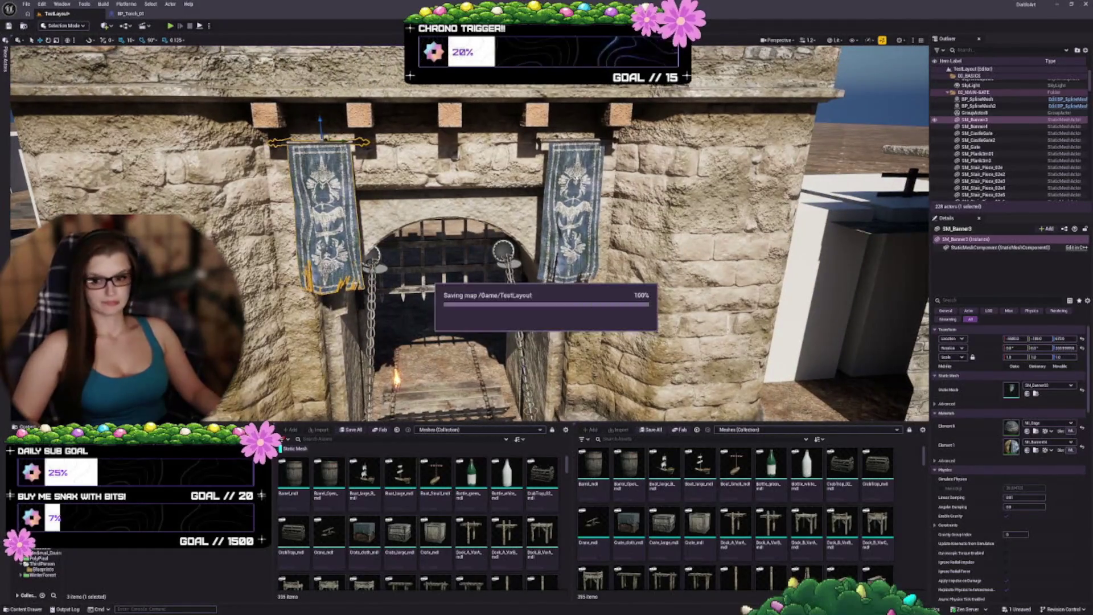
key("Escape")
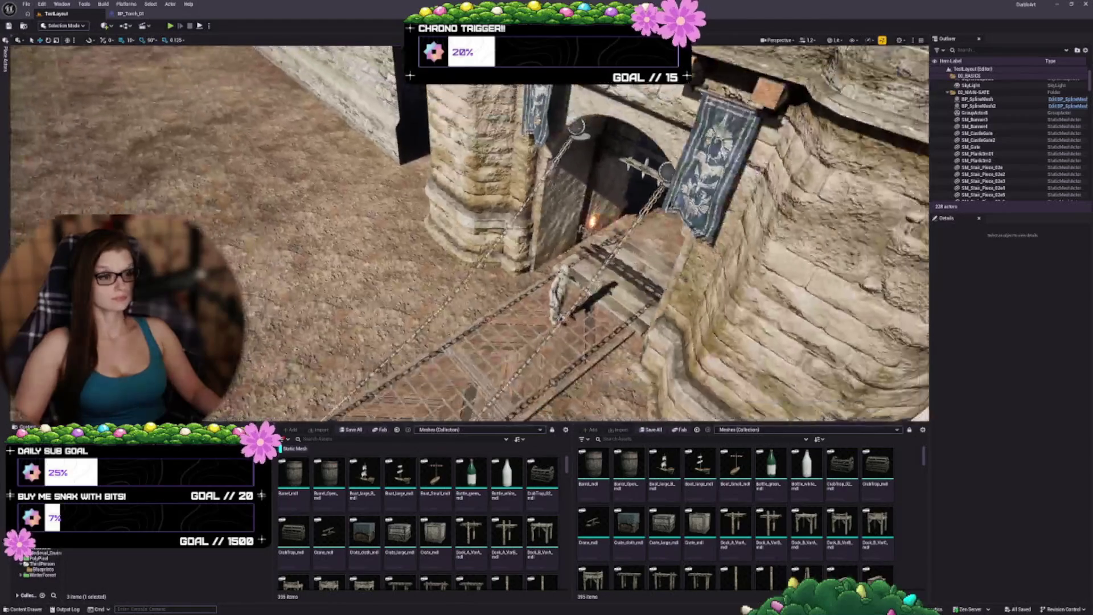
Step: Scale both drawbridge gate panels up to about 1.2, fine-tuning the size
left_click_drag(456, 225, 569, 226)
left_click(510, 225)
left_click(416, 319, "ctrl")
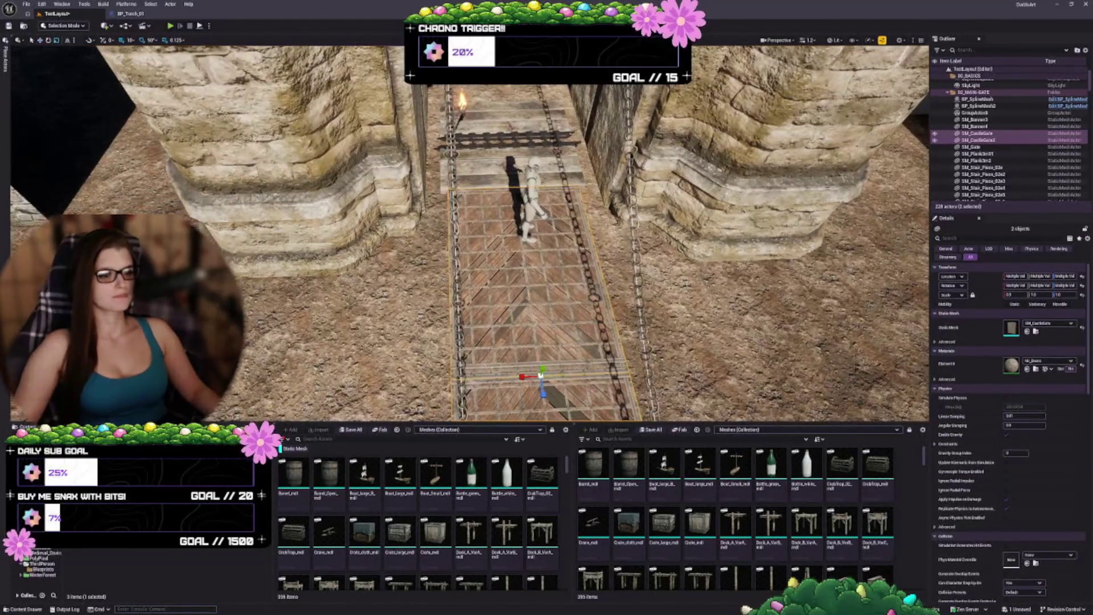
left_click_drag(1015, 294, 1041, 294)
left_click_drag(512, 228, 575, 240)
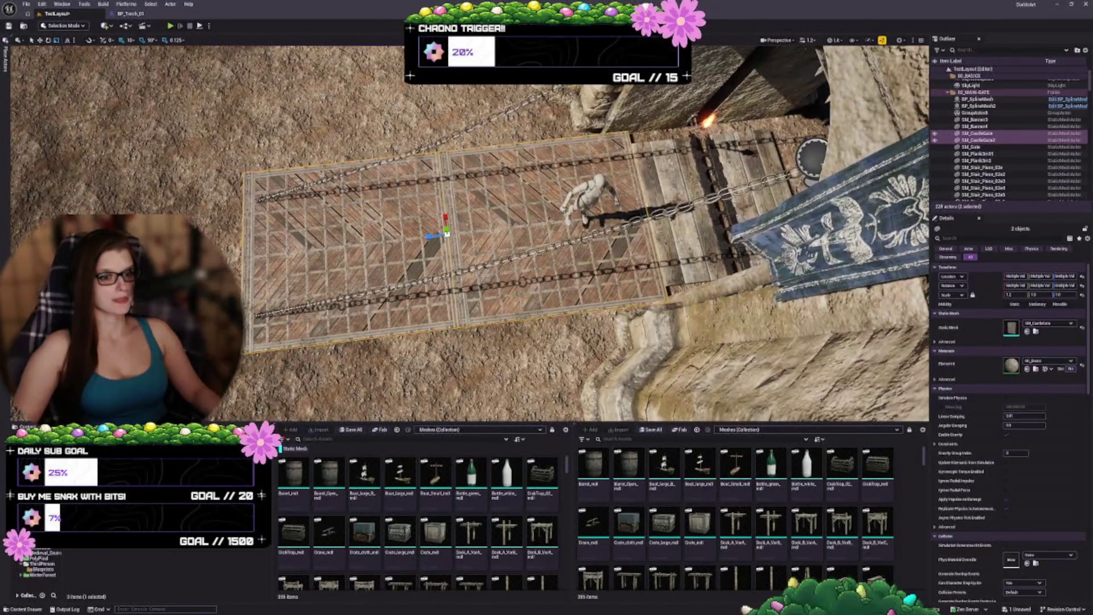
left_click_drag(1065, 295, 1076, 294)
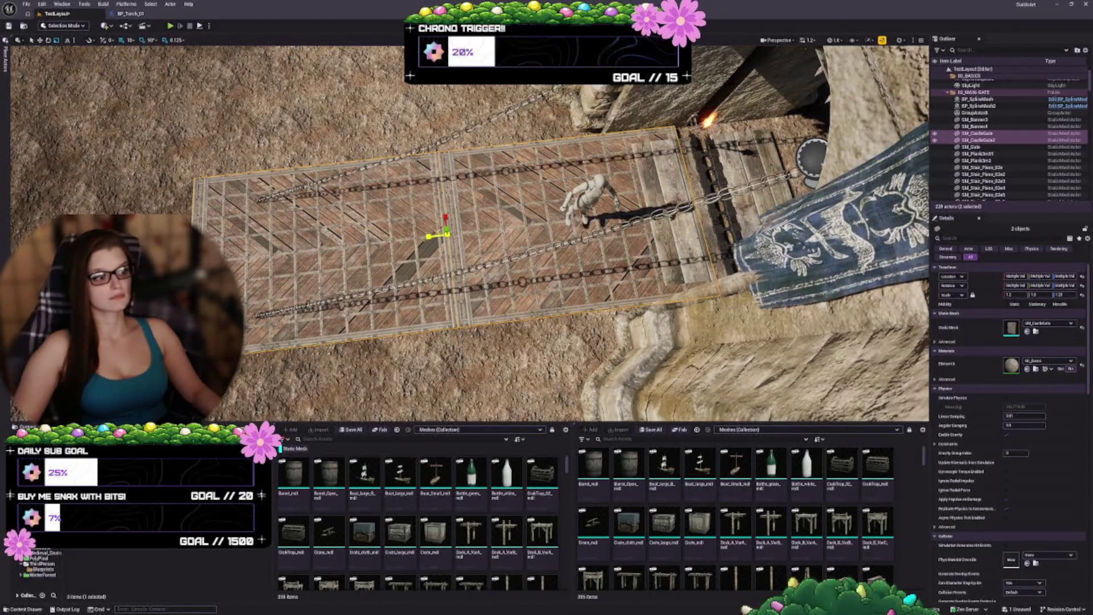
left_click_drag(1076, 294, 1065, 294)
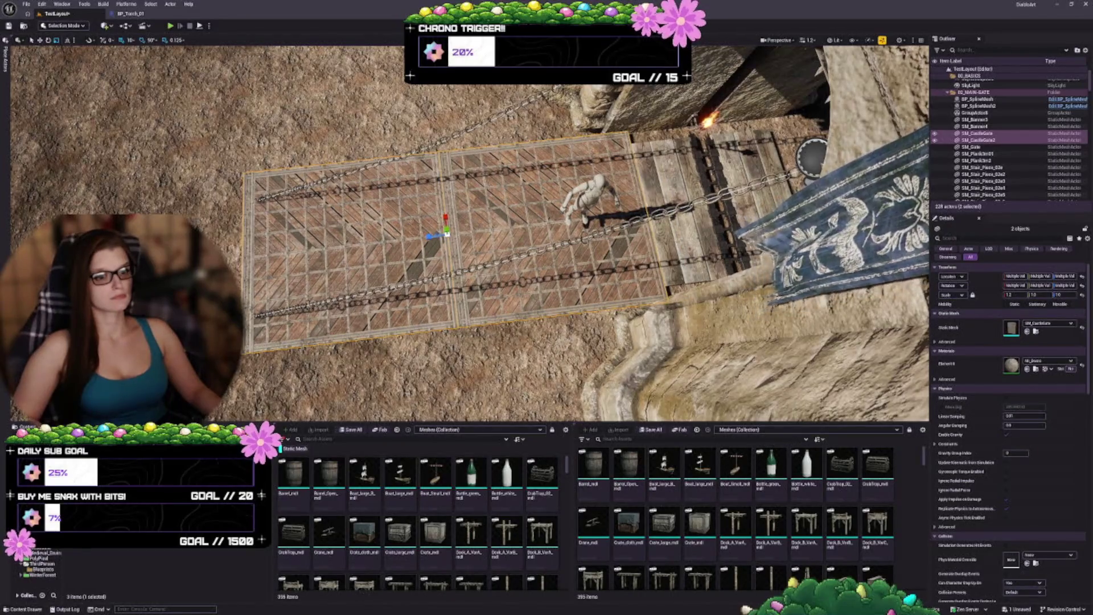
key("ctrl+z")
key("ctrl+z")
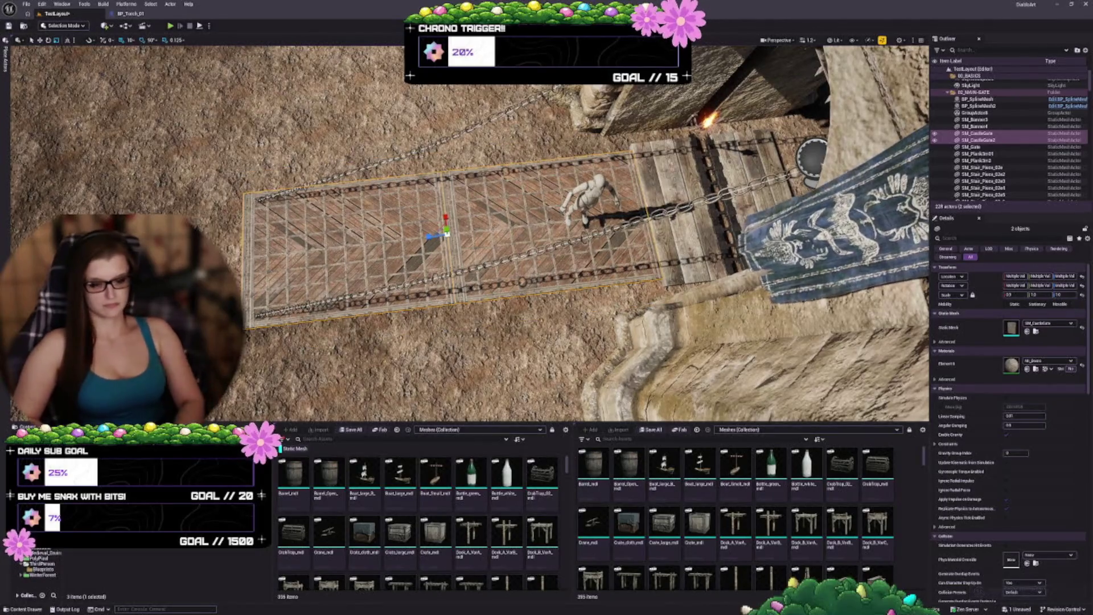
key("ctrl+y")
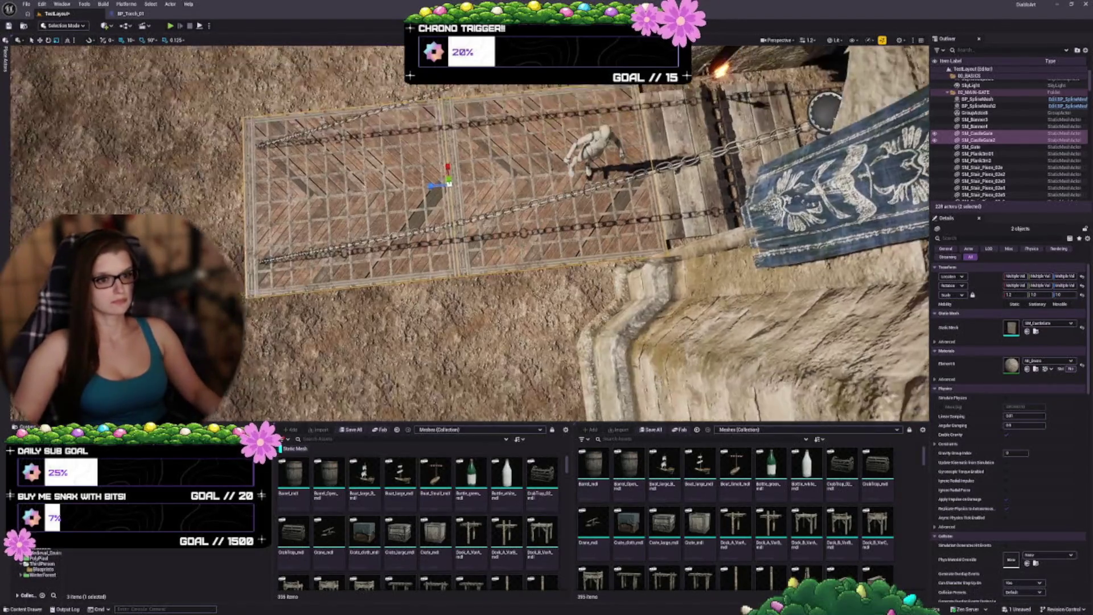
left_click_drag(470, 239, 478, 210)
Step: Slide SM_CastleGate2 left and try turning it 180 degrees, then undo those changes
left_click(978, 139)
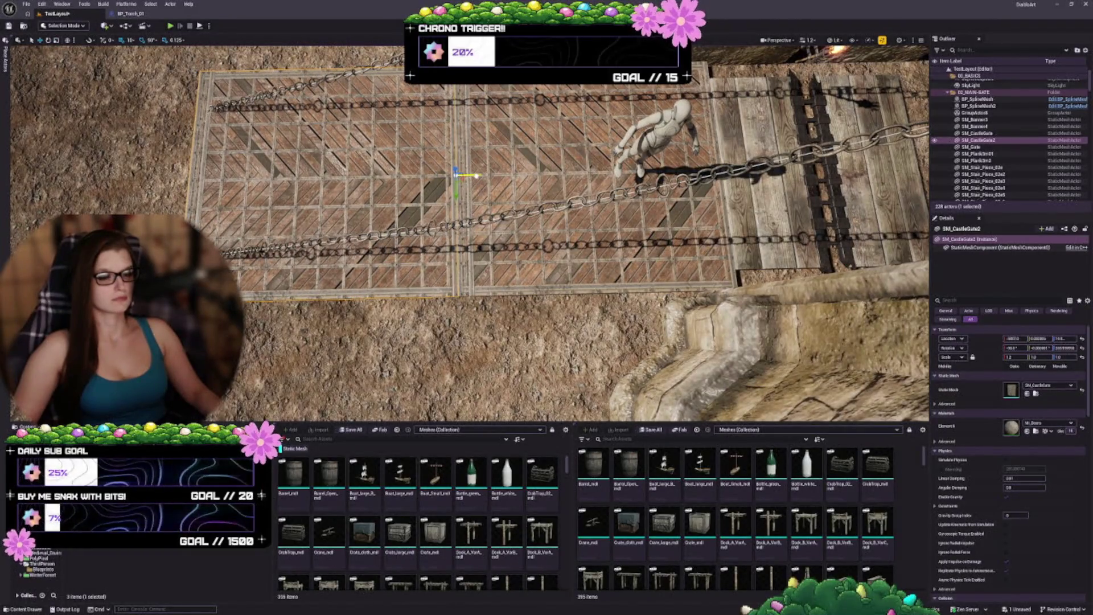
mouse_move(475, 175)
left_mouse_down()
mouse_move(307, 177)
mouse_move(297, 198)
mouse_move(256, 179)
mouse_move(212, 180)
mouse_move(296, 140)
left_mouse_up()
key("e")
key("w")
key("Escape")
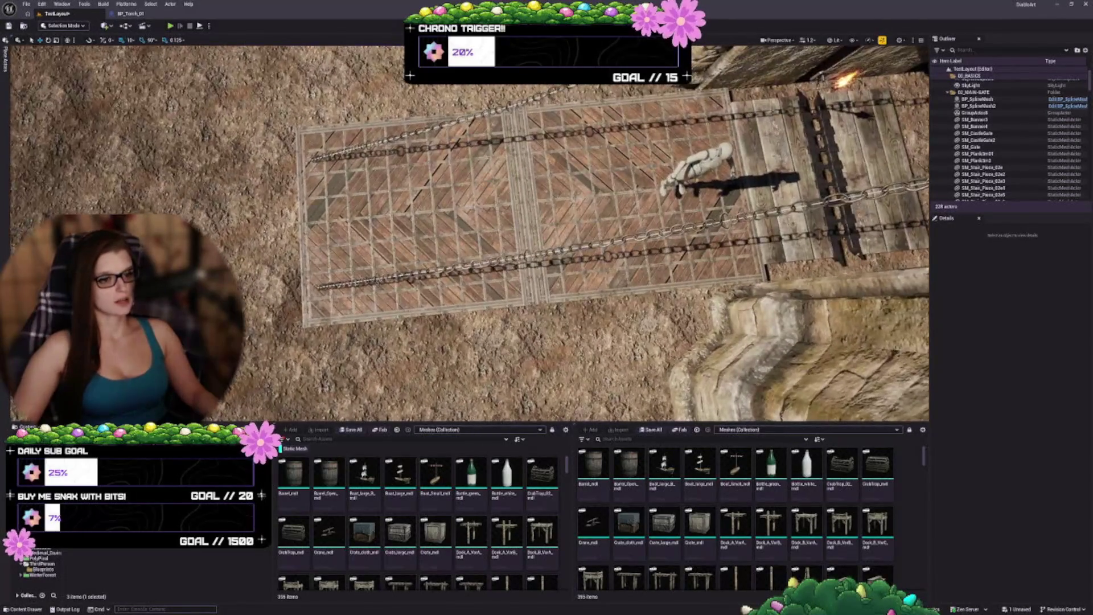
key("ctrl+z")
key("Escape")
key("ctrl+z")
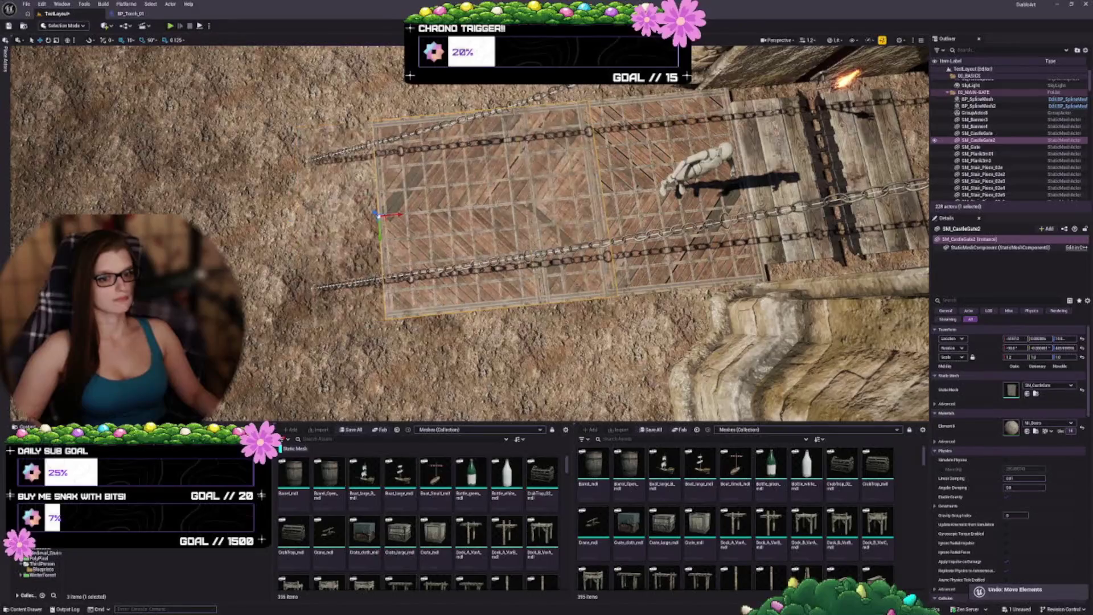
key("ctrl+z")
key("ctrl+z")
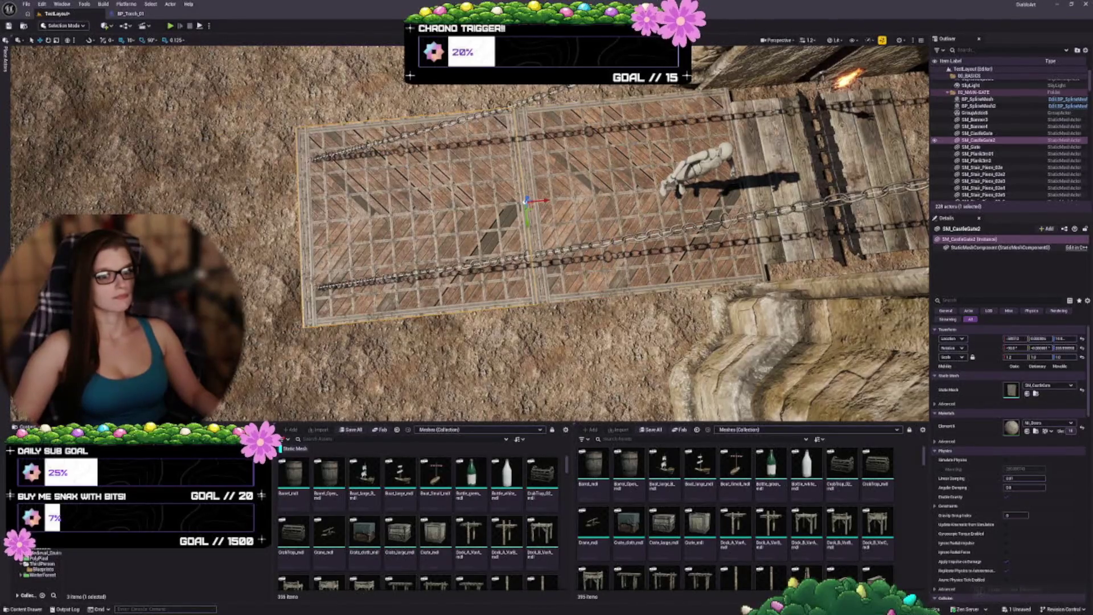
key("ctrl+z")
key("ctrl+z")
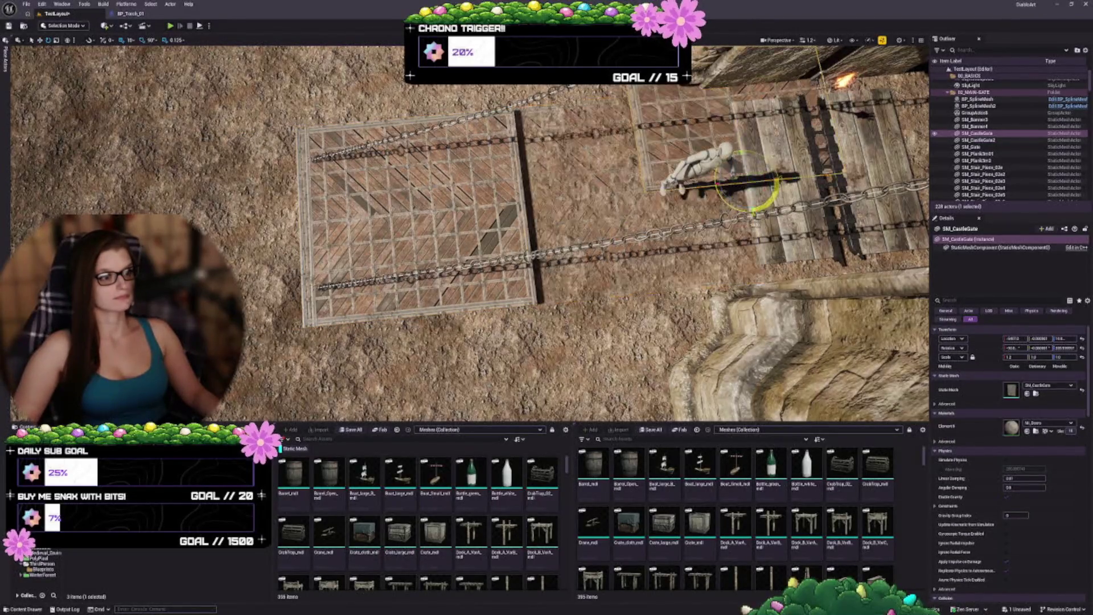
Step: Slide the gate panel left into place beside the other and deselect it
key("w")
left_click_drag(768, 178, 547, 192)
key("Escape")
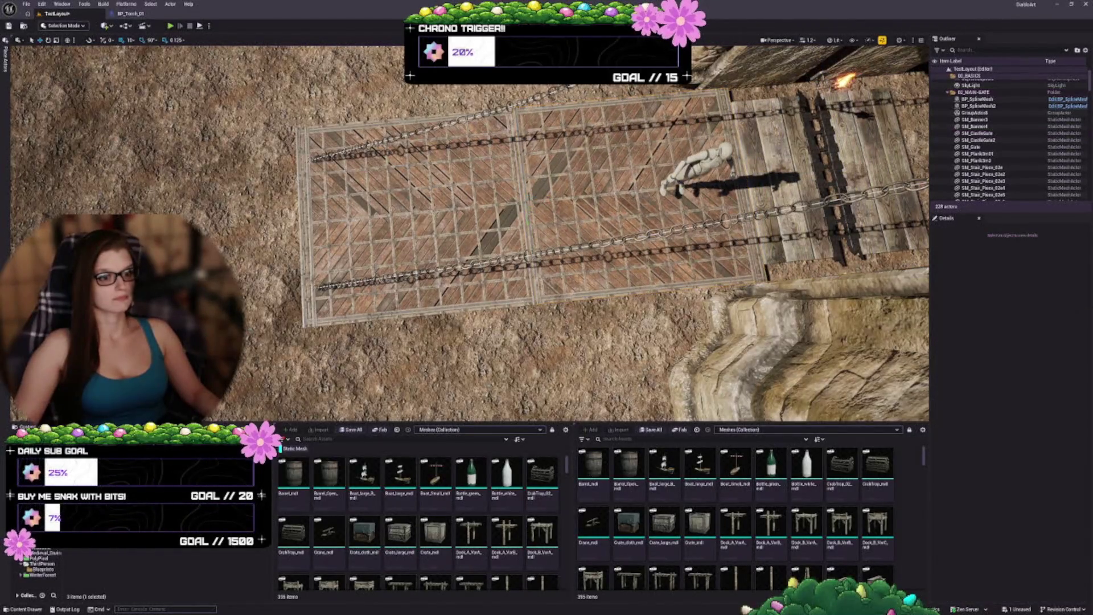
scroll(470, 234, "up", 10)
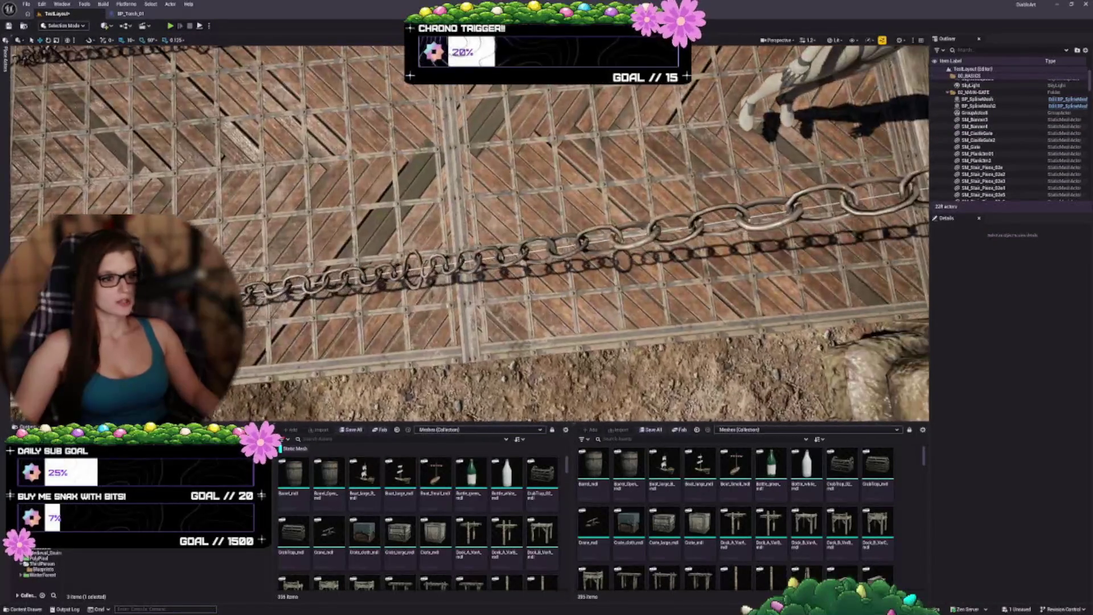
mouse_move(469, 234)
left_mouse_down()
mouse_move(165, 234)
mouse_move(456, 239)
mouse_move(444, 250)
mouse_move(473, 228)
left_mouse_up()
Step: Group the two gate panels with Ctrl+G, stretch them lengthwise and shift along X
left_click(496, 245)
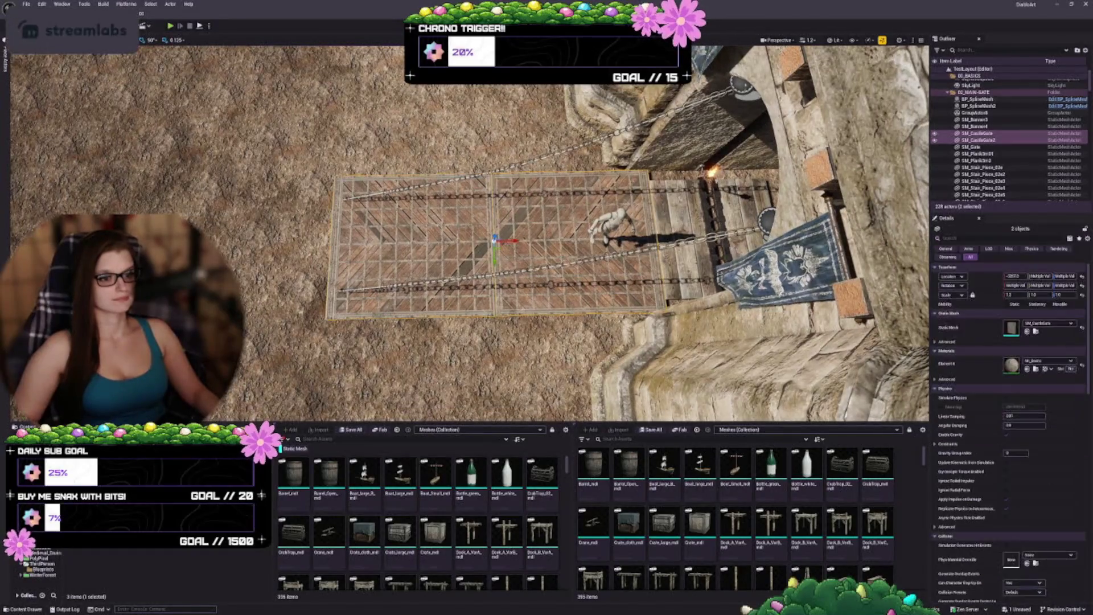
key("ctrl+g")
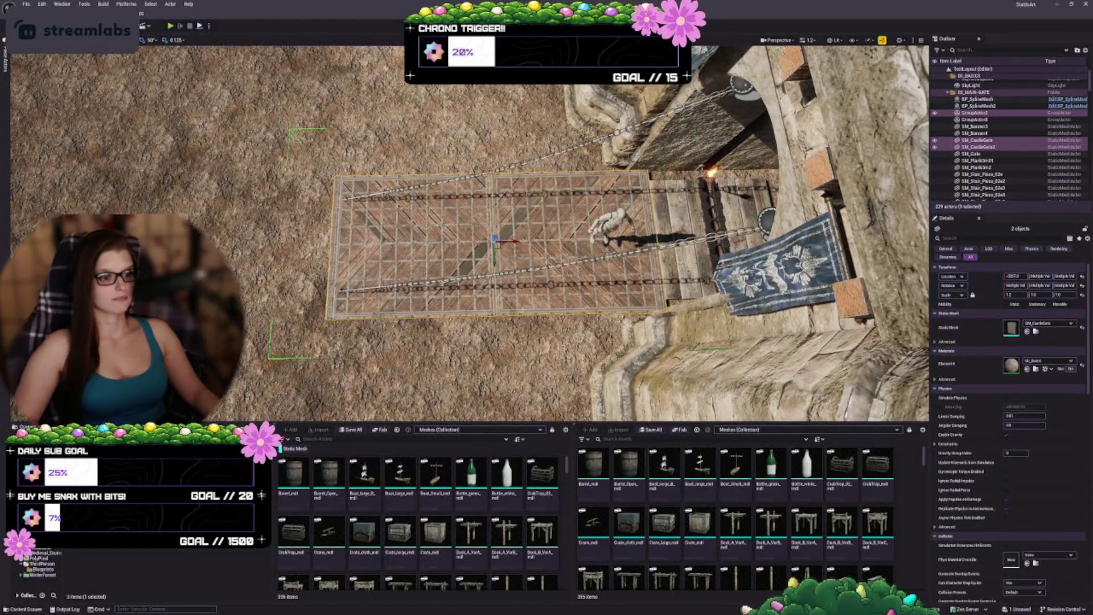
mouse_move(475, 242)
left_mouse_down()
mouse_move(463, 242)
mouse_move(503, 241)
mouse_move(492, 242)
left_mouse_up()
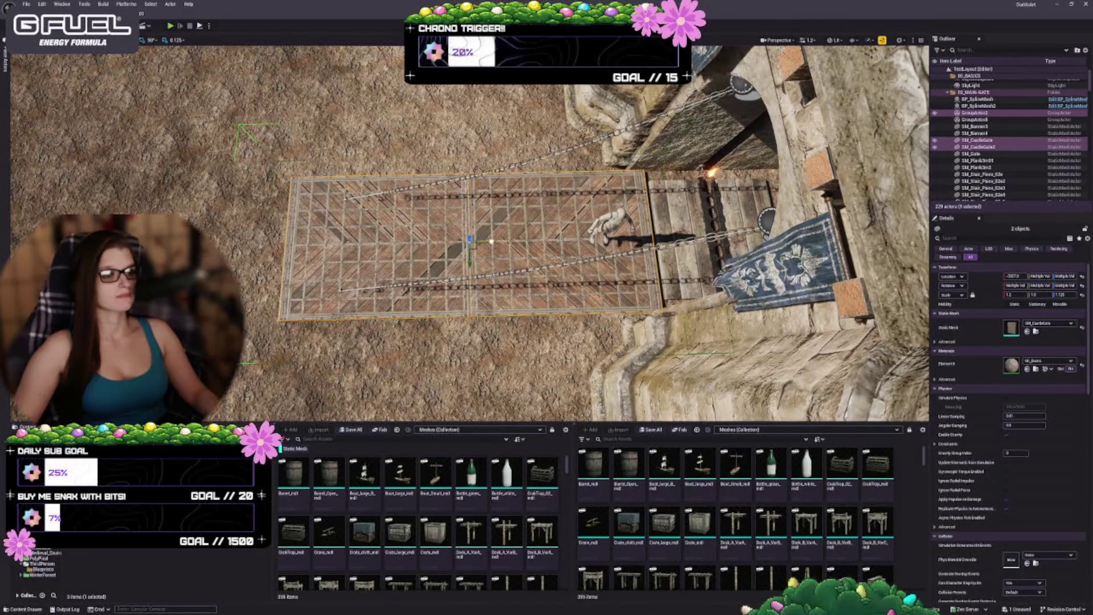
mouse_move(491, 241)
left_mouse_down()
mouse_move(450, 285)
mouse_move(424, 290)
mouse_move(419, 278)
left_mouse_up()
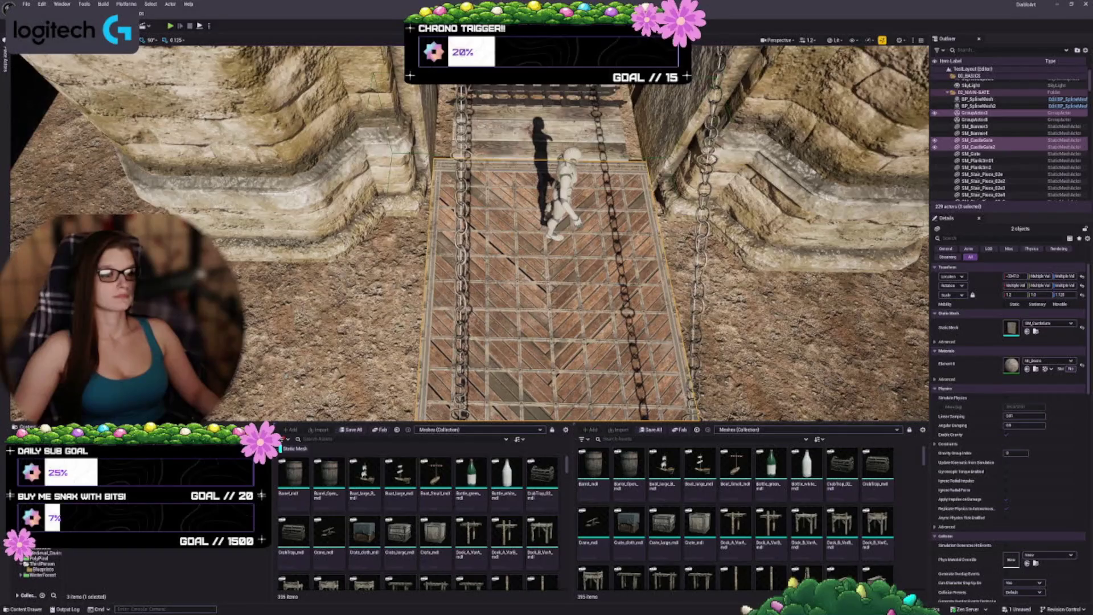
Step: Move the gate group left and stretch it to about 1.375 scale, then centre it in view
mouse_move(418, 279)
left_mouse_down()
mouse_move(419, 253)
mouse_move(379, 231)
left_mouse_up()
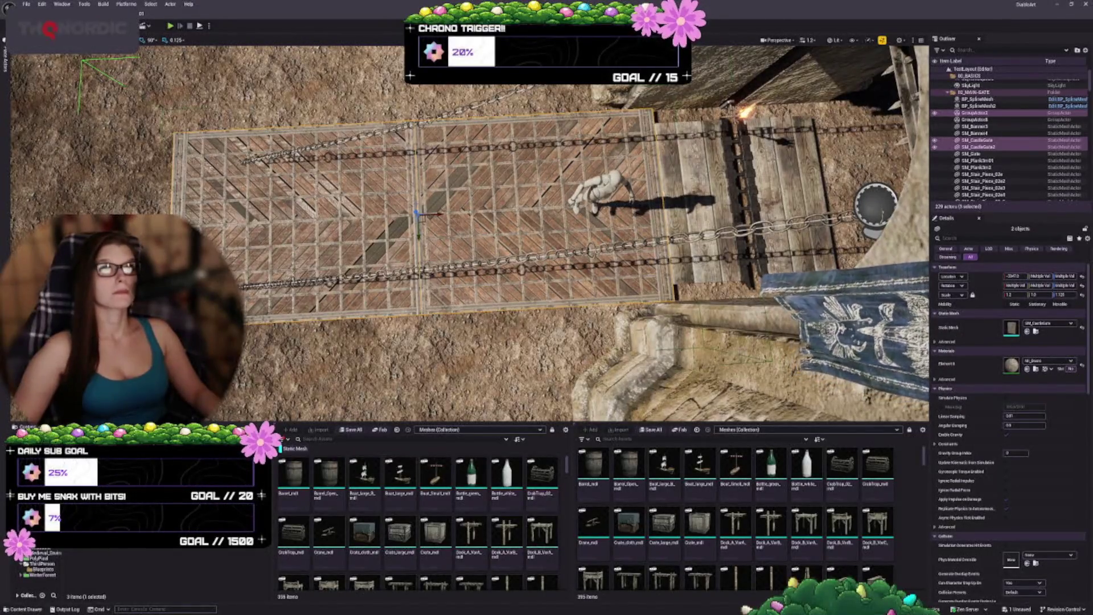
mouse_move(436, 215)
left_mouse_down()
mouse_move(376, 212)
mouse_move(384, 211)
left_mouse_up()
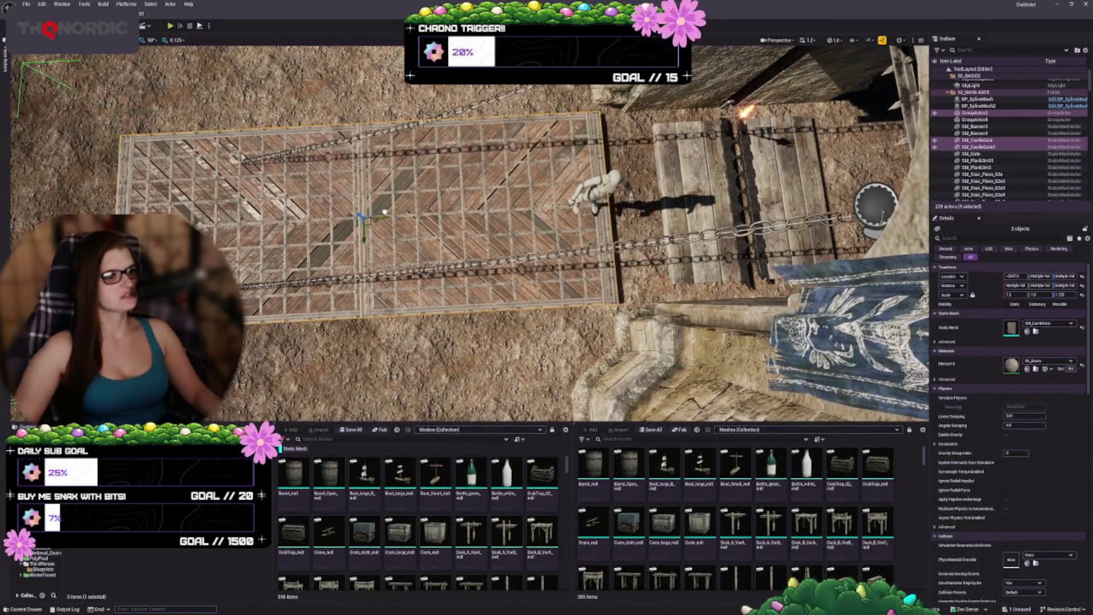
left_click_drag(1011, 295, 1033, 294)
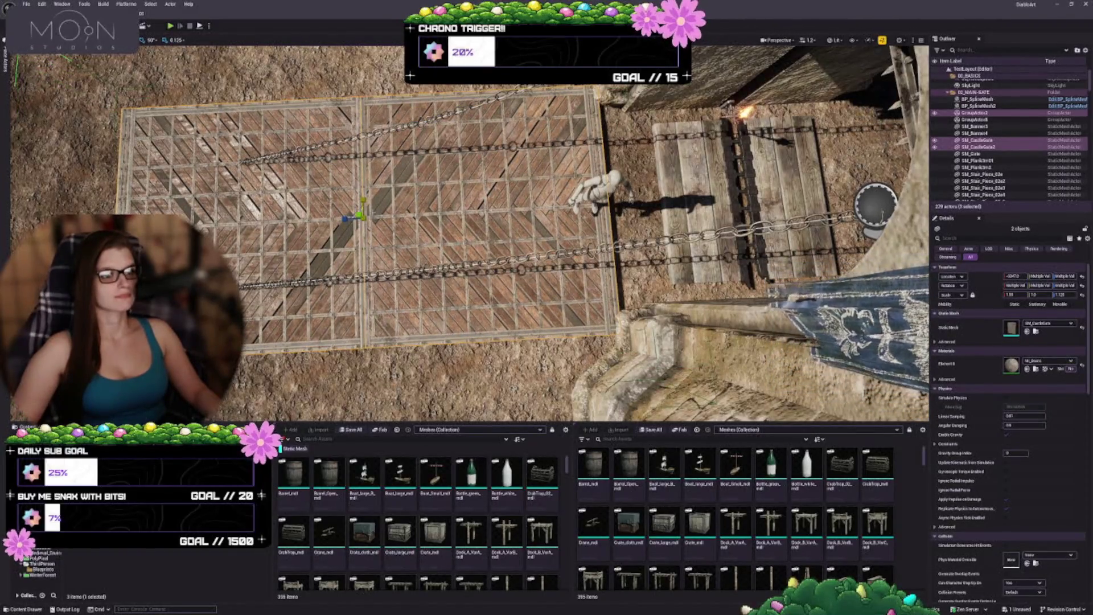
left_click_drag(383, 219, 375, 218)
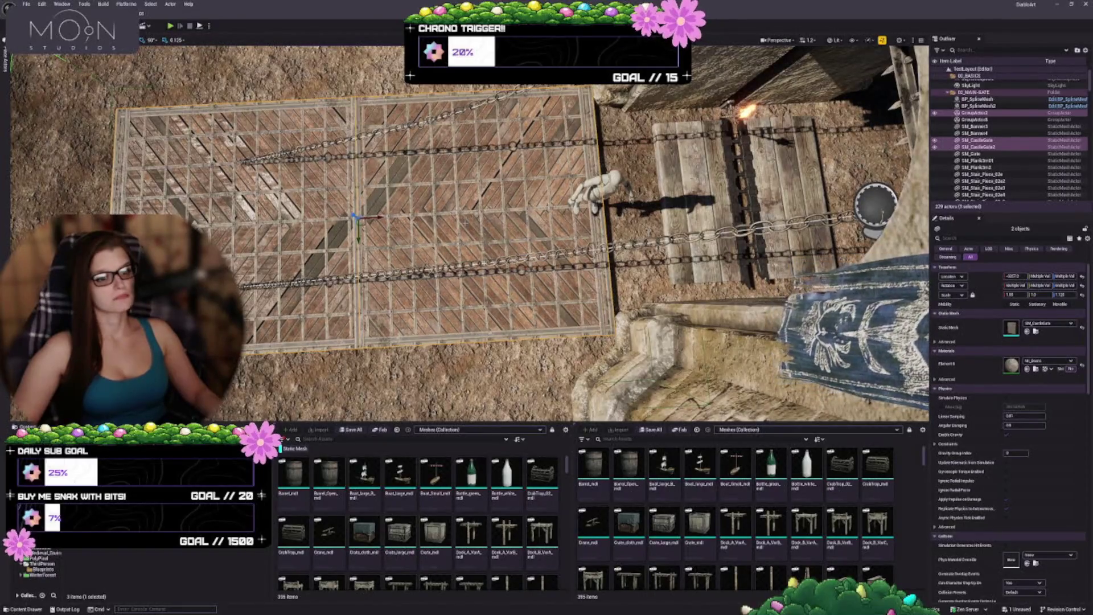
key("f")
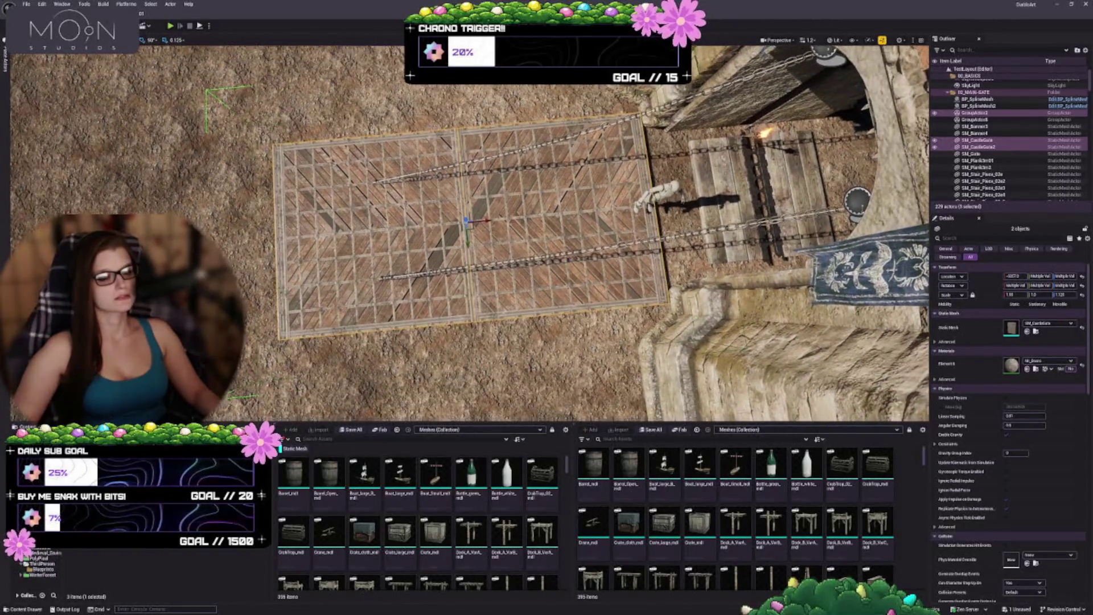
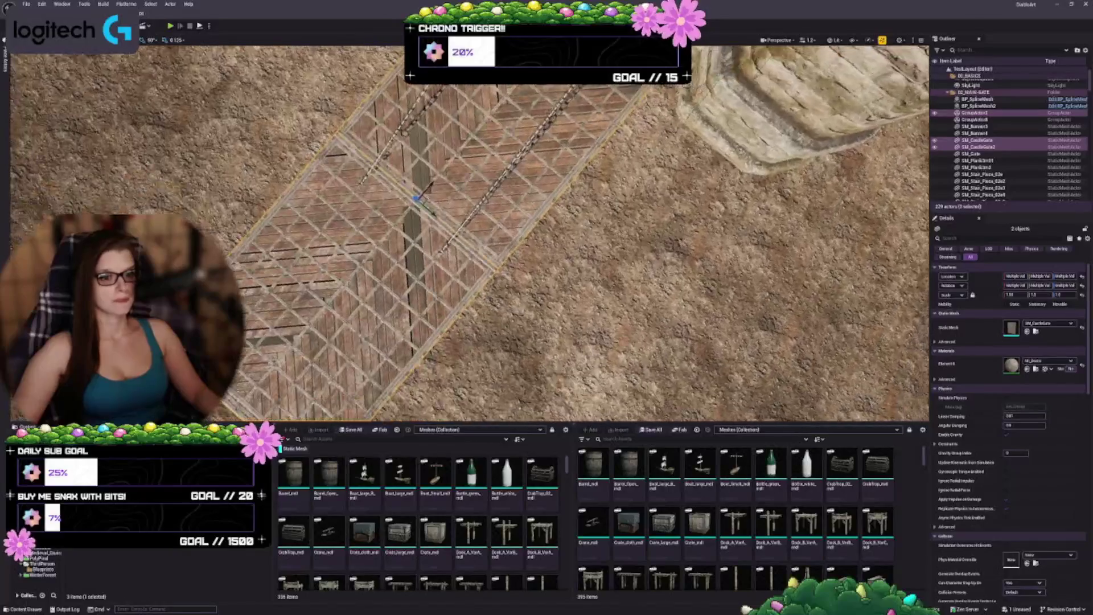
Step: Select both drawbridge grate halves and stretch them slightly longer
key("Escape")
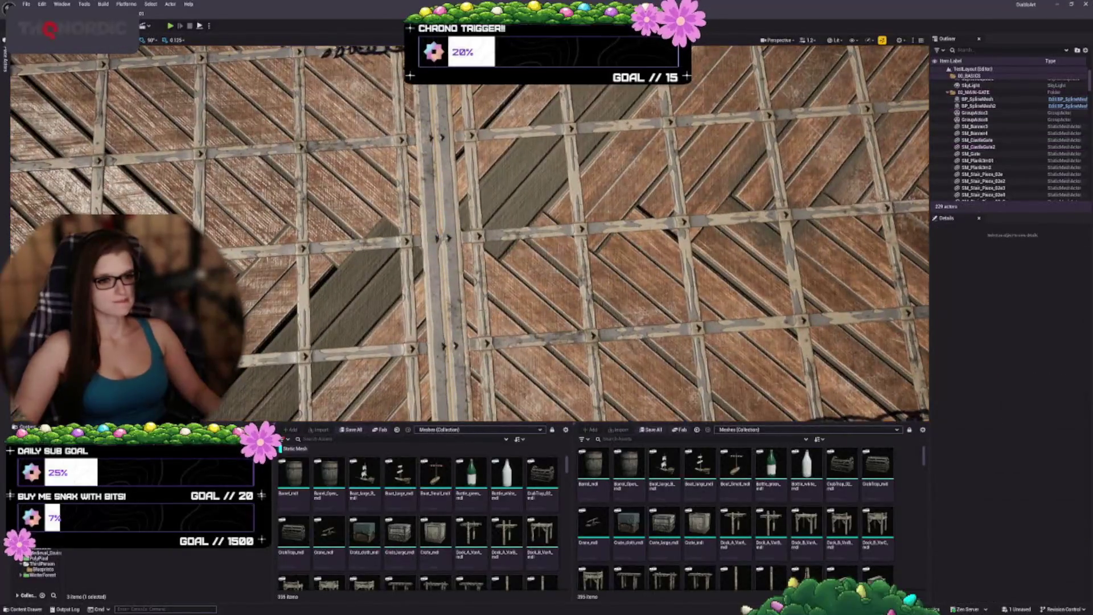
scroll(469, 234, "down", 5)
left_click(459, 245)
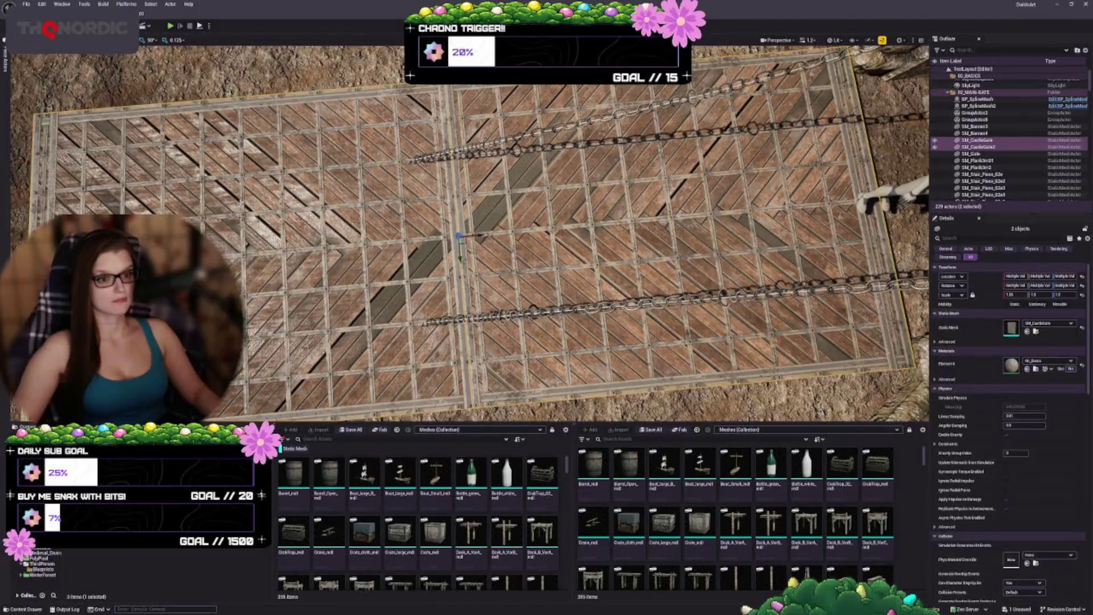
key("Escape")
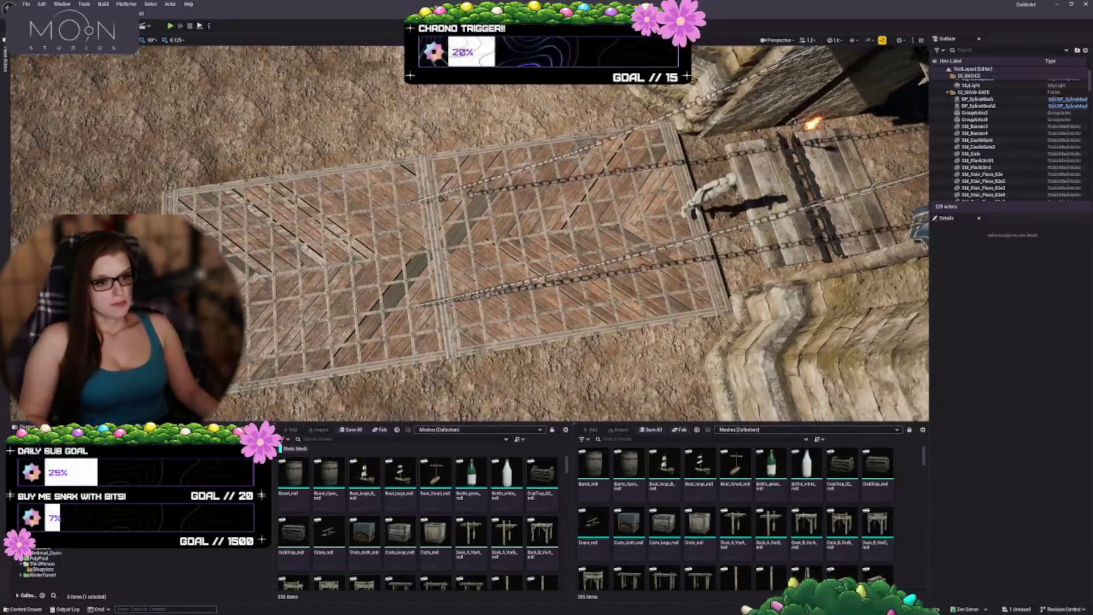
left_click(977, 140)
left_click(978, 147, "shift")
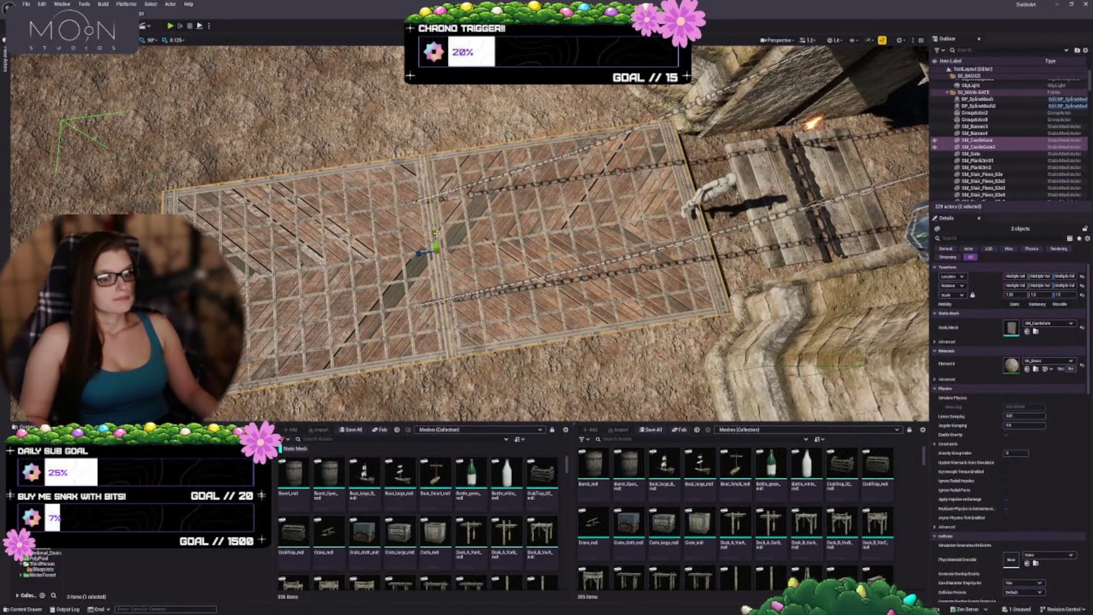
left_click_drag(1016, 294, 1025, 294)
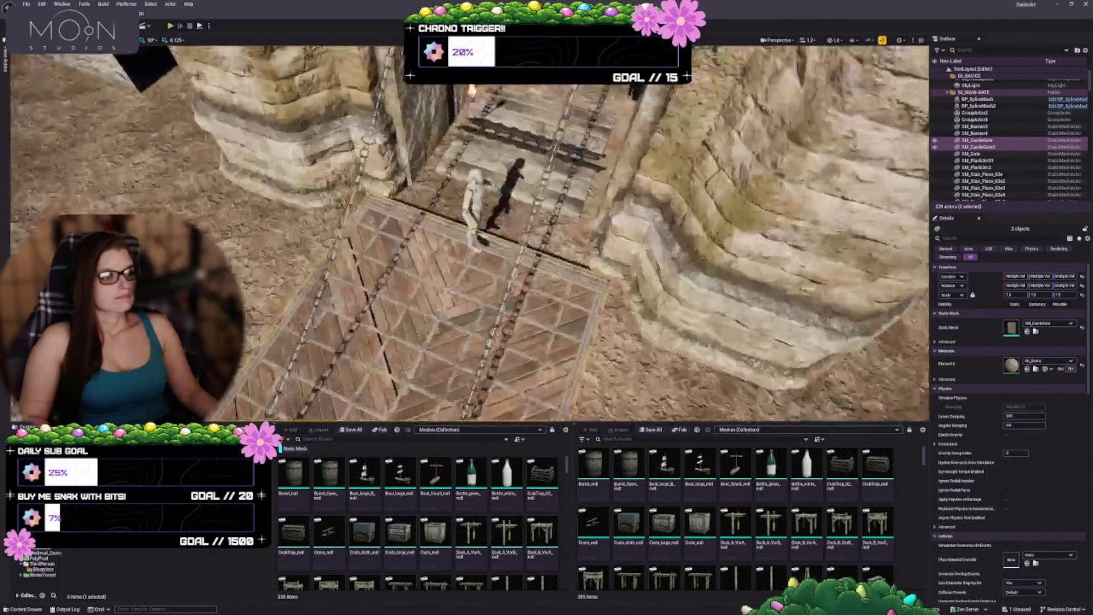
Step: Set the X scale of both grate halves to 1.65
key("w")
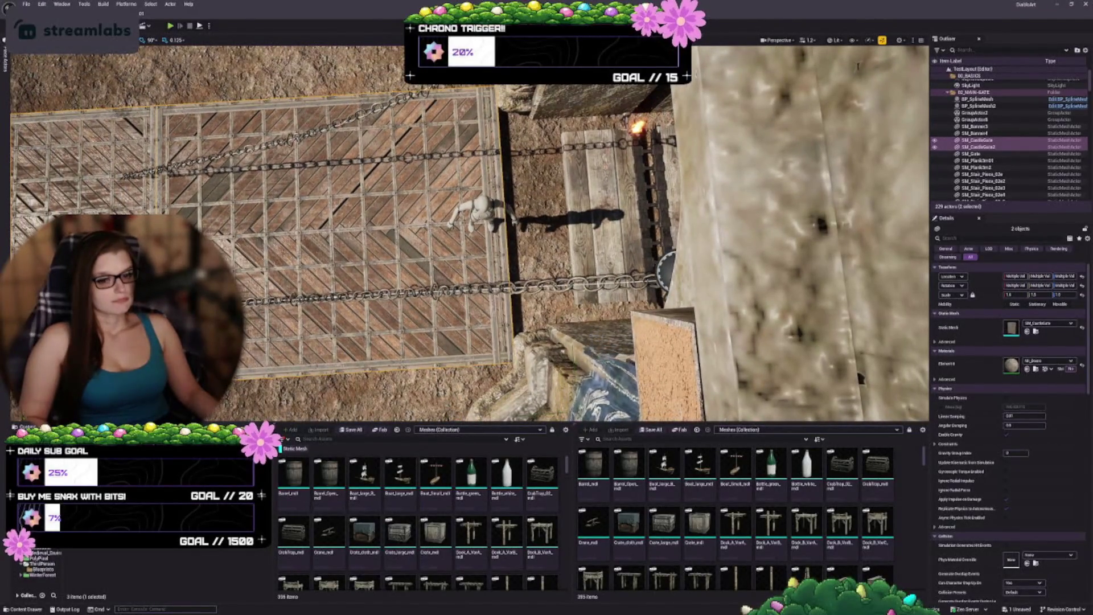
key("Return")
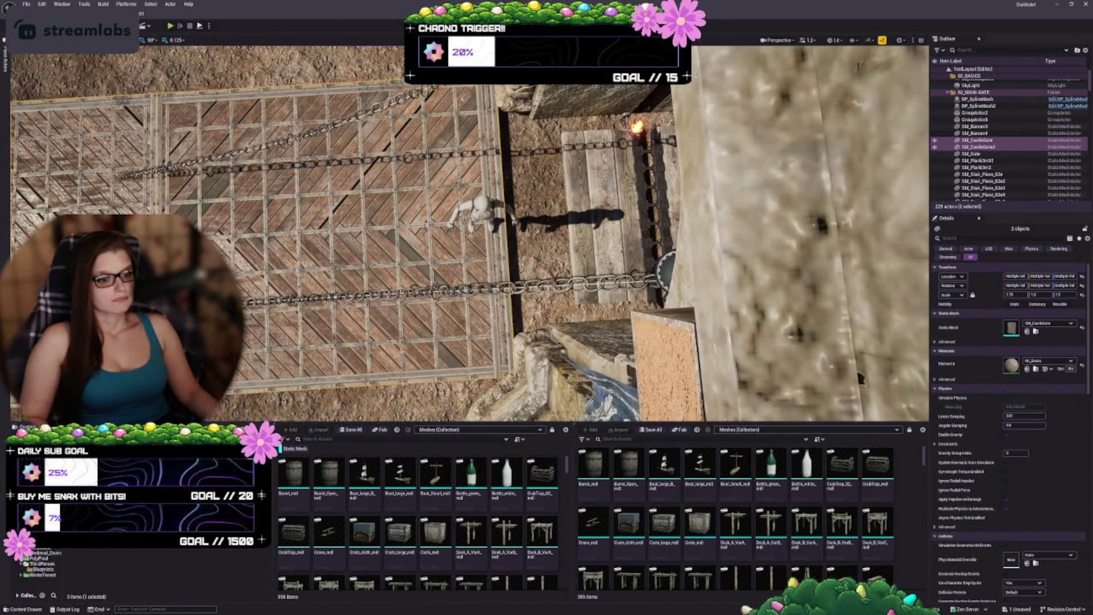
type("1.65")
key("Return")
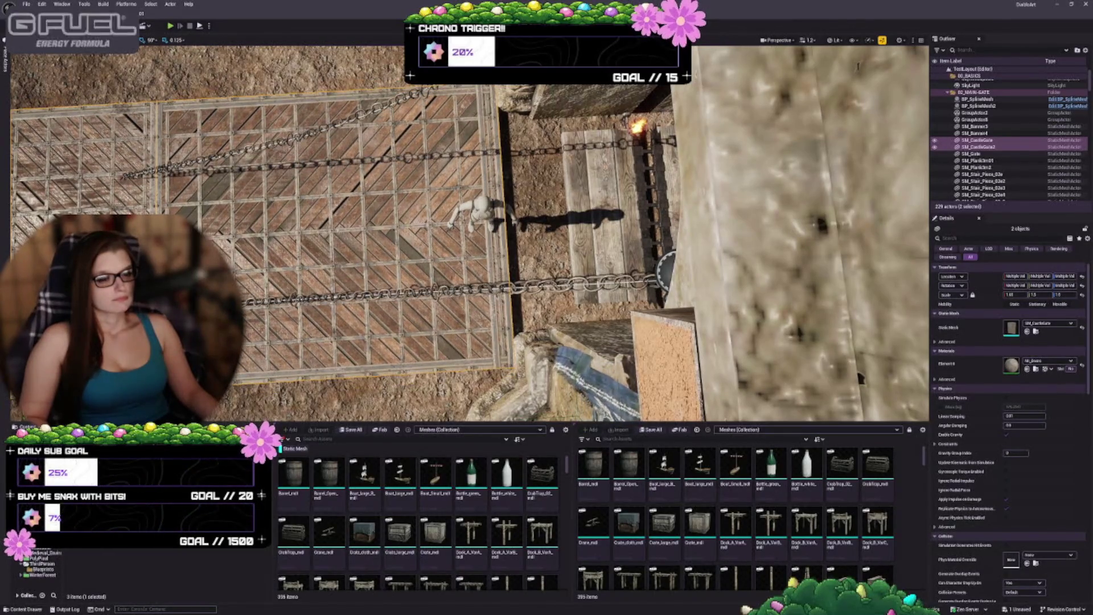
Step: Fly the view over the gate towers to inspect the lengthened grate
key("Escape")
key("w")
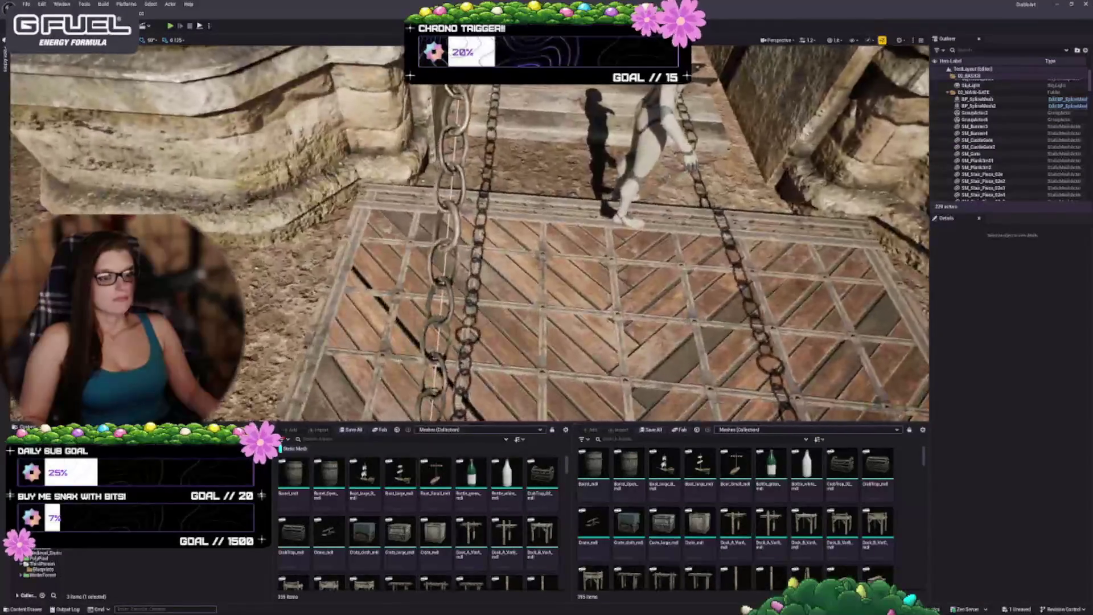
key("s")
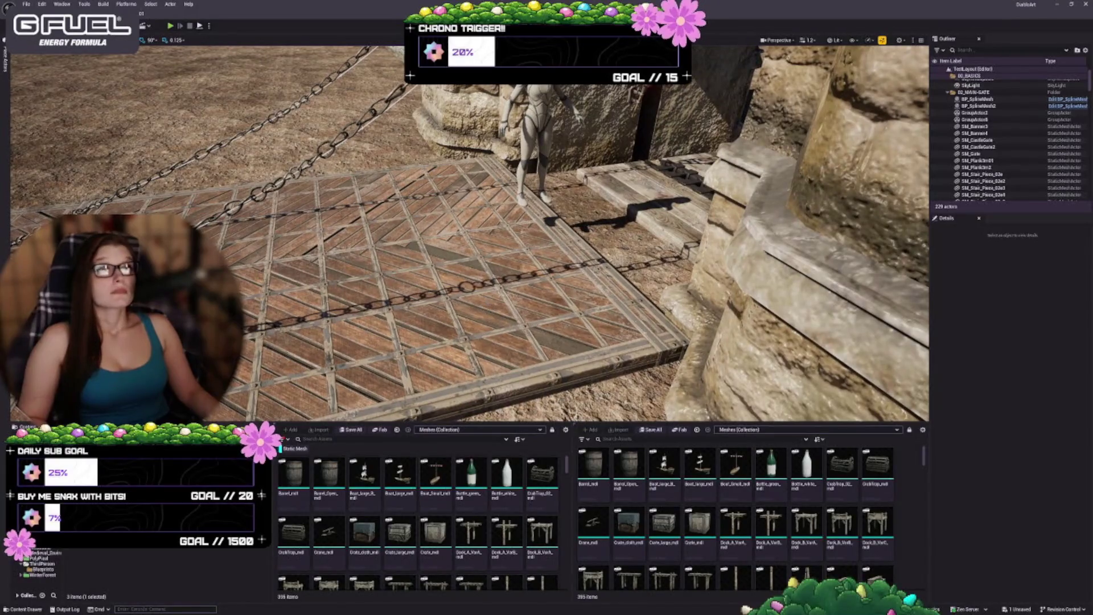
key("s")
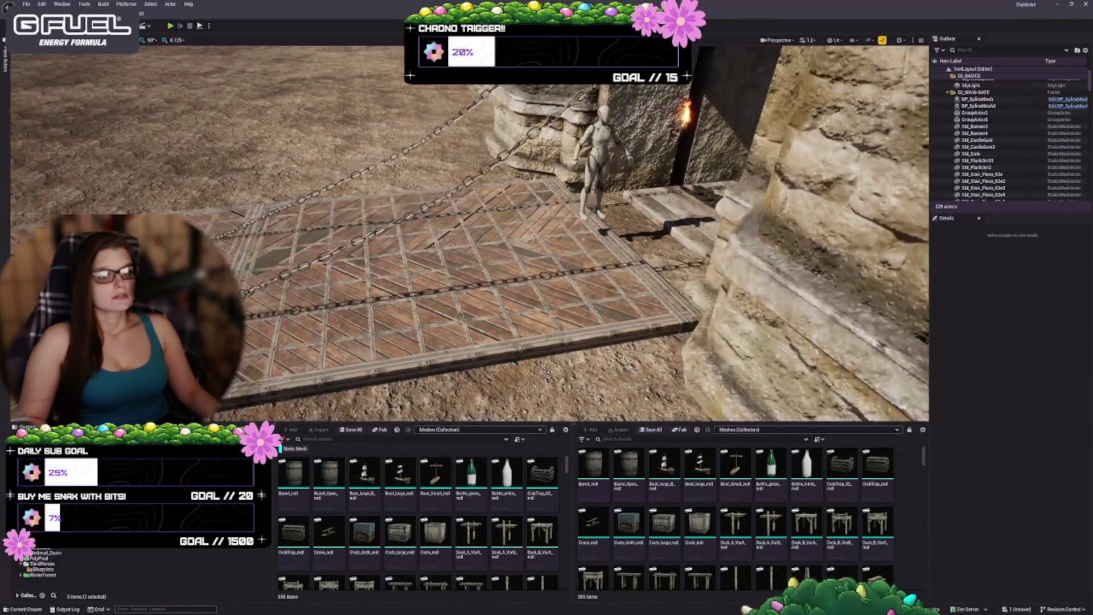
key("w")
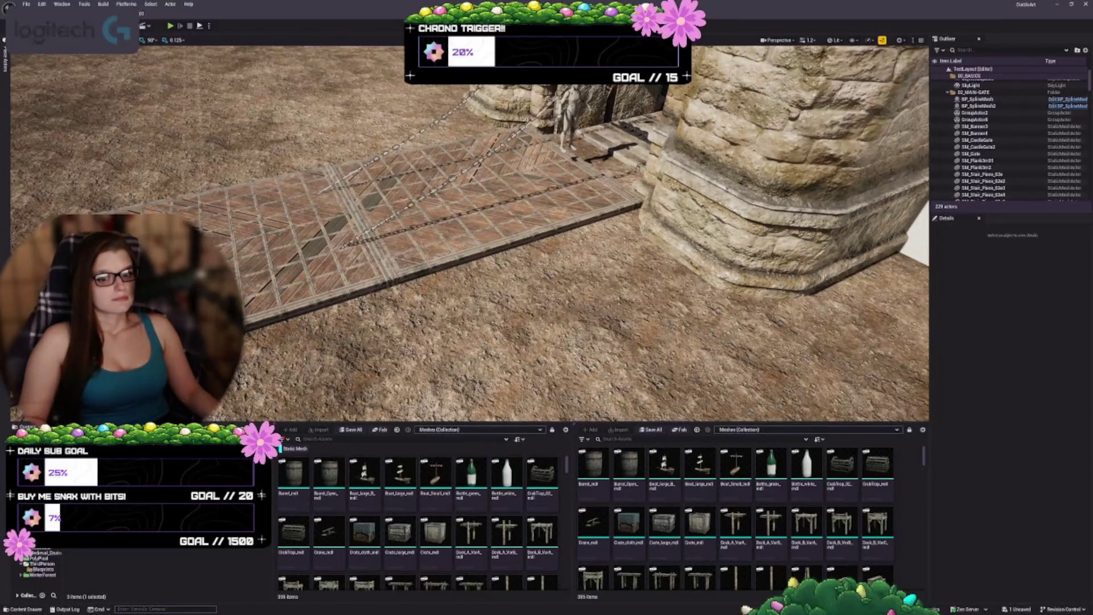
left_click(364, 228)
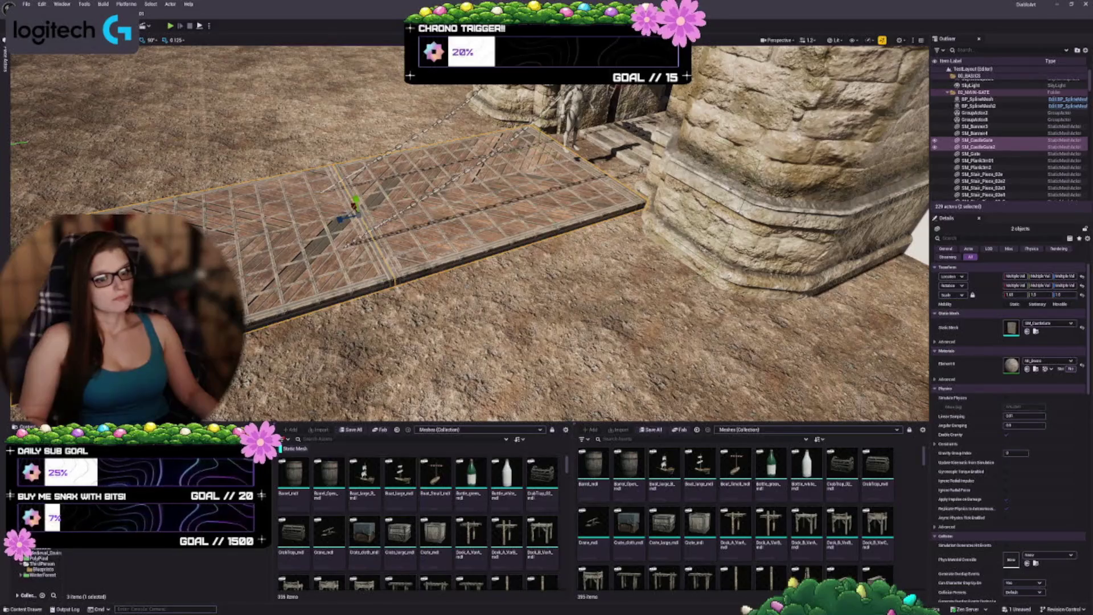
key("w")
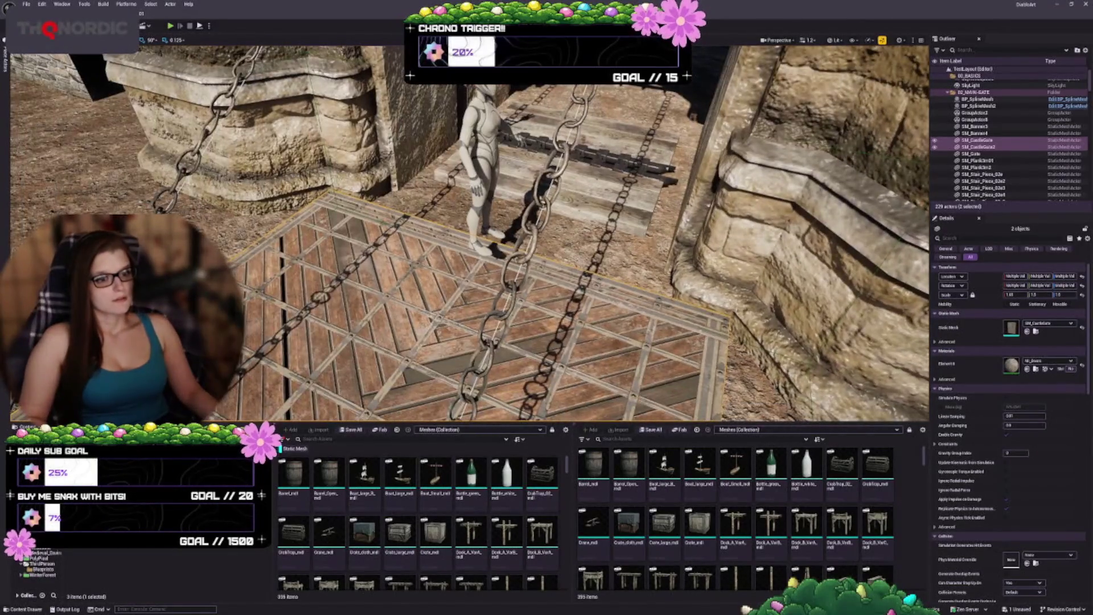
Step: Move the mannequin from beside the gate to the middle of the grate
left_click(479, 147)
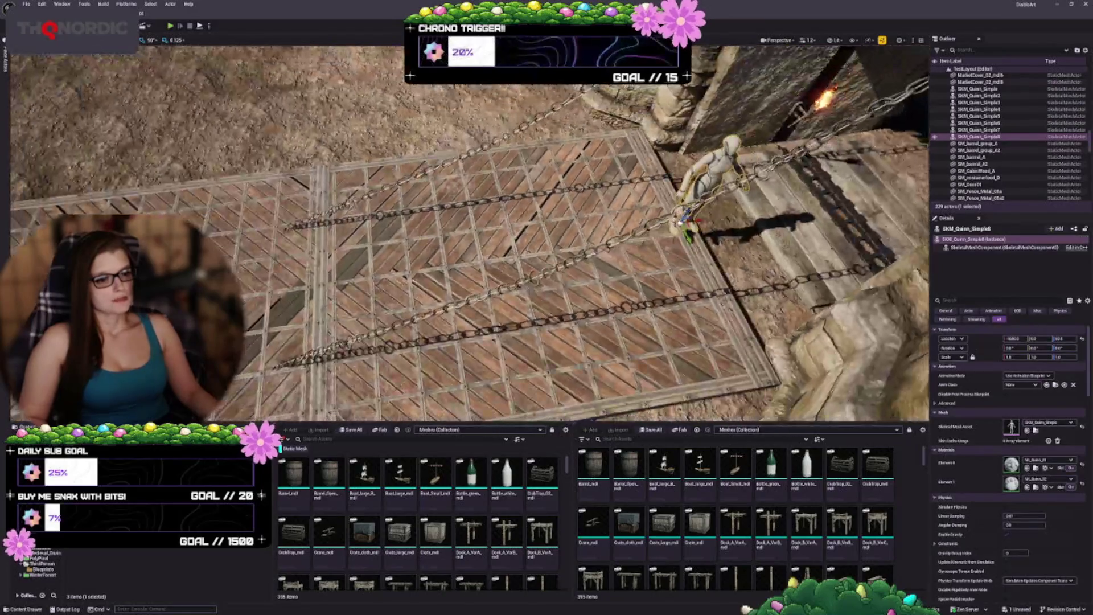
left_click_drag(689, 225, 532, 245)
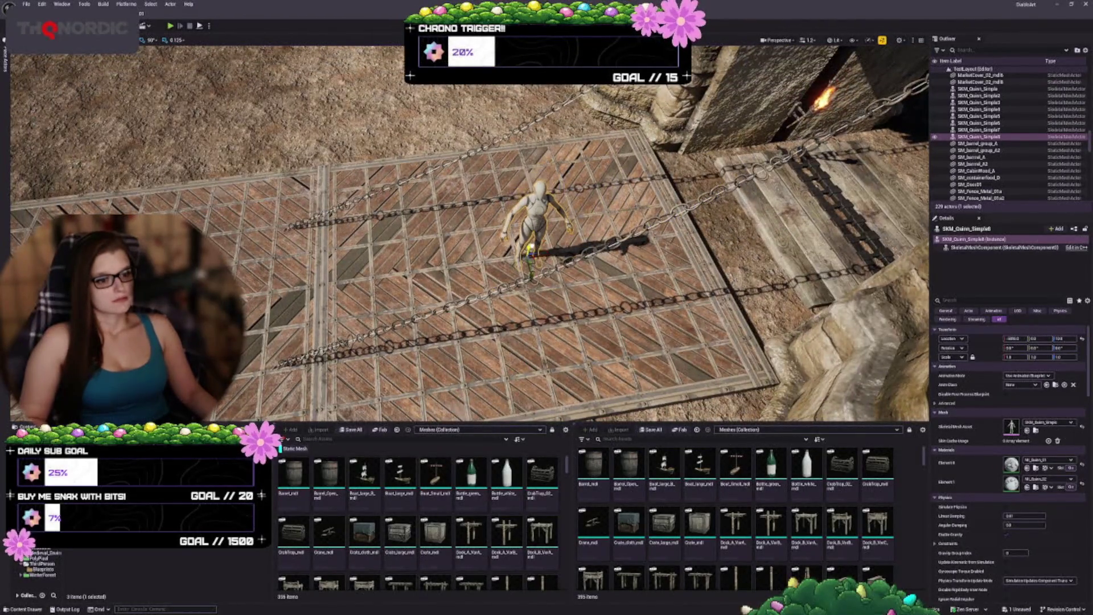
key("Escape")
key("s")
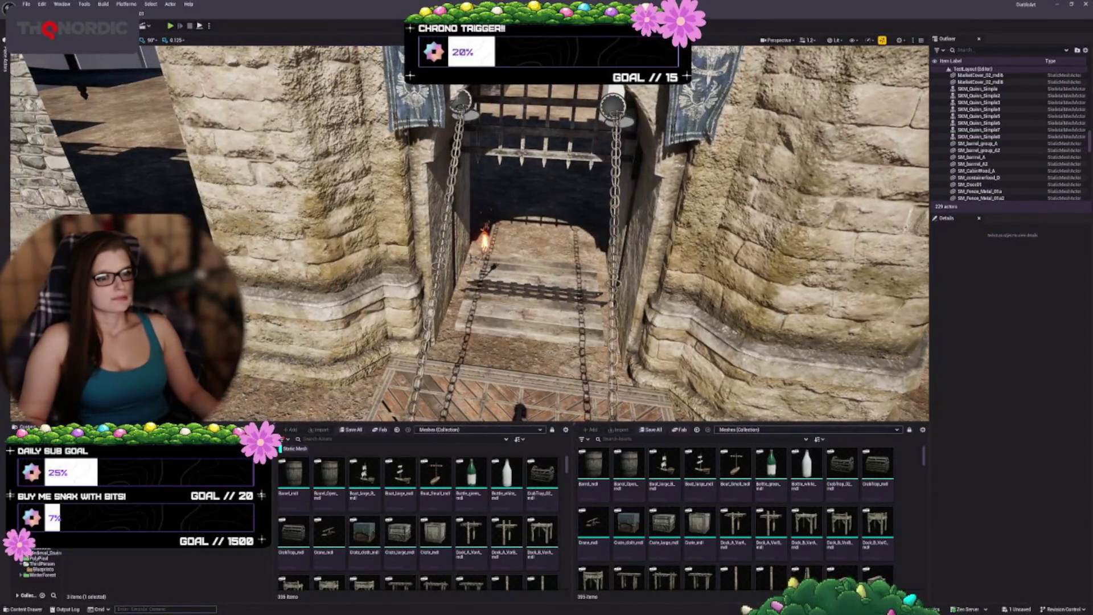
Step: Select and focus the left and right chains, viewing them from above the bridge
left_click(460, 131)
key("f")
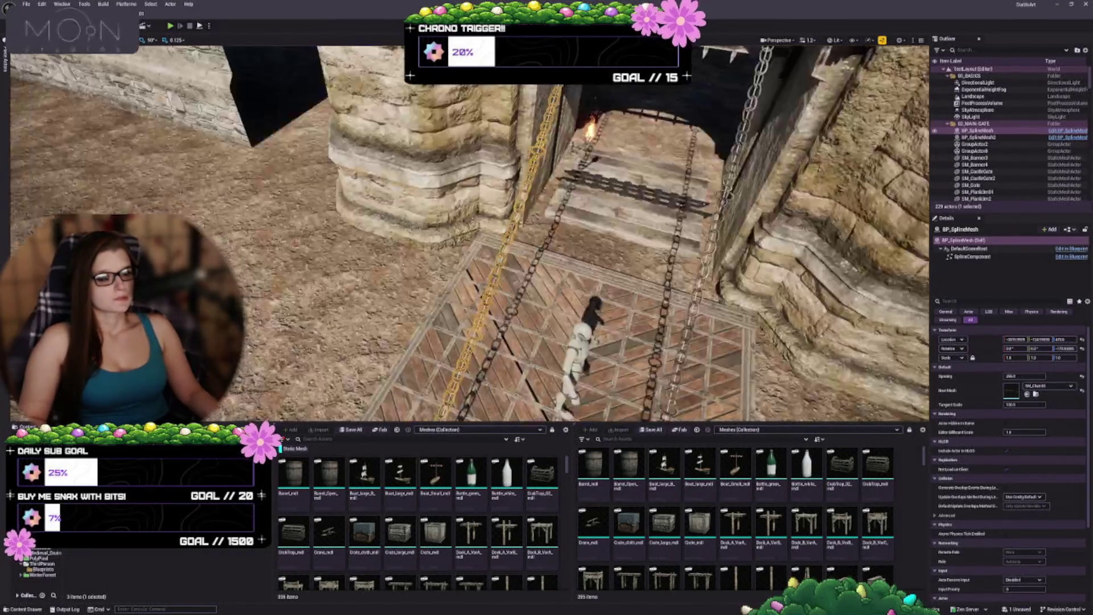
mouse_move(536, 228)
left_mouse_down()
mouse_move(527, 205)
mouse_move(527, 234)
mouse_move(535, 204)
left_mouse_up()
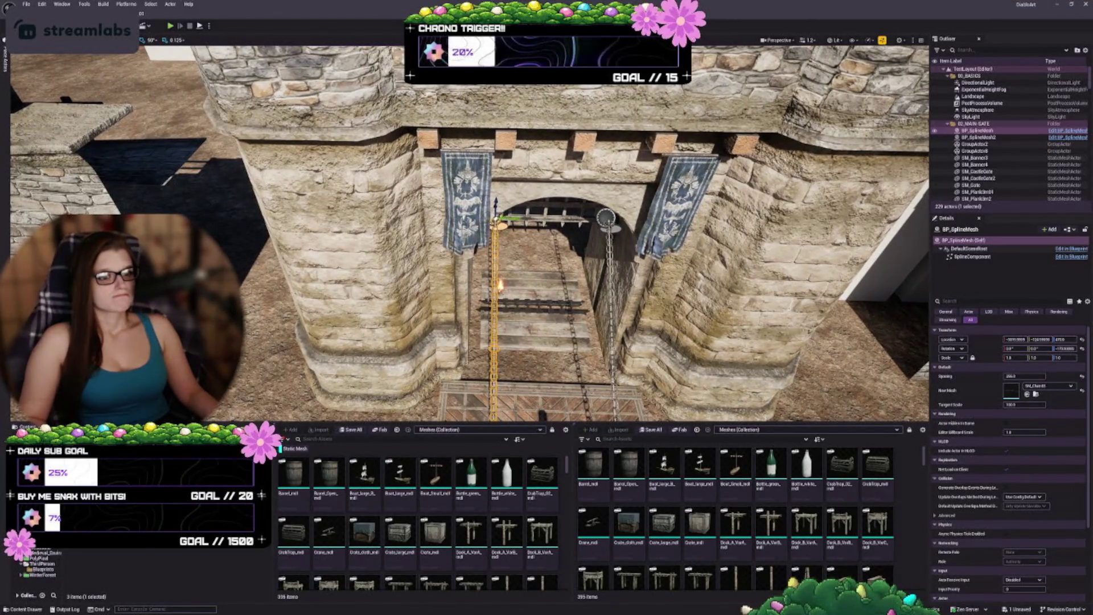
left_click_drag(535, 204, 535, 268)
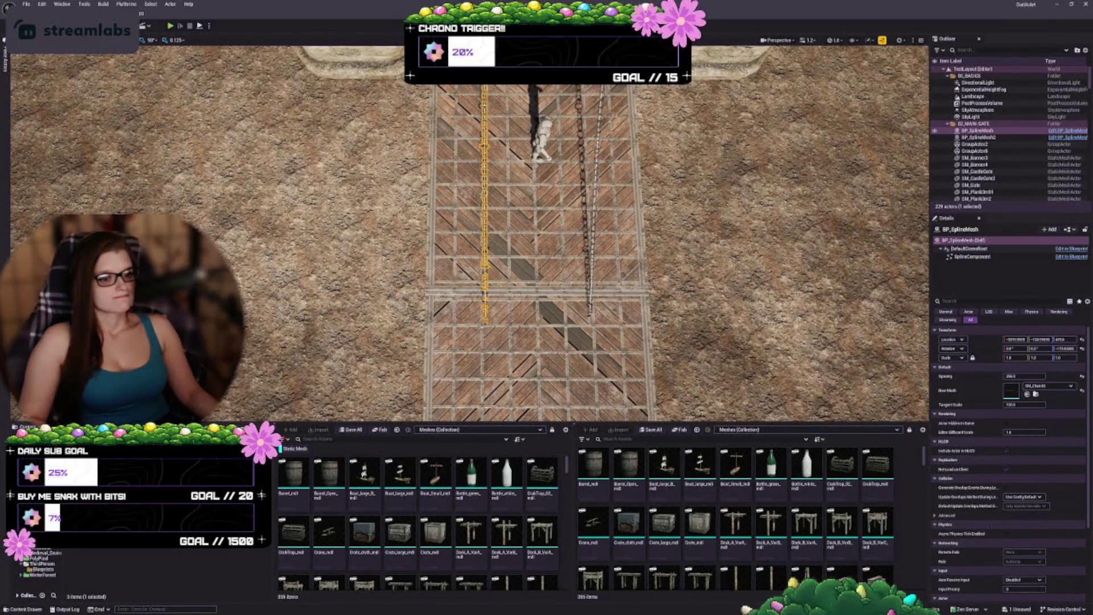
left_click_drag(535, 268, 535, 219)
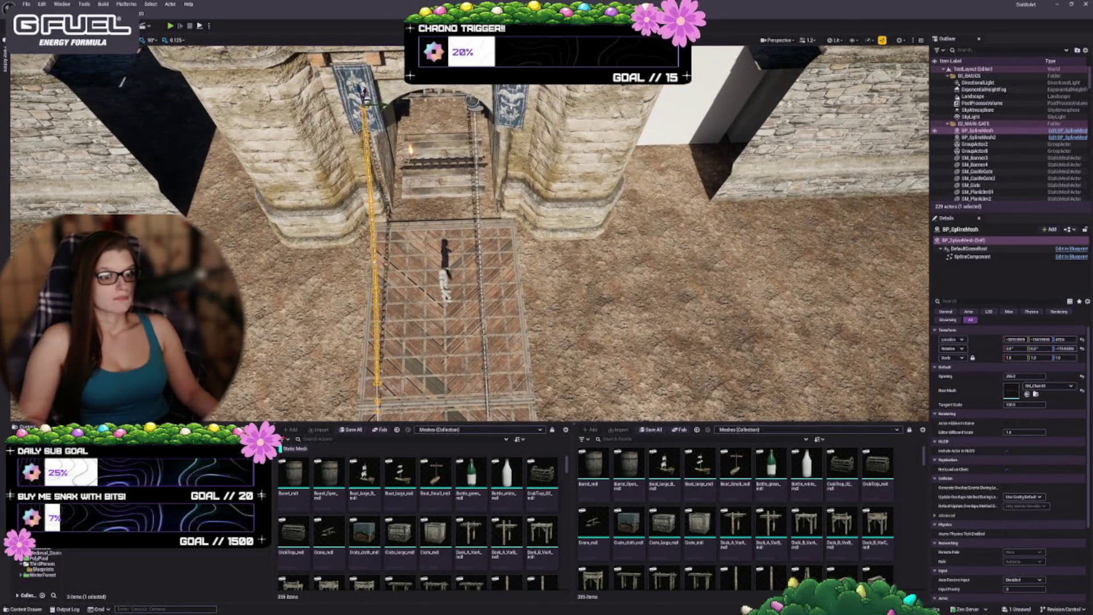
left_click(479, 256)
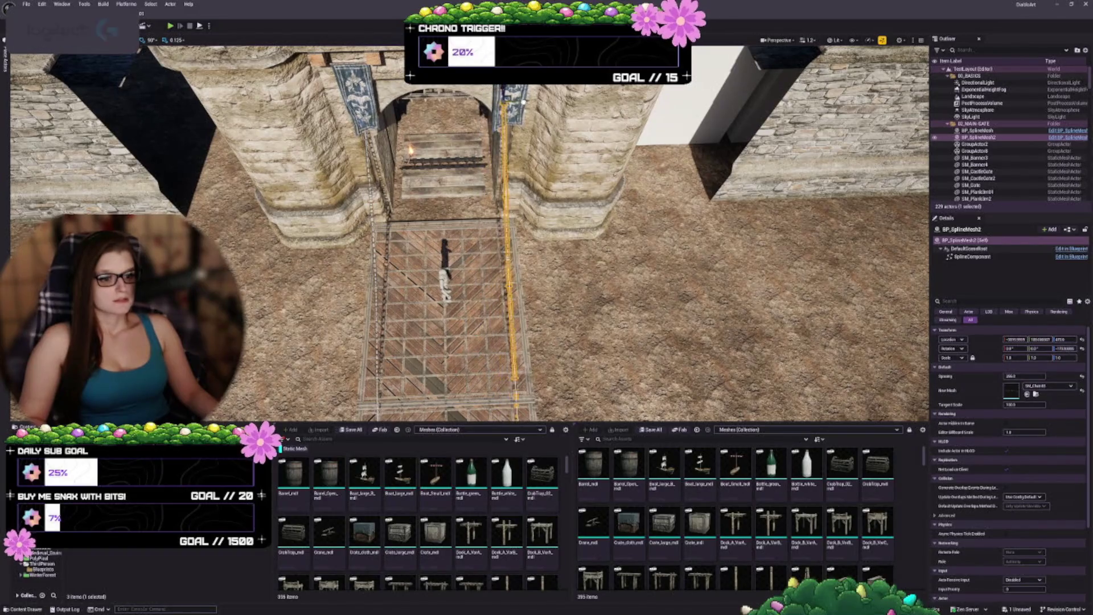
mouse_move(546, 228)
left_mouse_down()
mouse_move(547, 279)
mouse_move(547, 193)
mouse_move(569, 188)
mouse_move(546, 182)
mouse_move(532, 159)
left_mouse_up()
Step: Select both BP_SplineMesh chains and frame them from above and in front of the gate
left_click(569, 188, "ctrl")
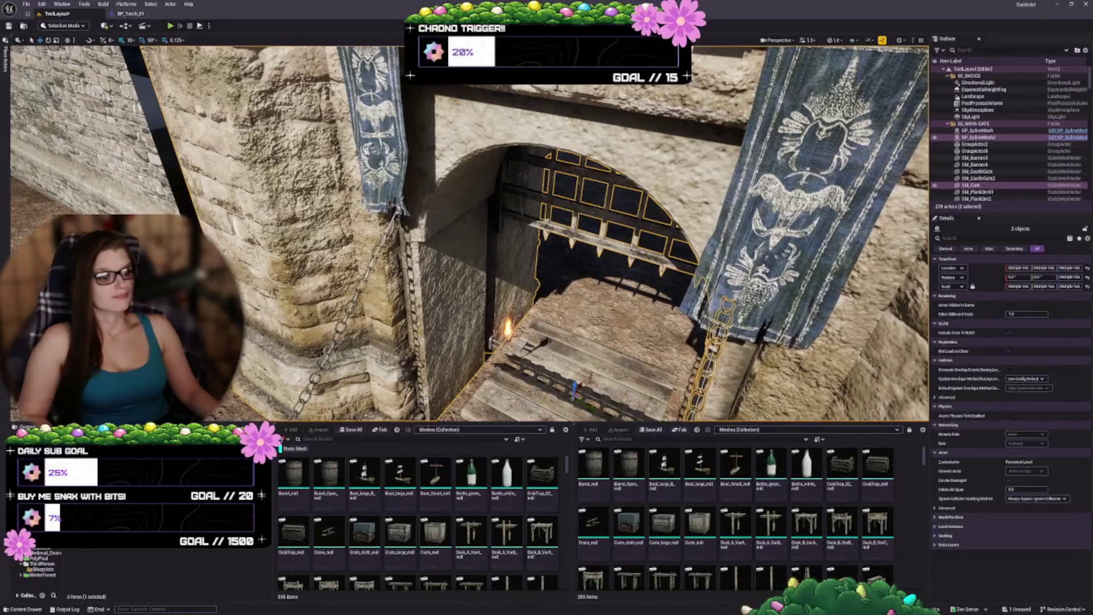
left_click(592, 216, "ctrl")
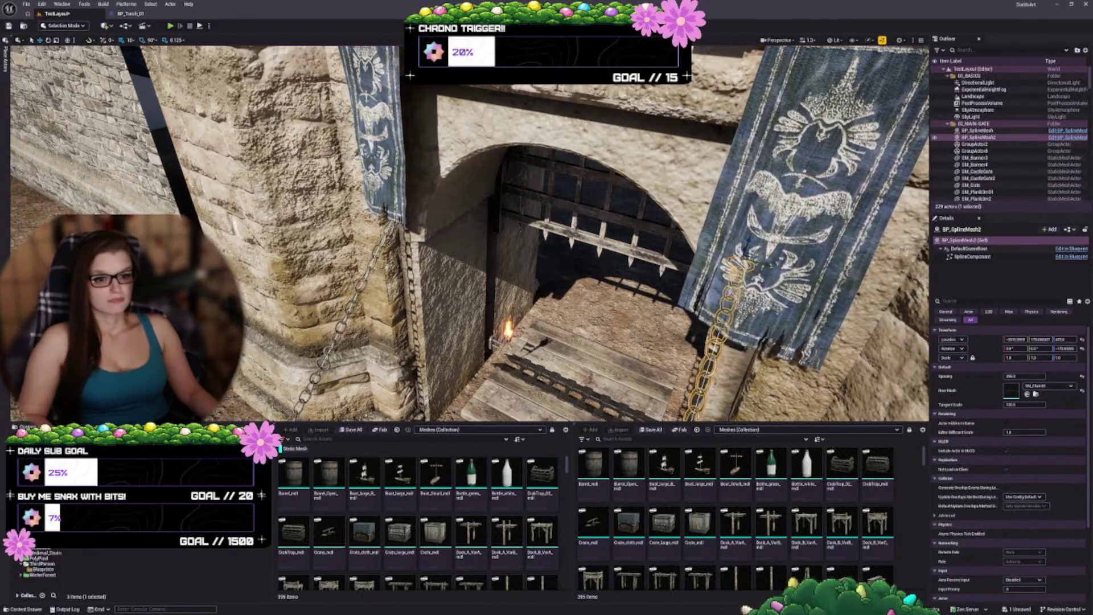
left_click(354, 305, "ctrl")
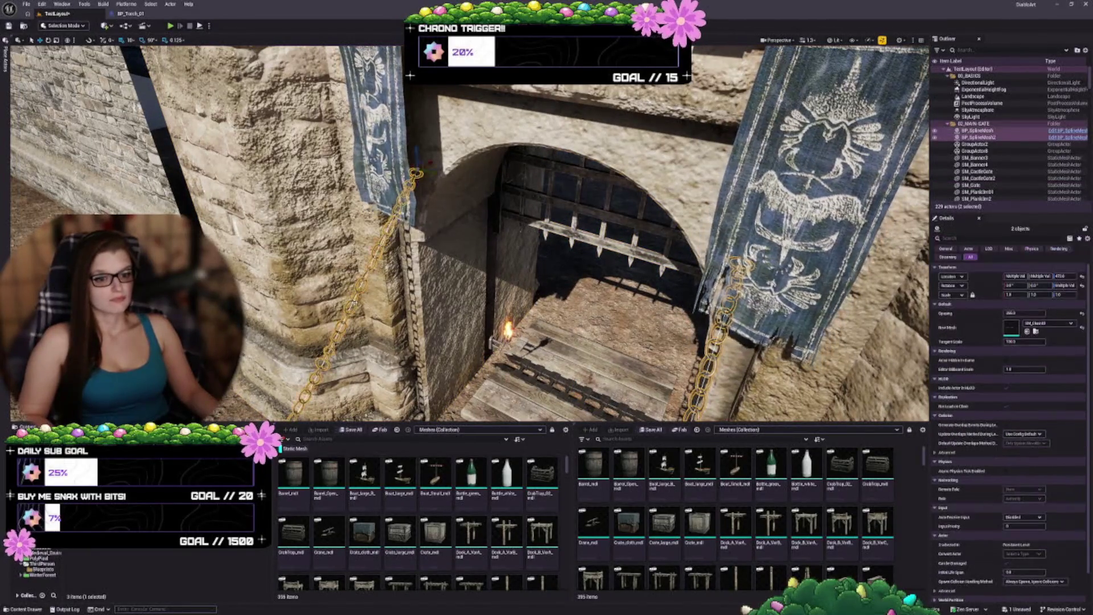
left_click_drag(531, 266, 462, 274)
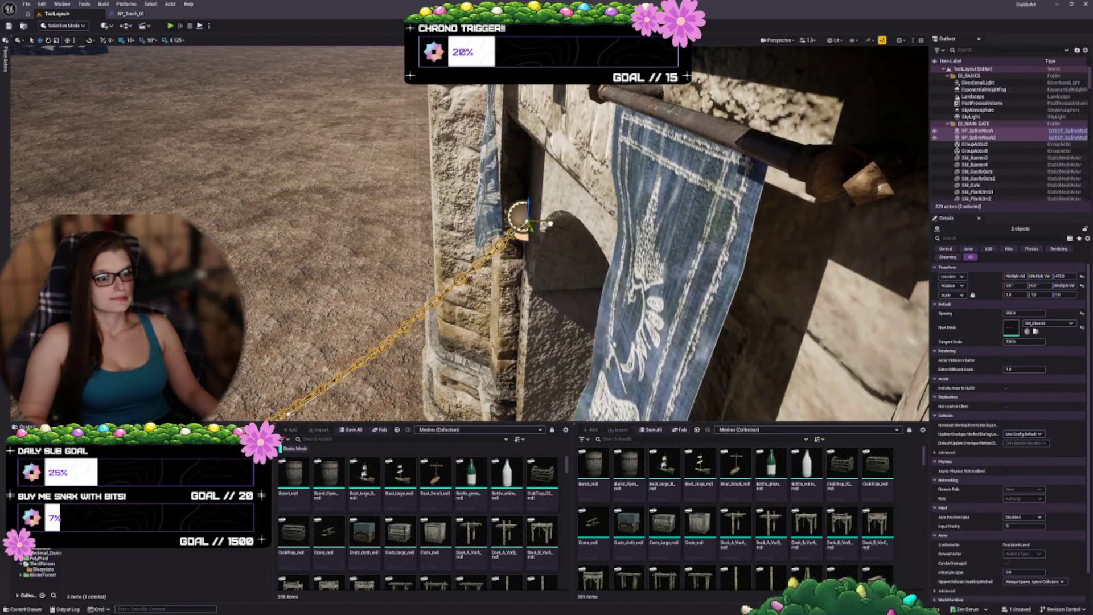
key("f")
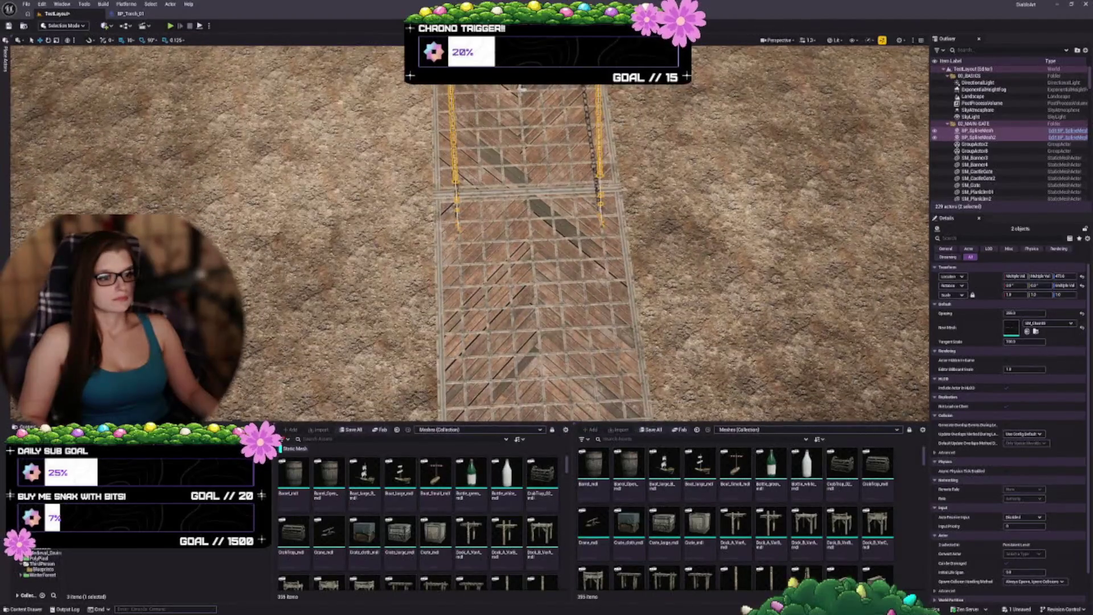
key("1")
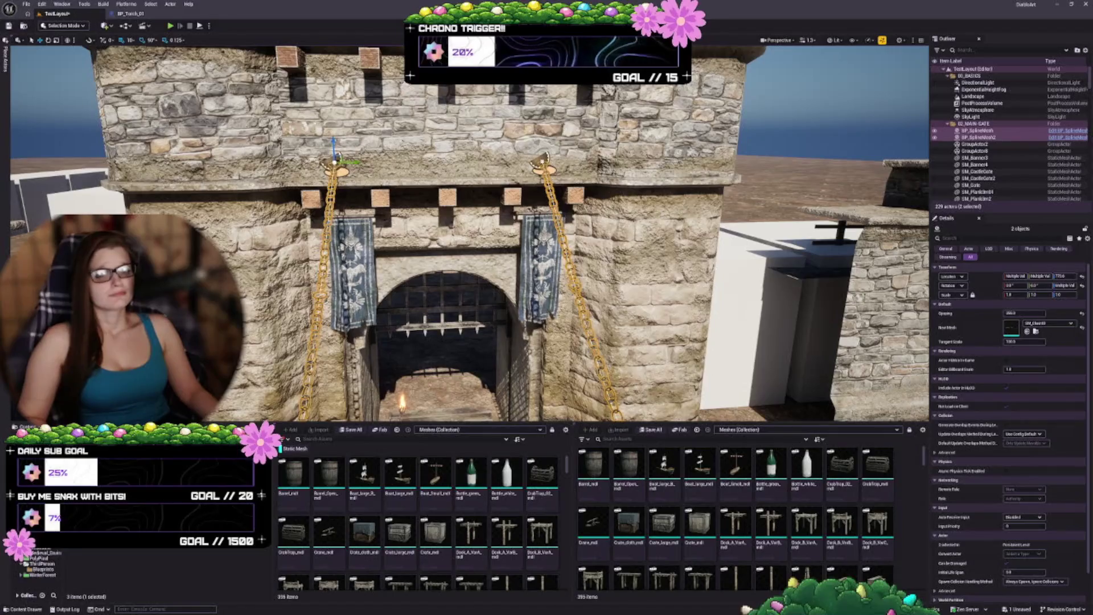
key("d")
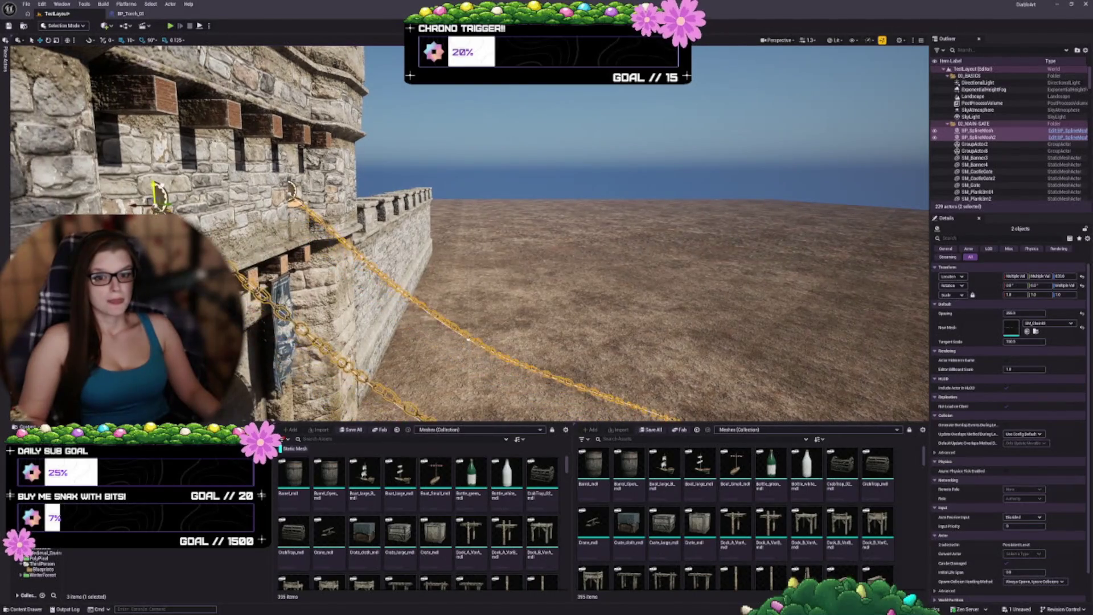
key("f")
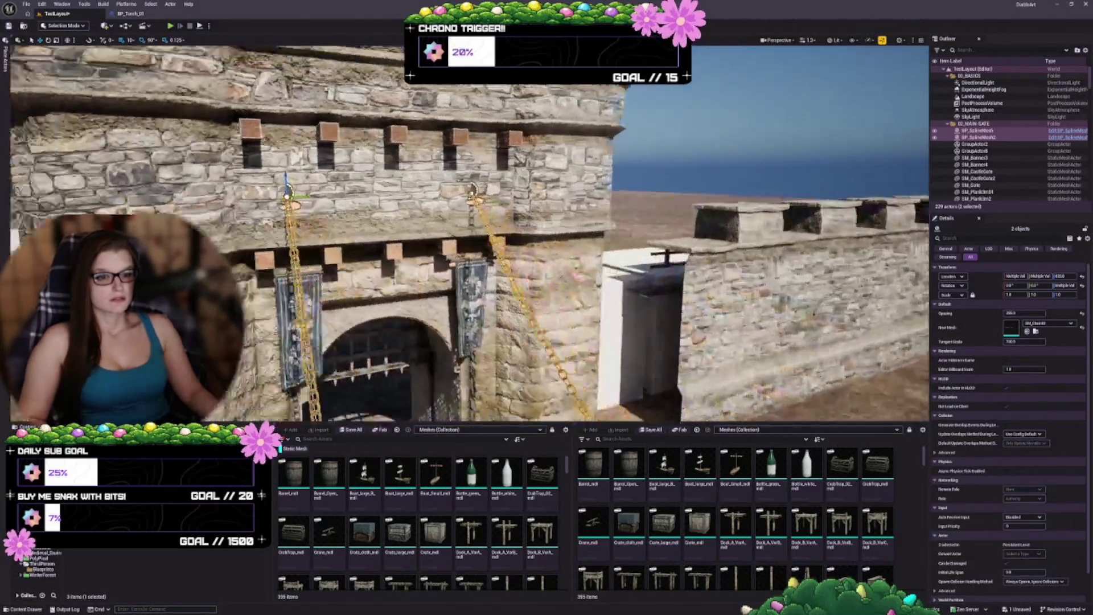
Step: Orbit around the gate to see the chains sideways above the wooden walkway
key("s")
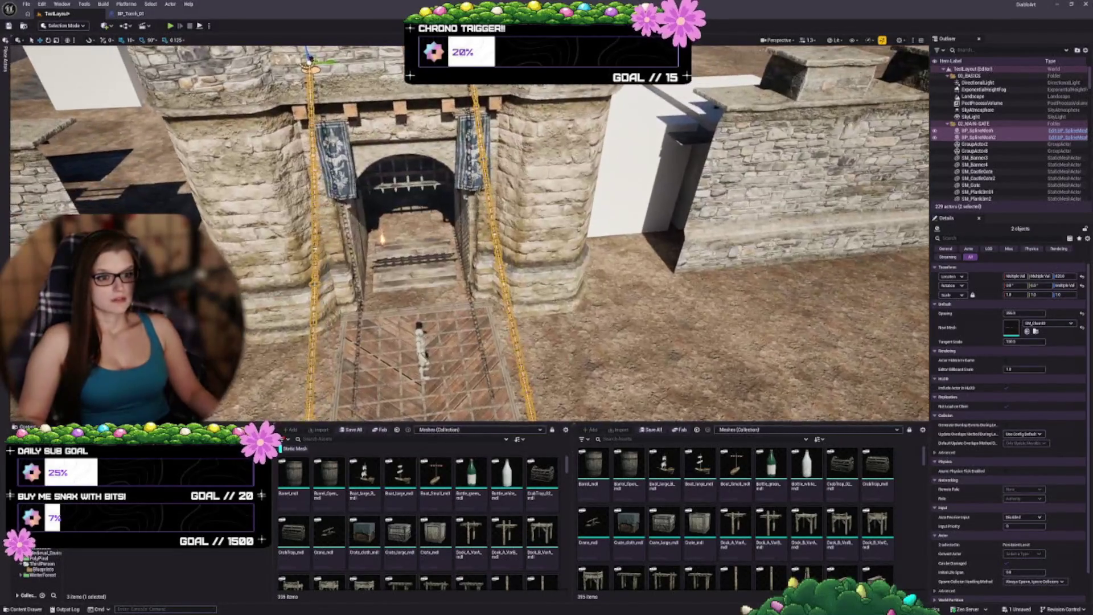
mouse_move(464, 228)
left_mouse_down()
mouse_move(391, 231)
mouse_move(359, 182)
mouse_move(359, 205)
mouse_move(347, 194)
mouse_move(348, 239)
left_mouse_up()
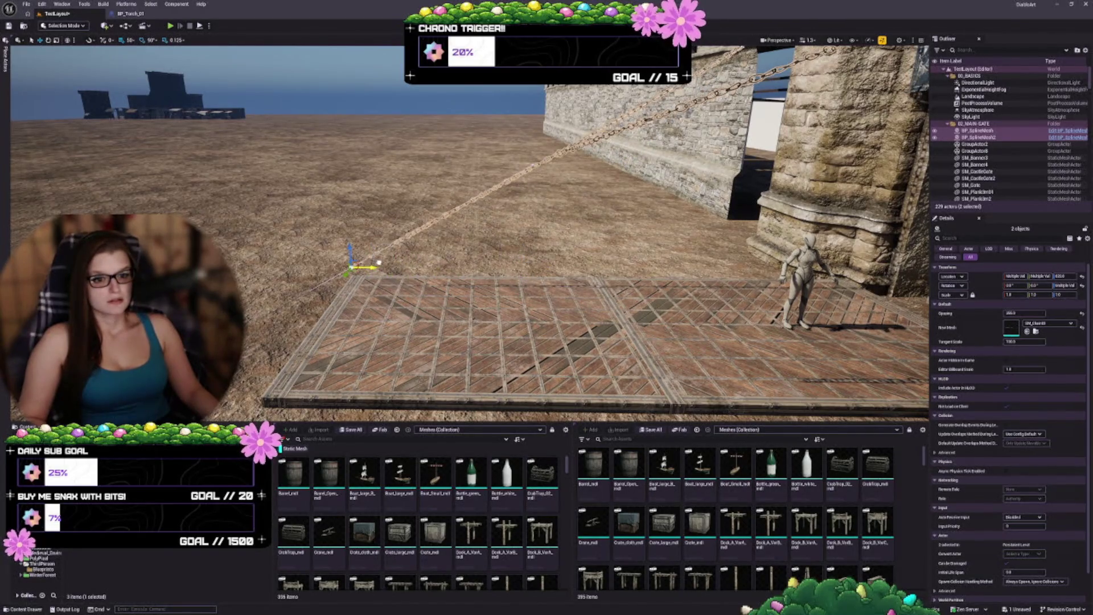
key("w")
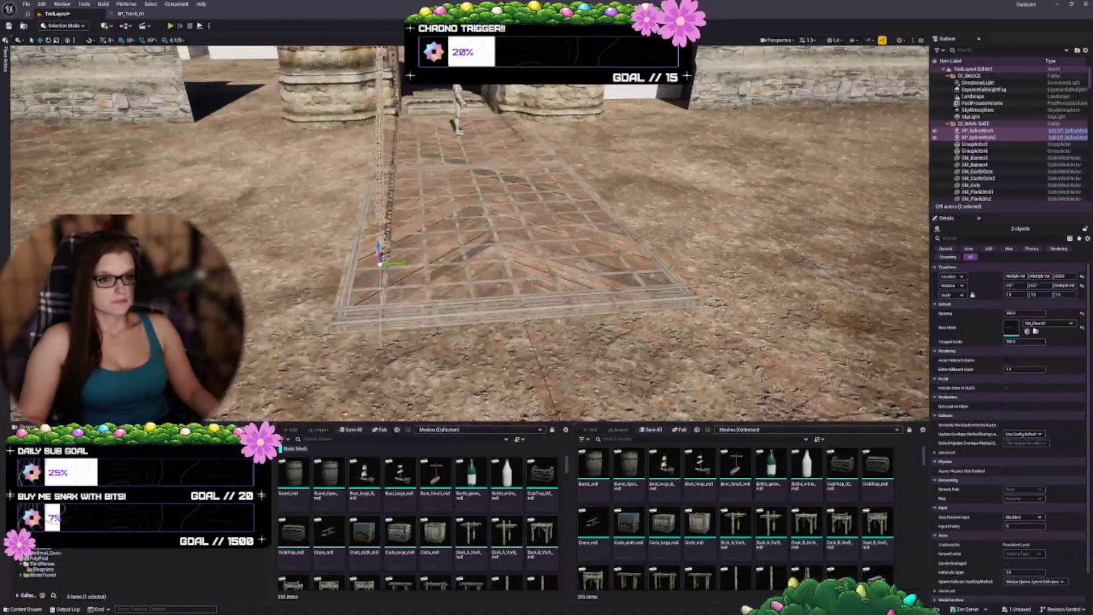
key("s")
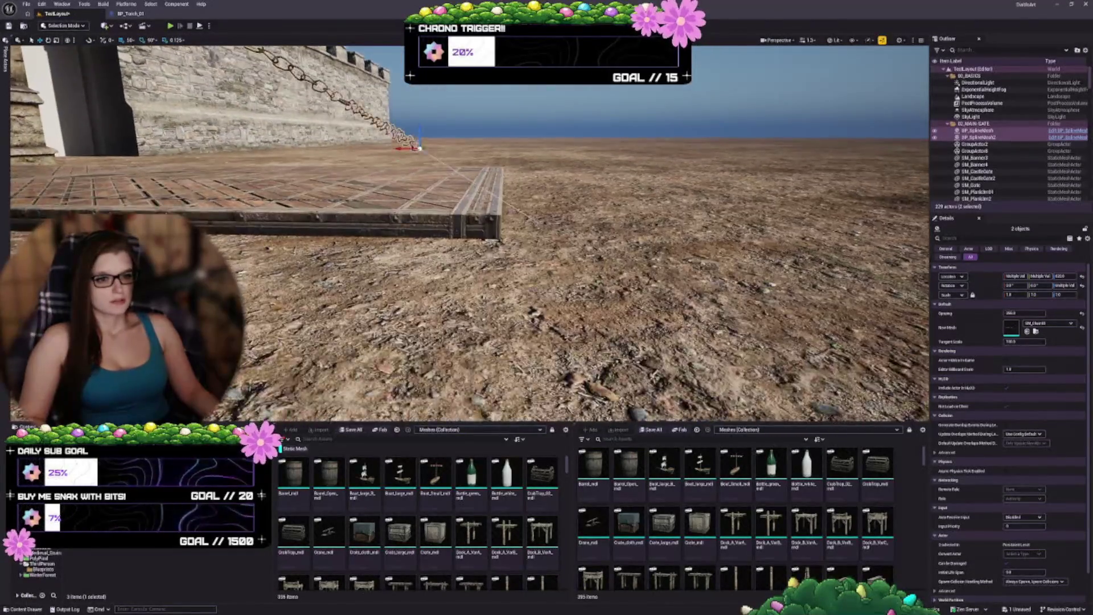
key("w")
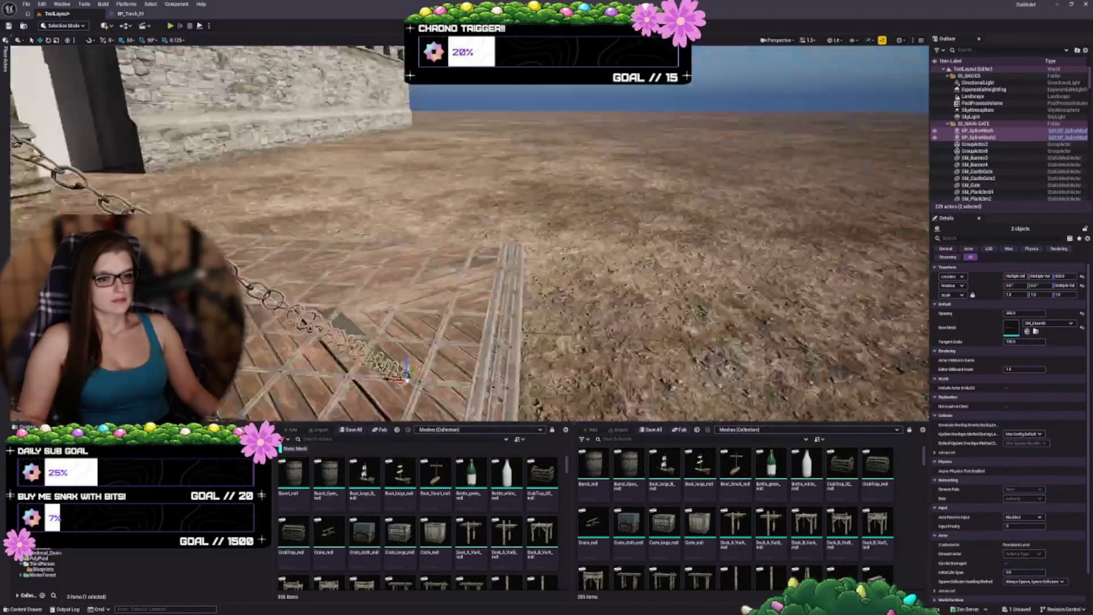
key("w")
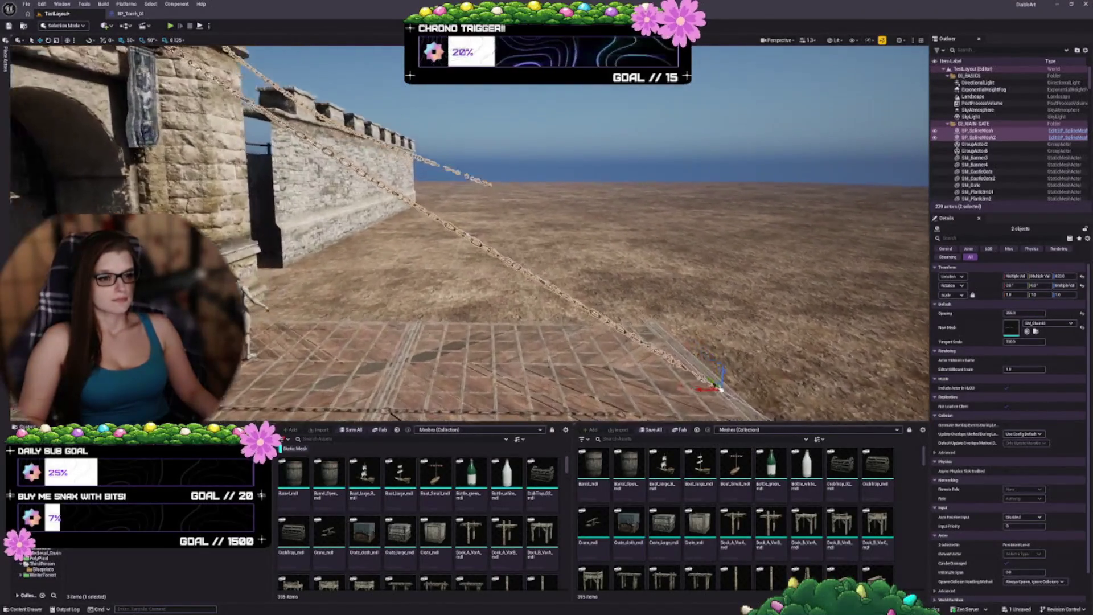
Step: Drag BP_SplineMesh2's end point from the wall top down onto the plank floor
left_click(449, 161)
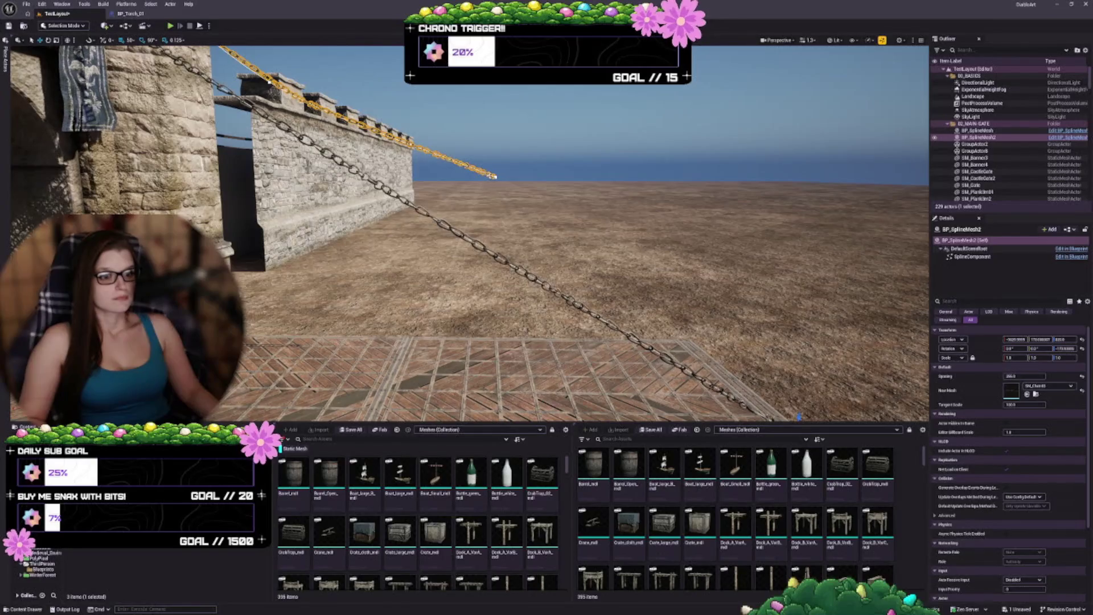
left_click(497, 177)
key("w")
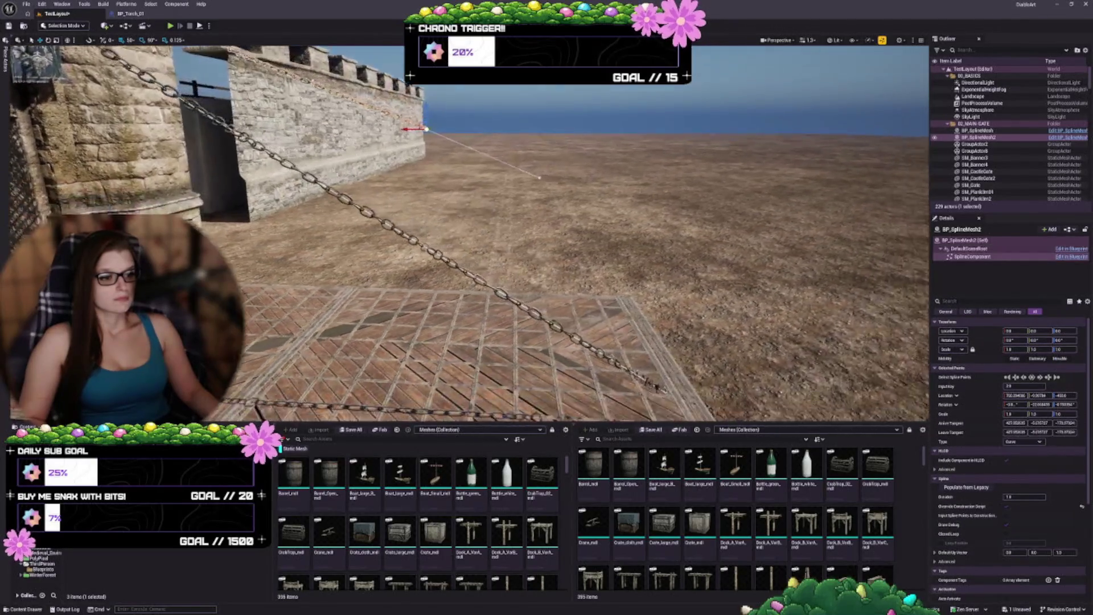
key("w")
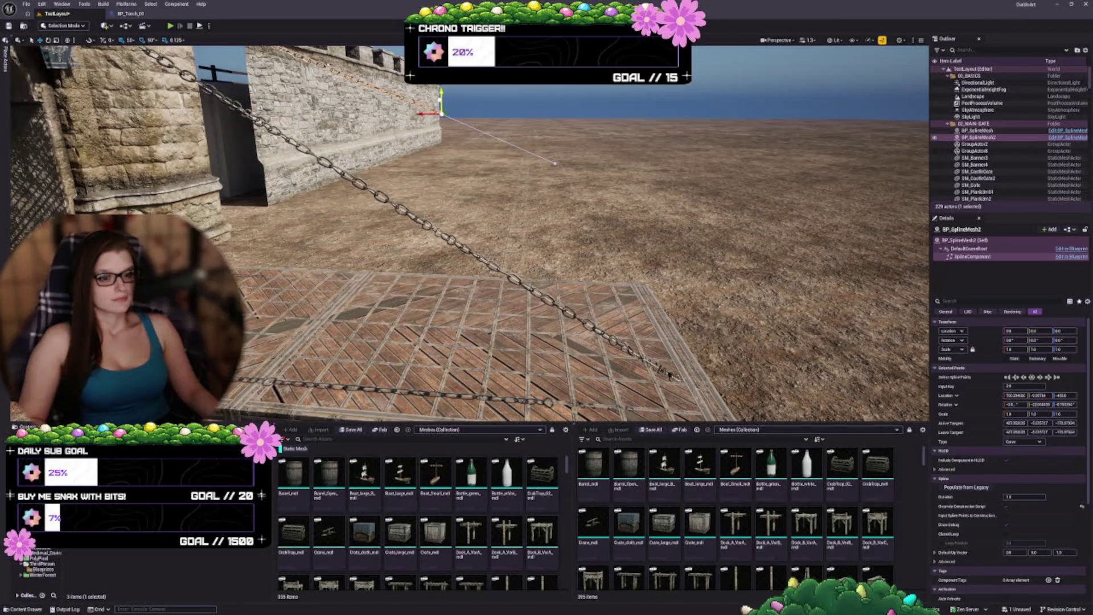
mouse_move(441, 105)
left_mouse_down()
mouse_move(439, 288)
mouse_move(449, 266)
mouse_move(633, 282)
left_mouse_up()
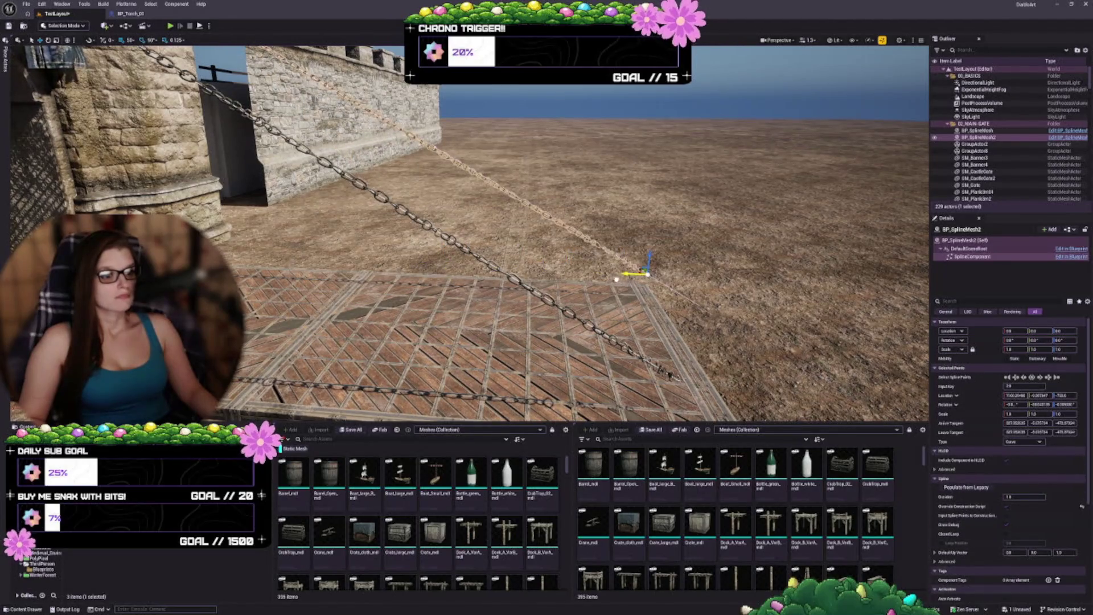
mouse_move(547, 228)
left_mouse_down()
mouse_move(546, 319)
mouse_move(546, 228)
mouse_move(489, 228)
mouse_move(547, 227)
mouse_move(547, 269)
mouse_move(487, 267)
mouse_move(470, 221)
mouse_move(478, 284)
mouse_move(490, 268)
left_mouse_up()
scroll(469, 234, "down", 3)
left_click(377, 258)
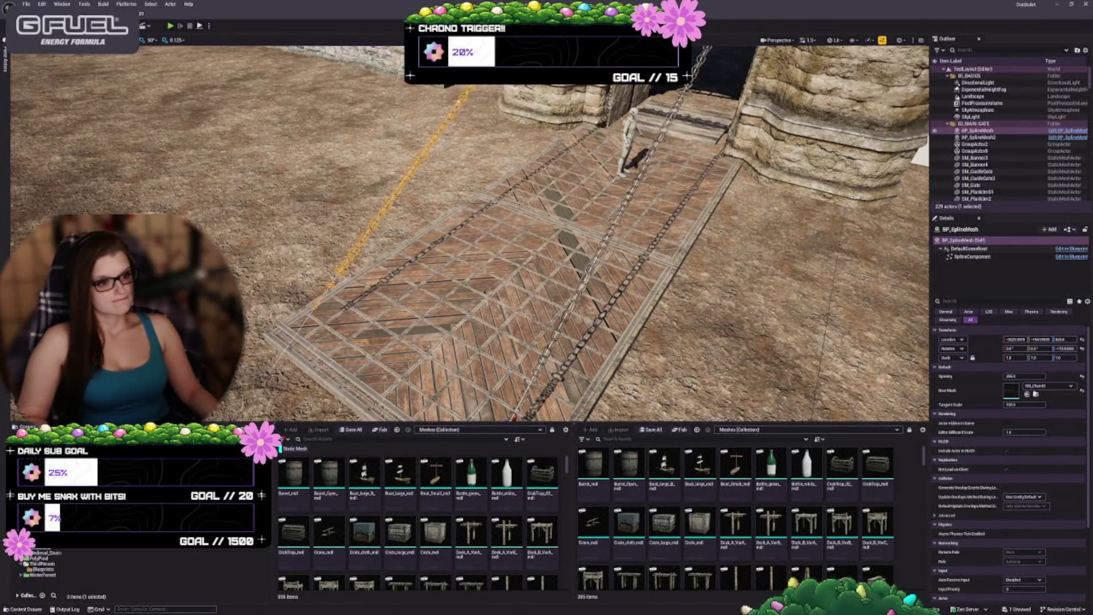
left_click(978, 138, "ctrl")
key("f")
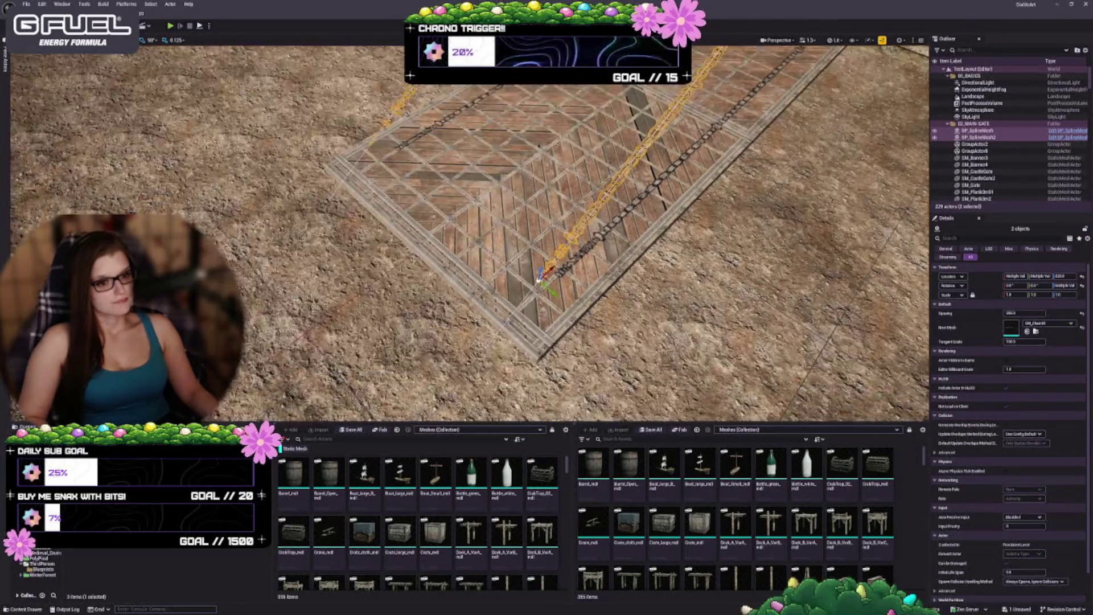
left_click_drag(544, 276, 544, 256)
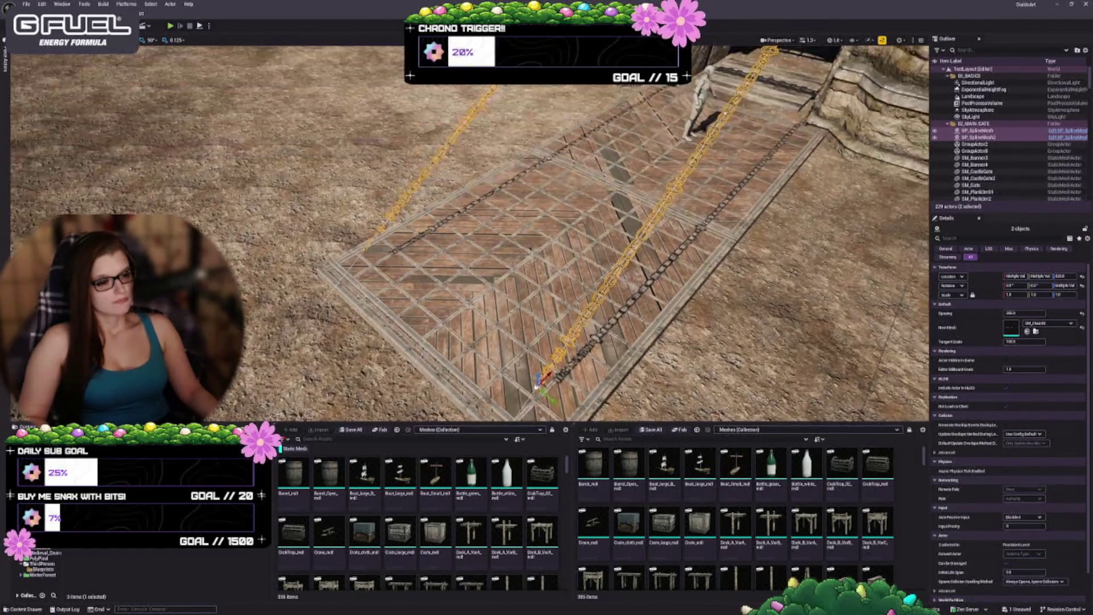
left_click(547, 256)
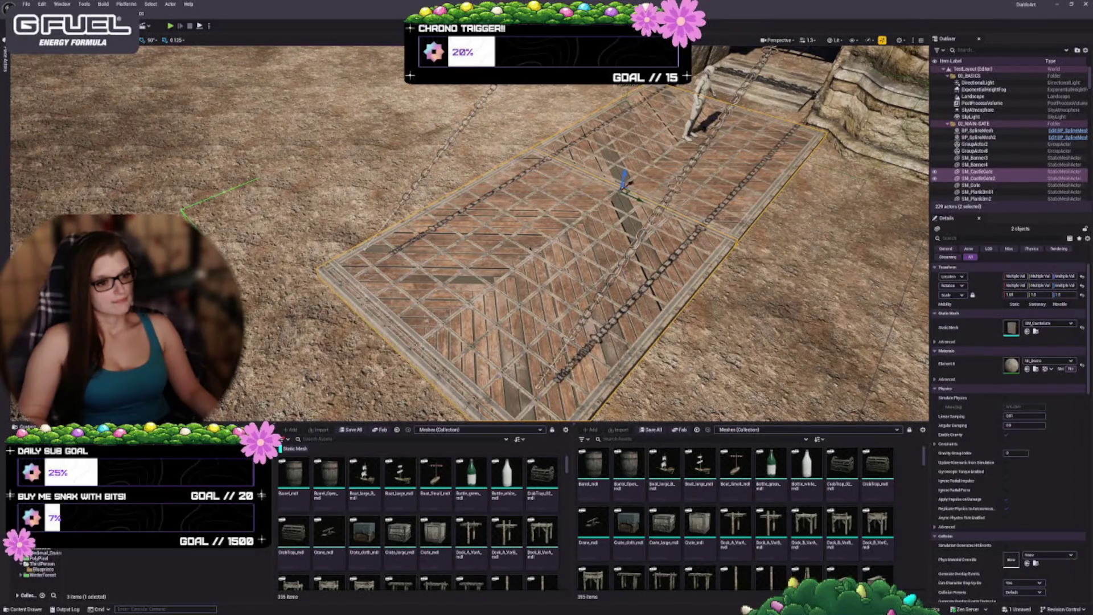
left_click(563, 346)
left_click(538, 386)
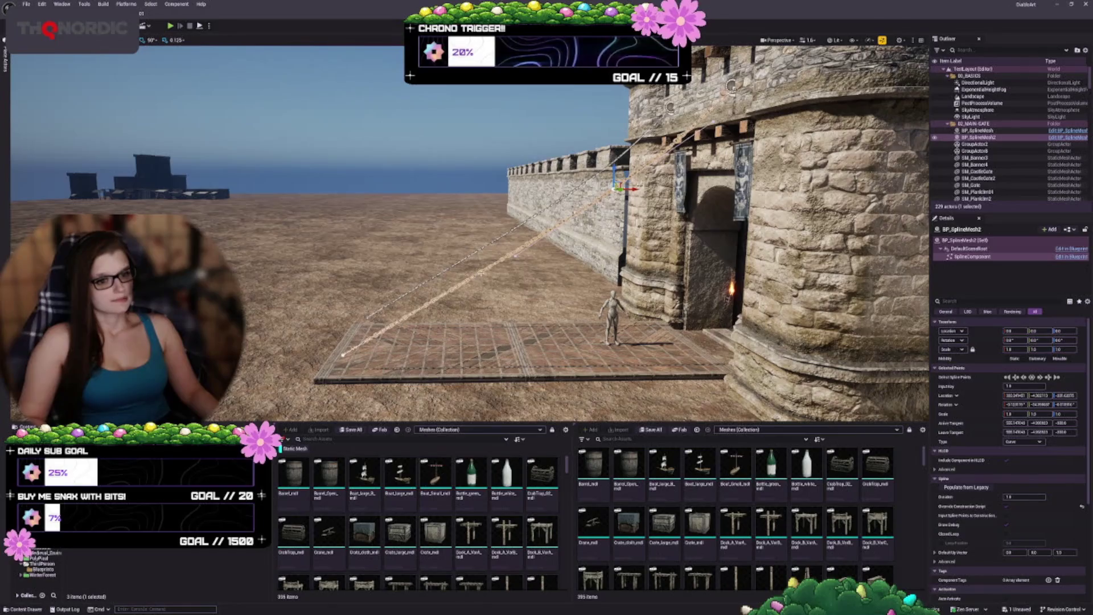
key("w")
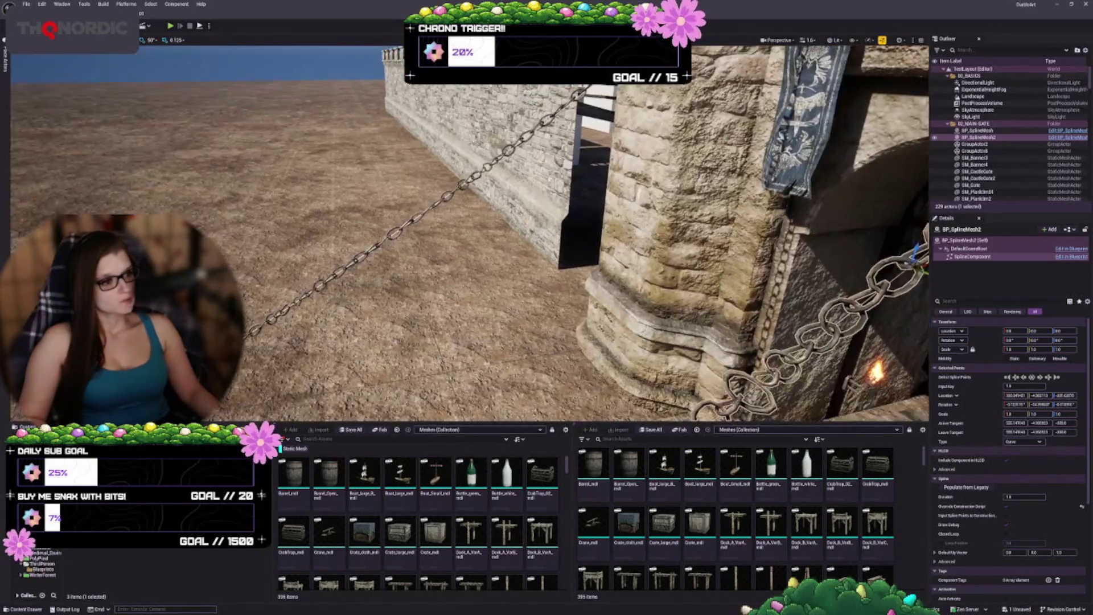
key("w")
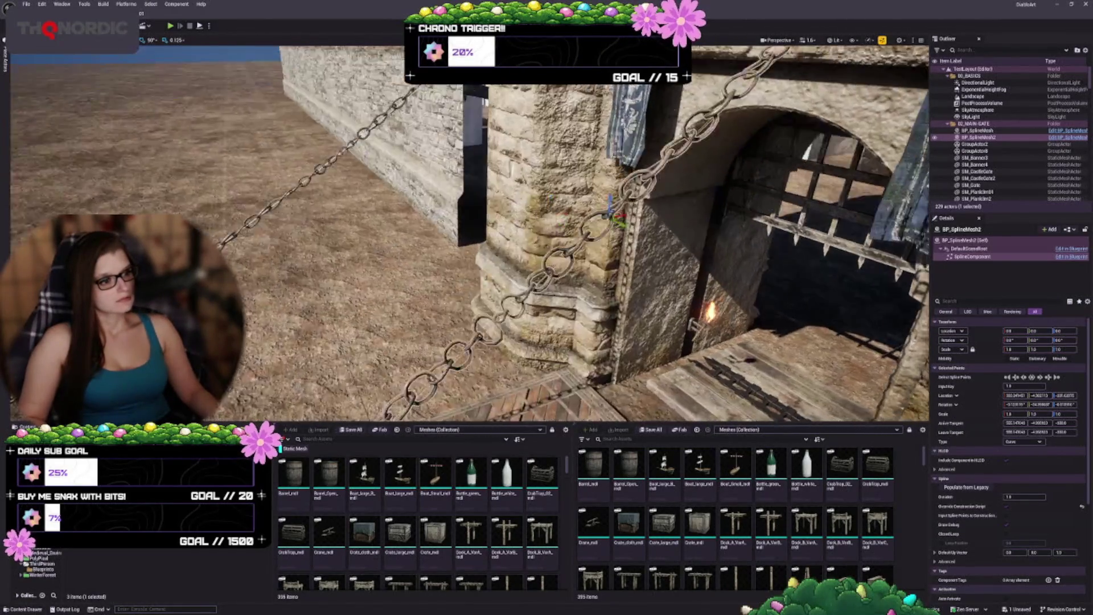
key("s")
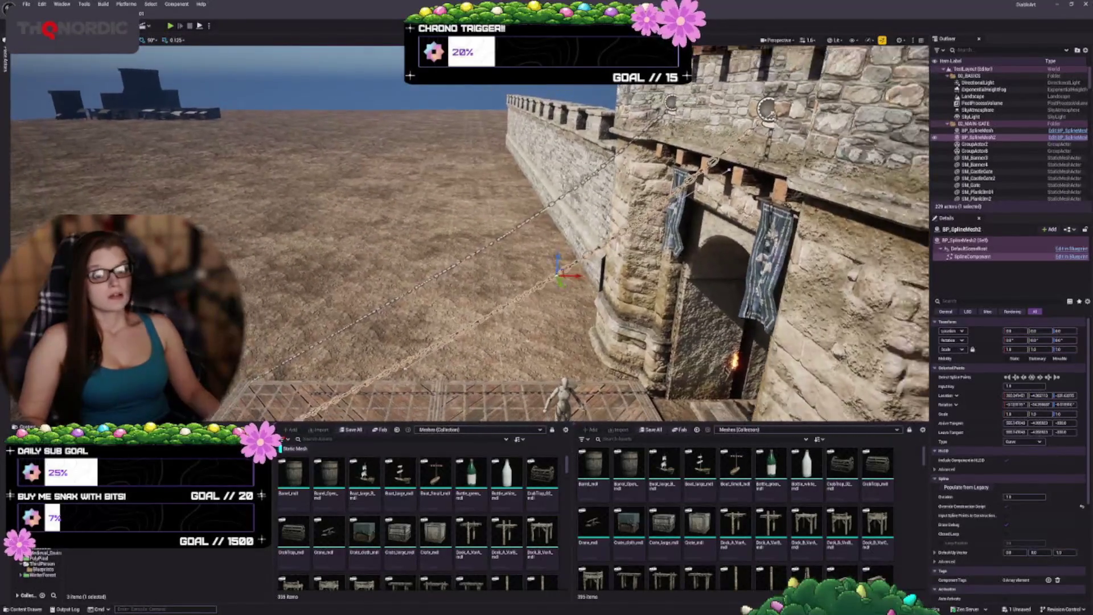
Step: Drag the selected chain's wall anchor down, then lower BP_SplineMesh's upper spline point slightly
key("s")
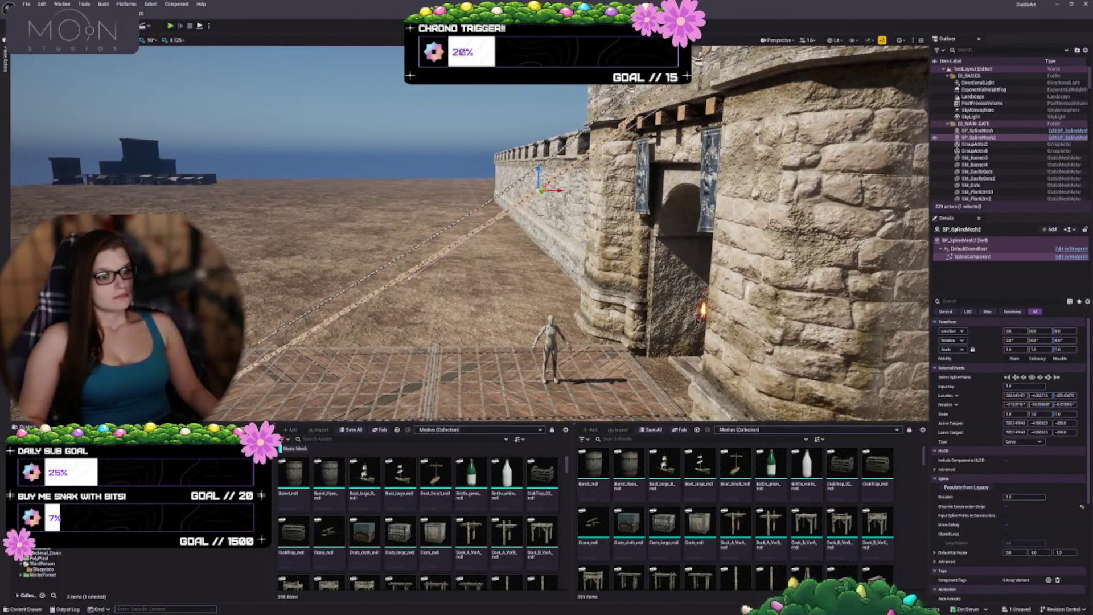
mouse_move(539, 171)
left_mouse_down()
mouse_move(538, 220)
mouse_move(529, 203)
mouse_move(523, 212)
left_mouse_up()
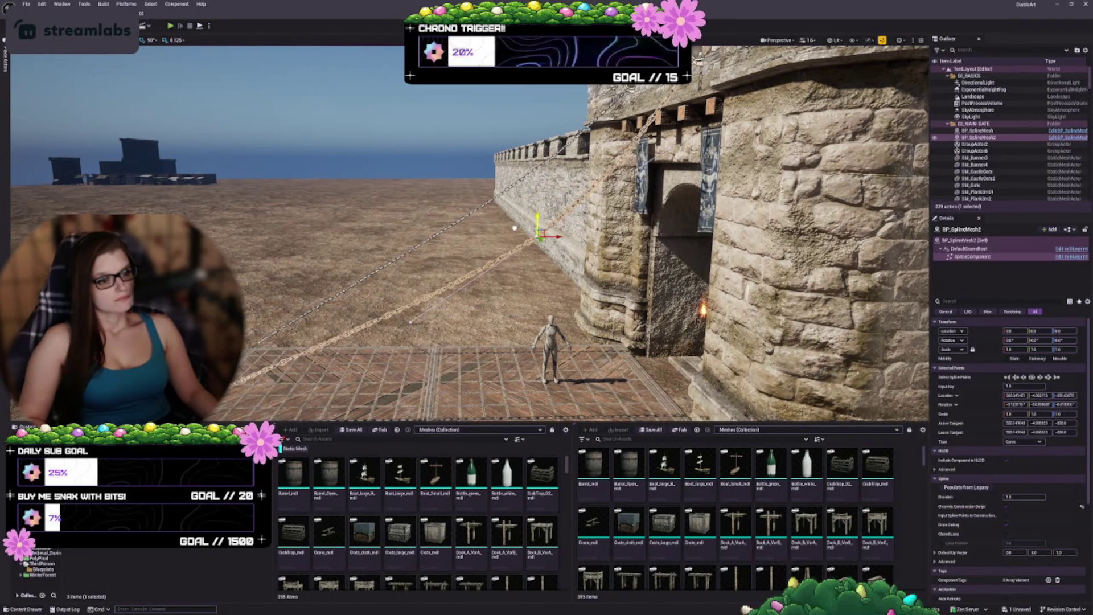
left_click(976, 131)
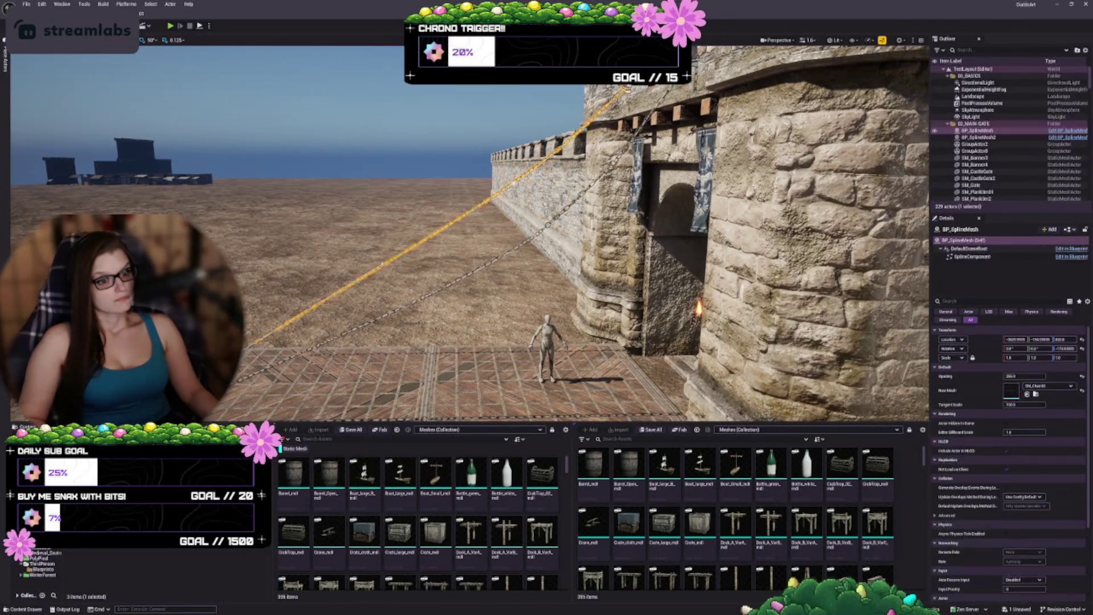
left_click(514, 184)
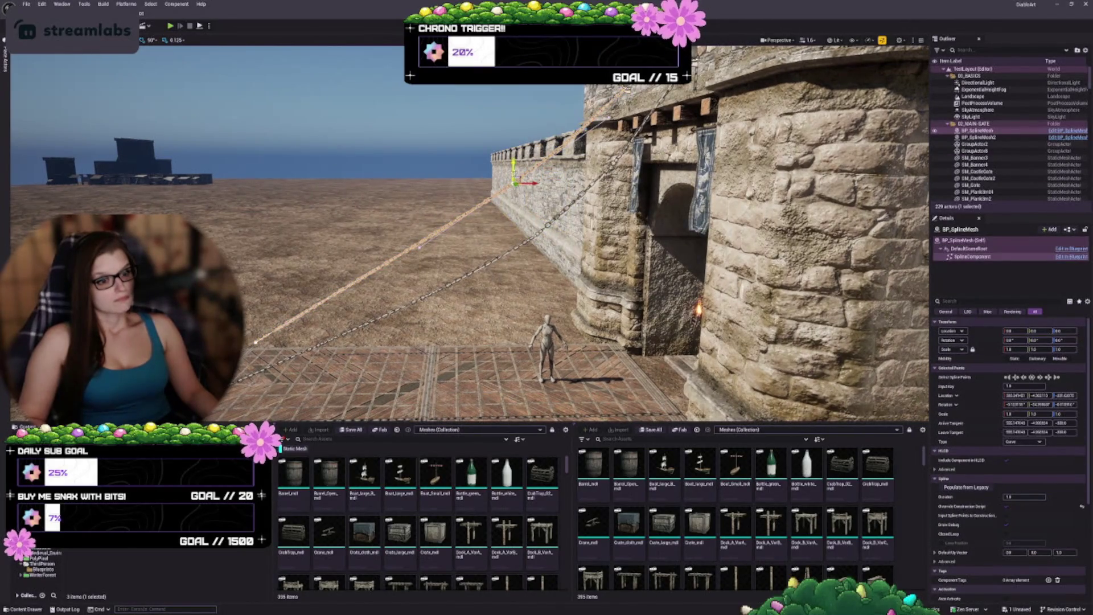
mouse_move(513, 170)
left_mouse_down()
mouse_move(513, 202)
mouse_move(529, 200)
mouse_move(575, 154)
mouse_move(518, 171)
mouse_move(507, 153)
left_mouse_up()
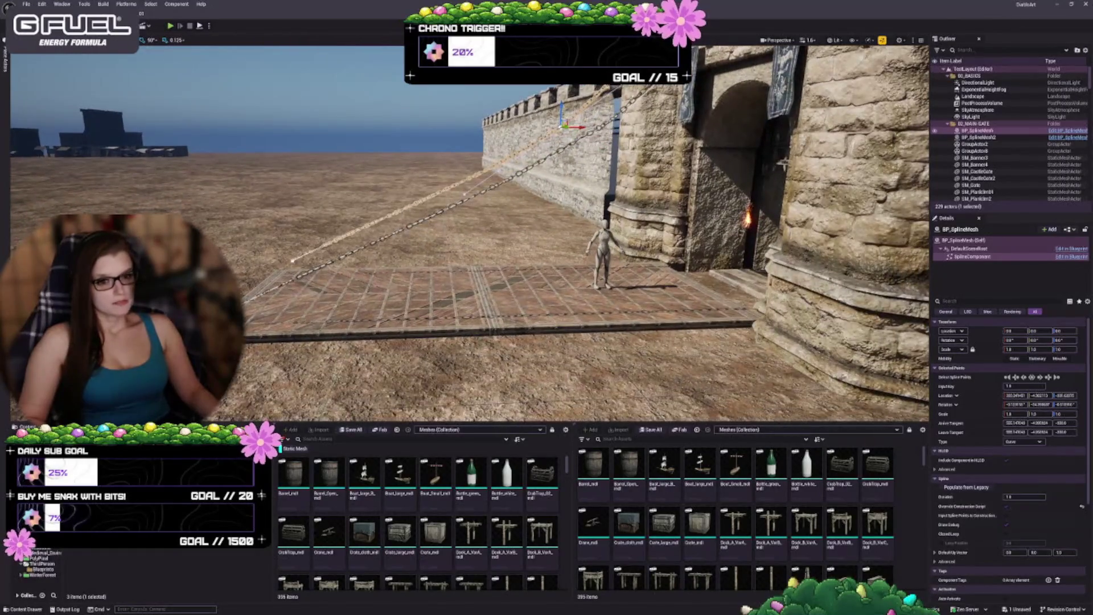
Step: Lower the bottom end points of the chains, focusing on BP_SplineMesh2's end point
left_click(292, 261)
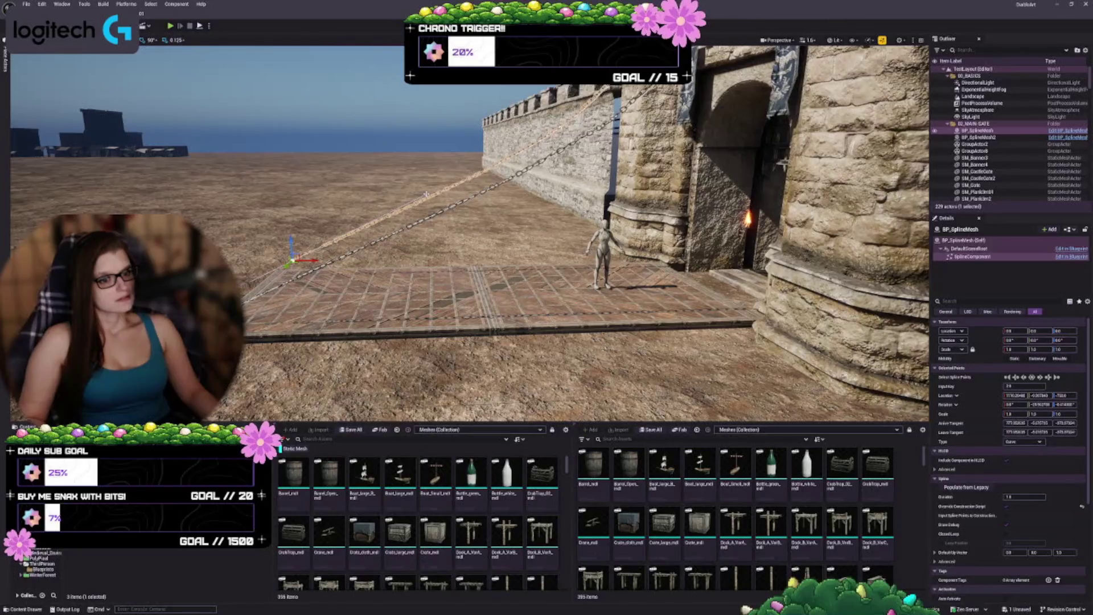
mouse_move(425, 172)
left_mouse_down()
mouse_move(423, 246)
mouse_move(417, 181)
mouse_move(421, 234)
left_mouse_up()
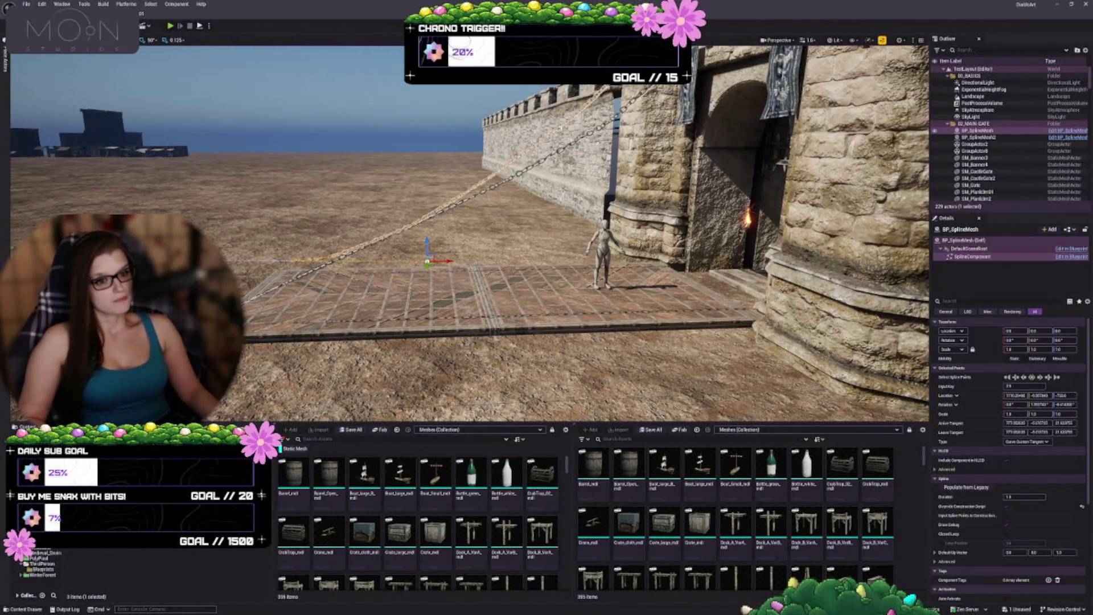
left_click(419, 236)
left_click(434, 216)
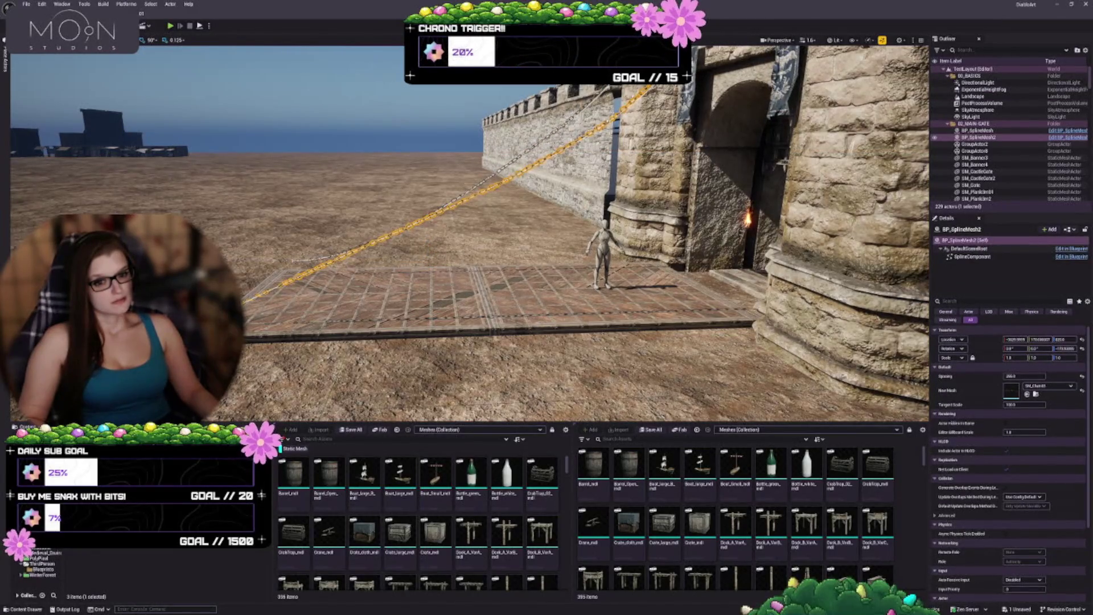
left_click(251, 302)
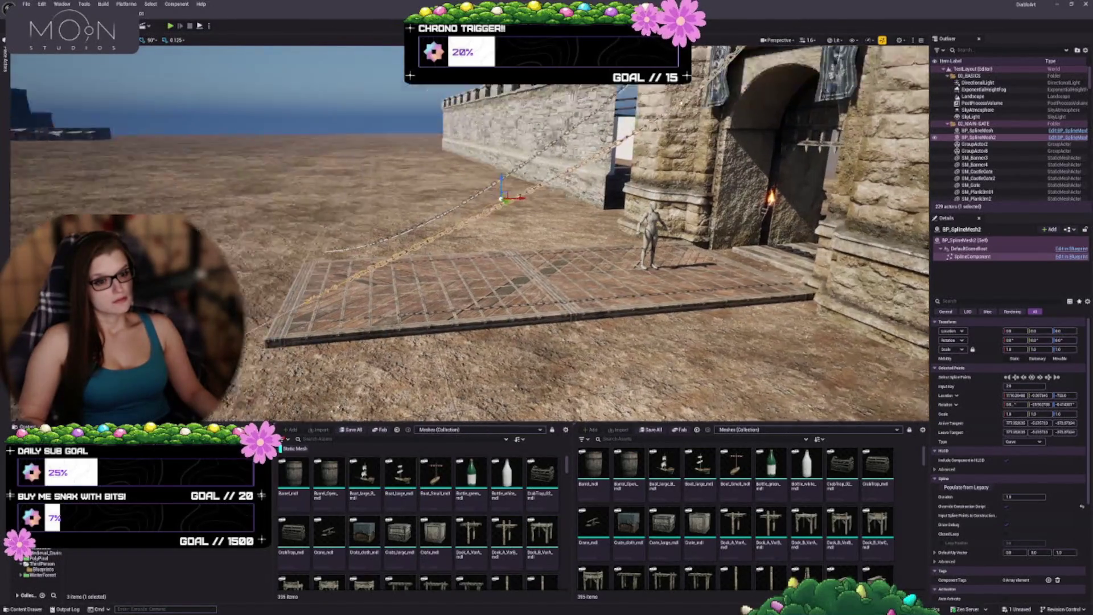
key("f")
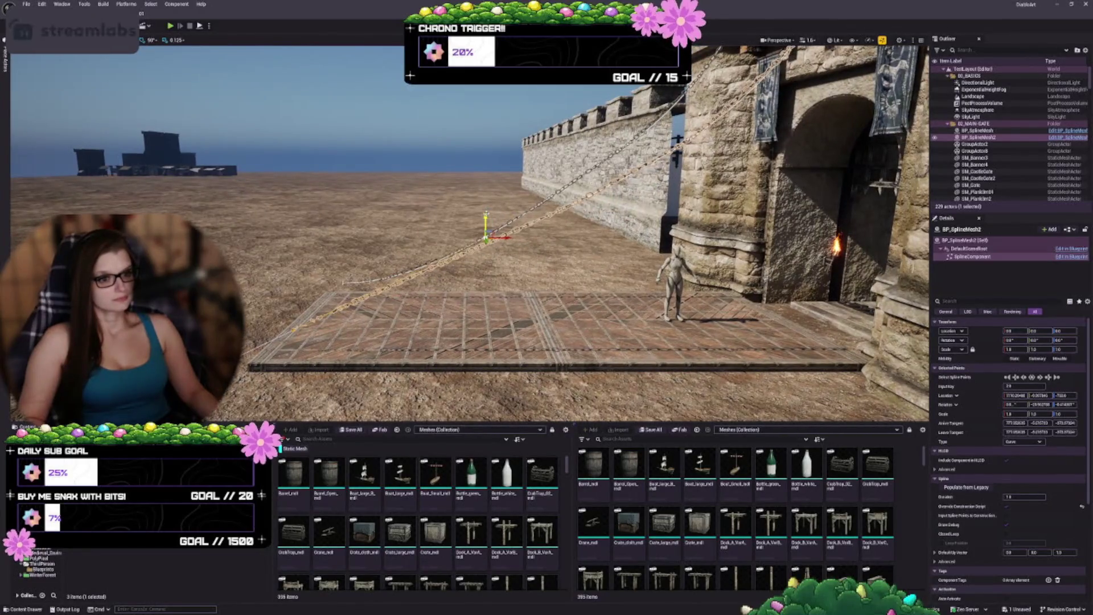
mouse_move(485, 222)
left_mouse_down()
mouse_move(486, 318)
mouse_move(486, 296)
mouse_move(523, 288)
left_mouse_up()
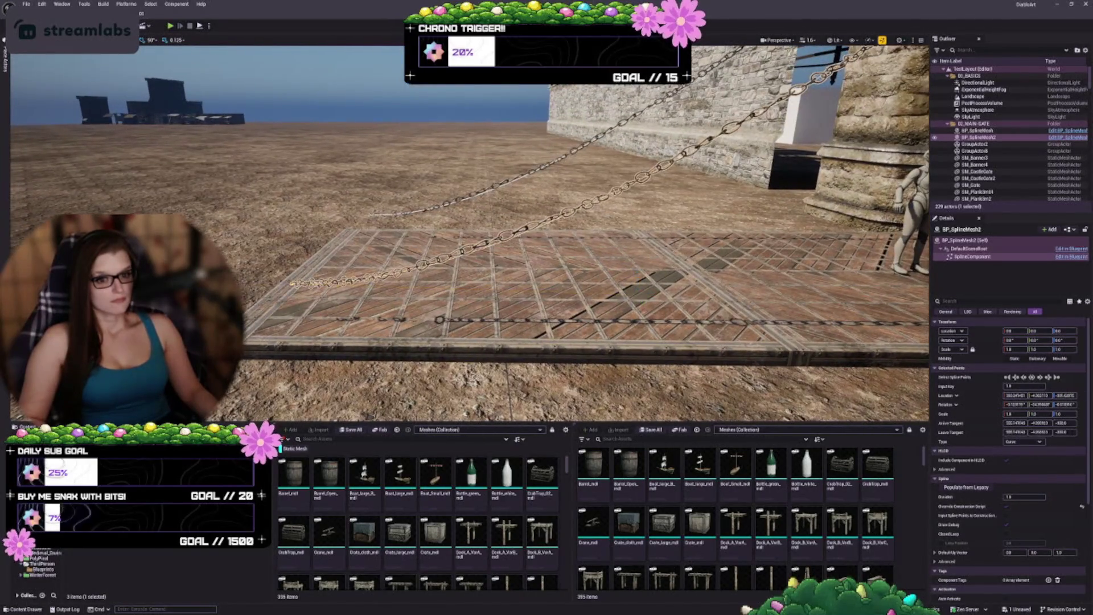
Step: Drop BP_SplineMesh2's other end to the floor and shift it 70 units along X
left_click(289, 283)
mouse_move(289, 283)
left_mouse_down()
mouse_move(313, 245)
mouse_move(314, 193)
left_mouse_up()
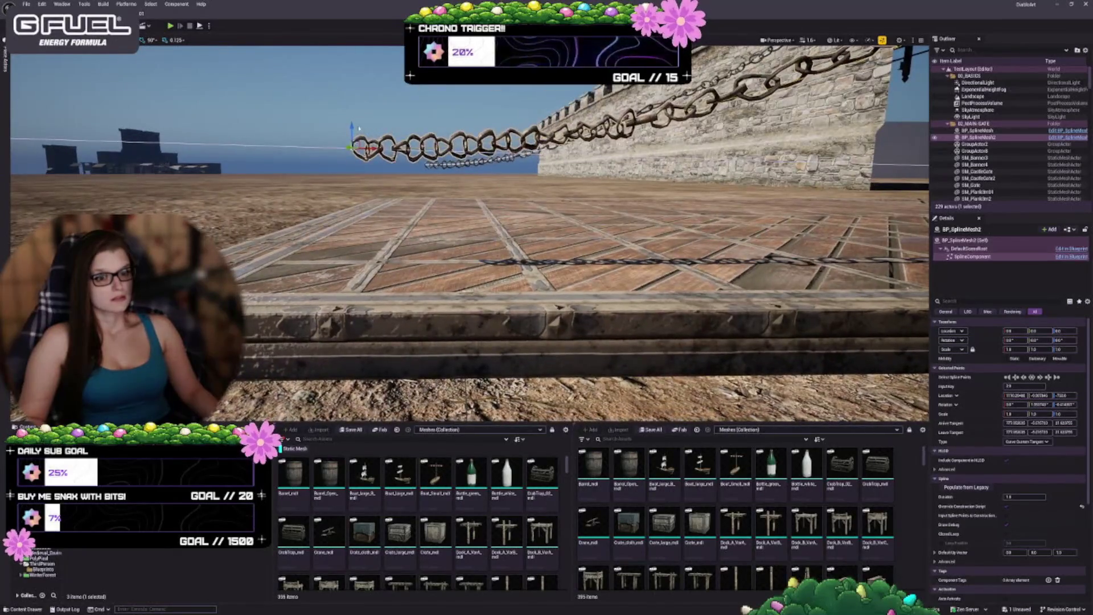
mouse_move(351, 130)
left_mouse_down()
mouse_move(356, 259)
mouse_move(355, 131)
mouse_move(354, 150)
left_mouse_up()
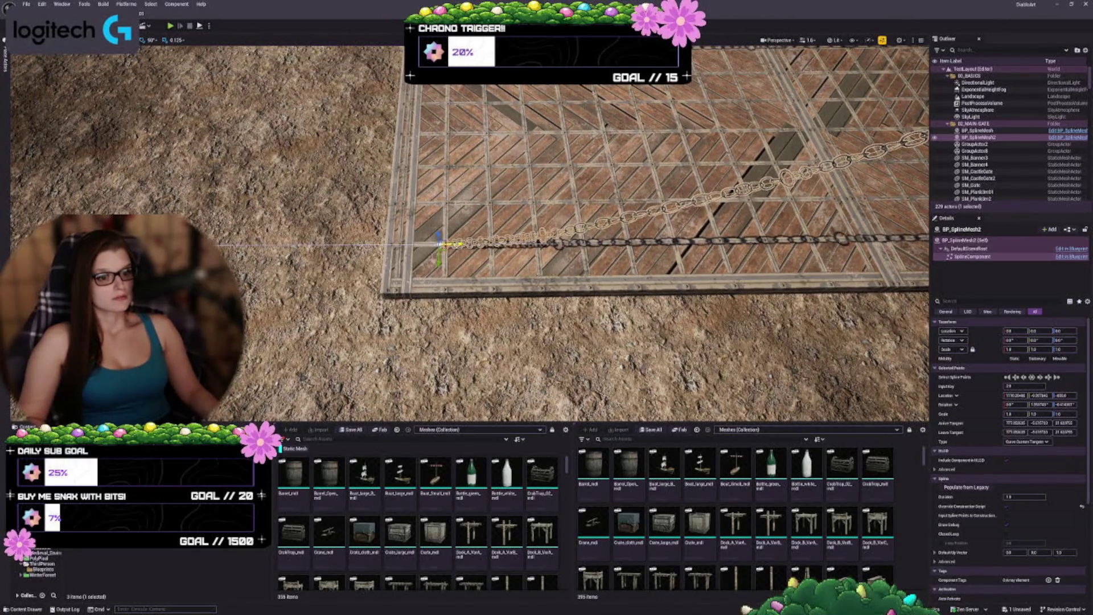
mouse_move(449, 243)
left_mouse_down()
mouse_move(410, 243)
mouse_move(410, 268)
left_mouse_up()
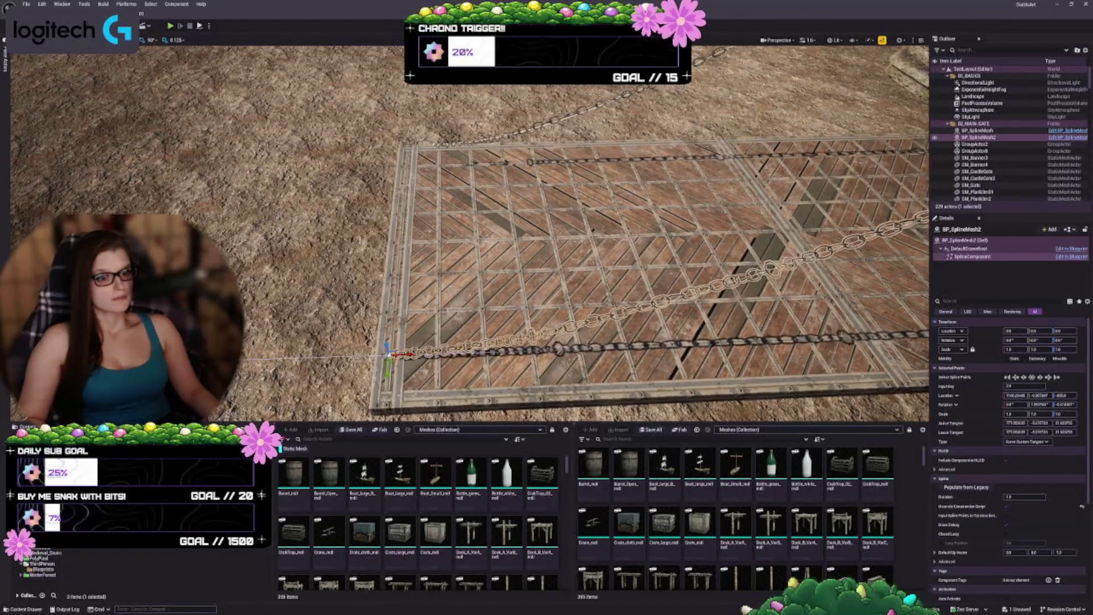
Step: Lower BP_SplineMesh's end point and shift it left onto the drawbridge deck
left_click(434, 144)
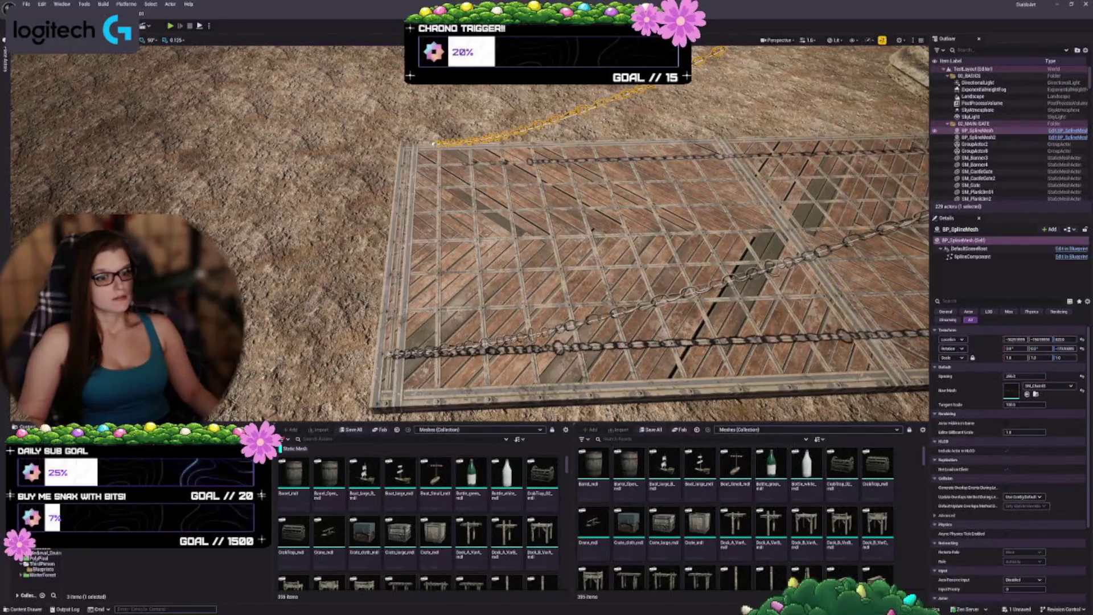
left_click(434, 143)
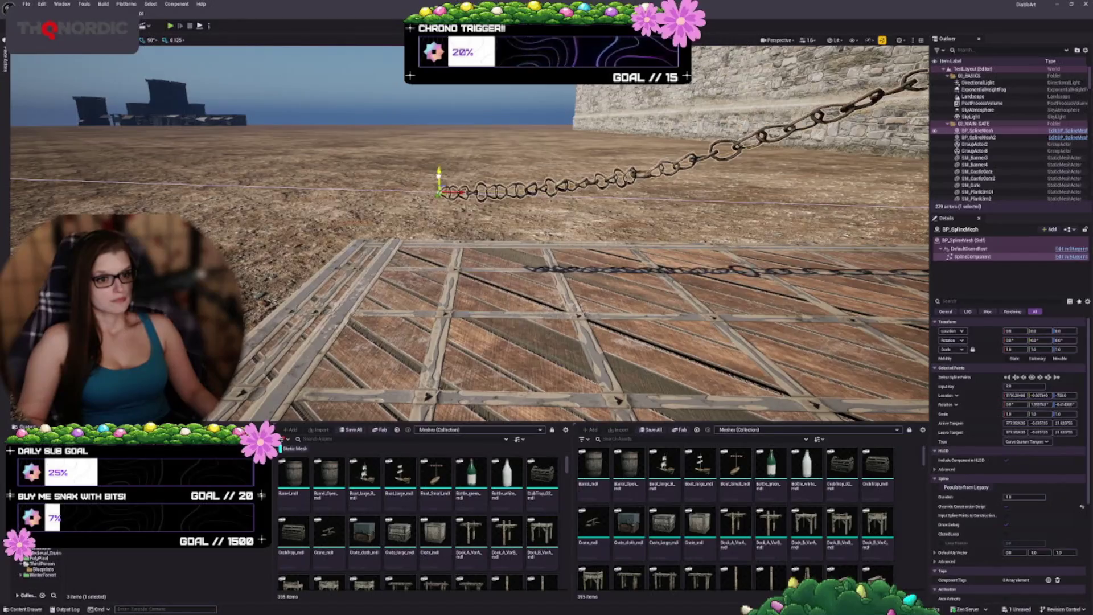
left_click_drag(438, 171, 434, 215)
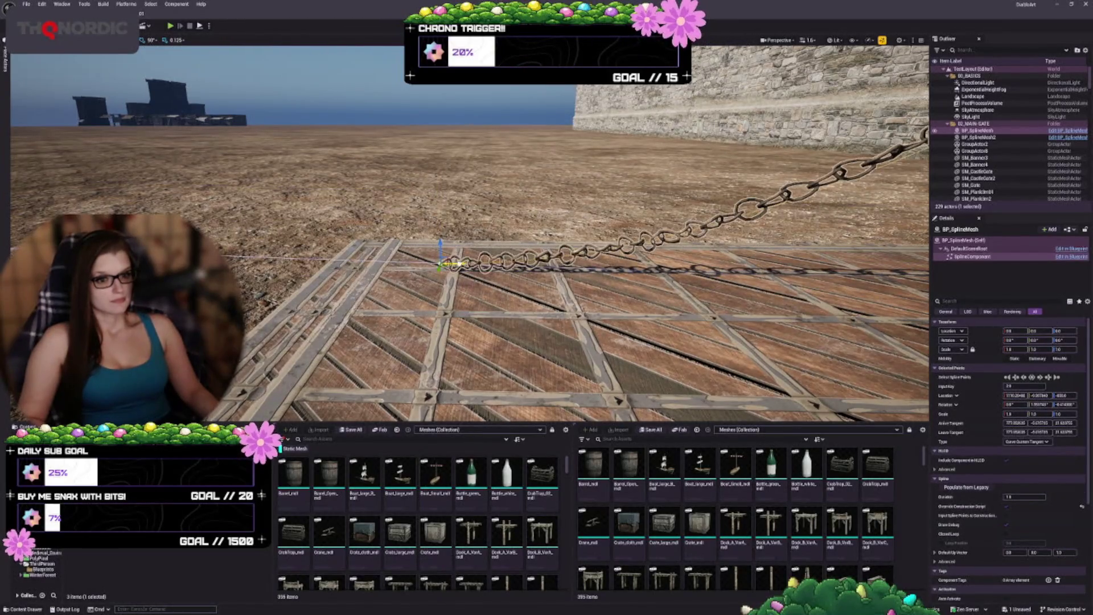
mouse_move(441, 263)
left_mouse_down()
mouse_move(390, 244)
mouse_move(361, 251)
left_mouse_up()
key("f")
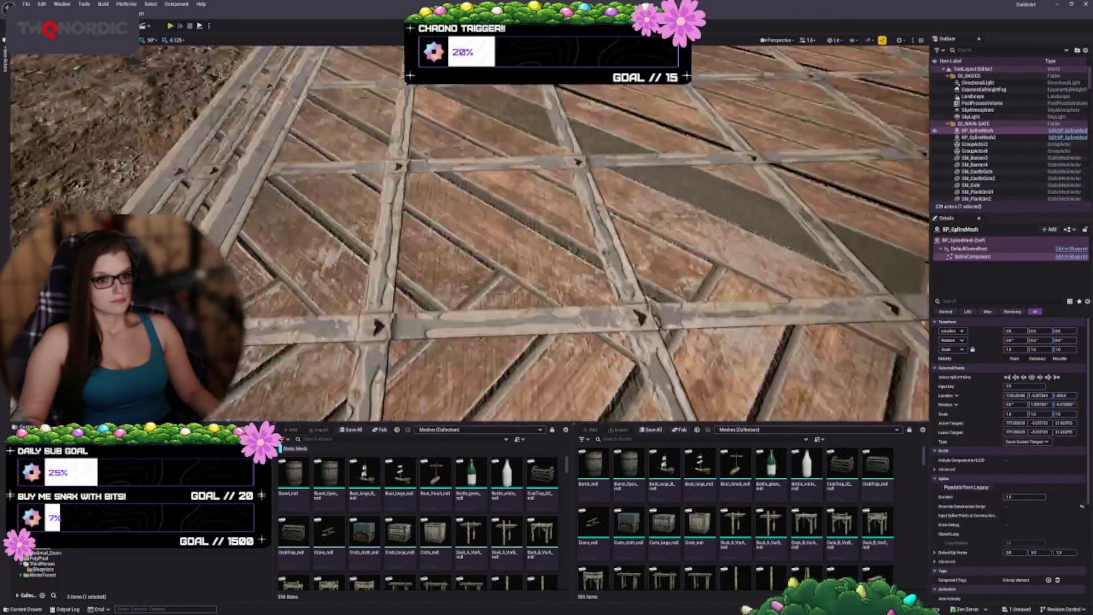
scroll(470, 233, "down", 10)
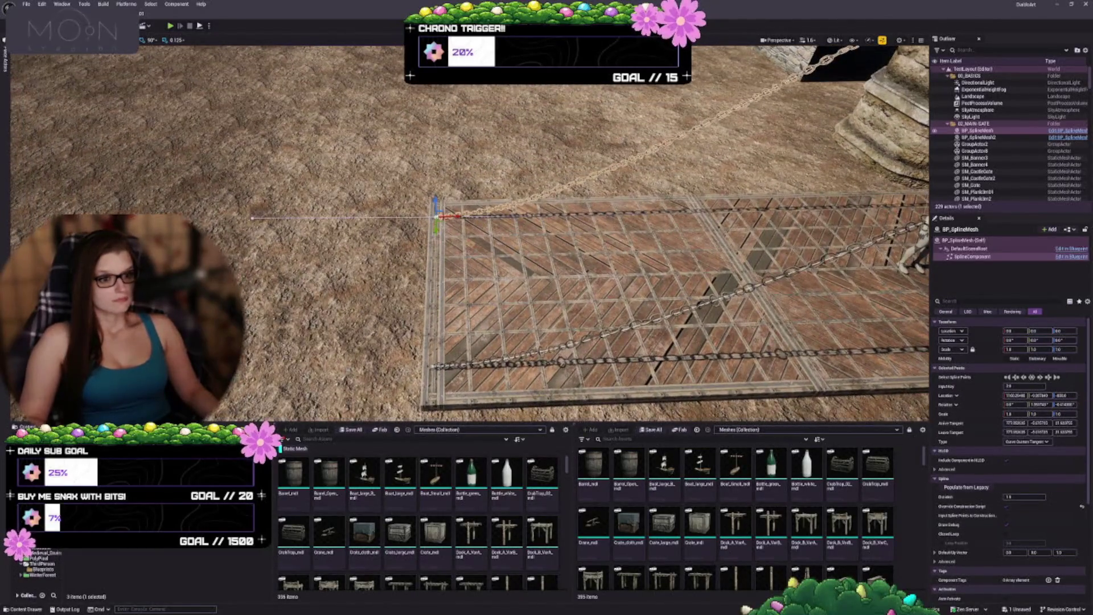
scroll(470, 233, "down", 10)
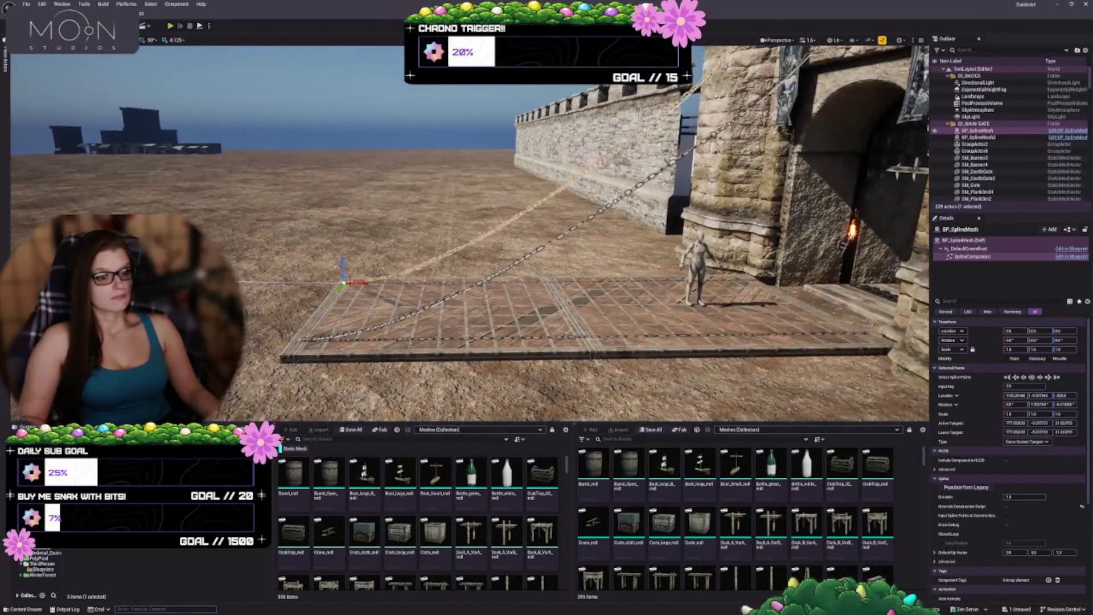
scroll(470, 234, "up", 5)
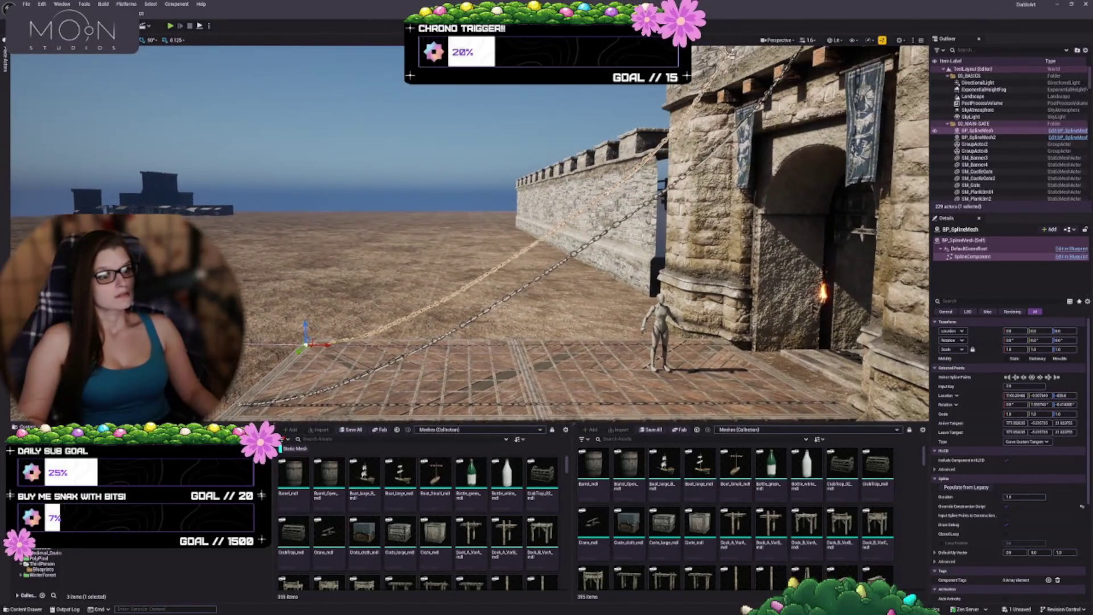
scroll(470, 233, "down", 5)
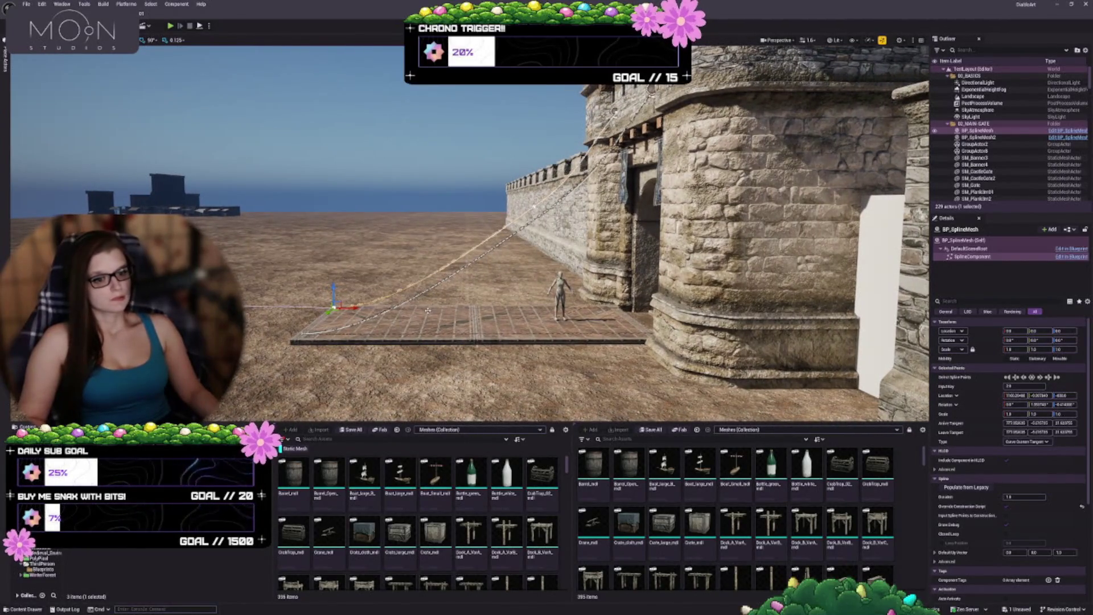
left_click(427, 310)
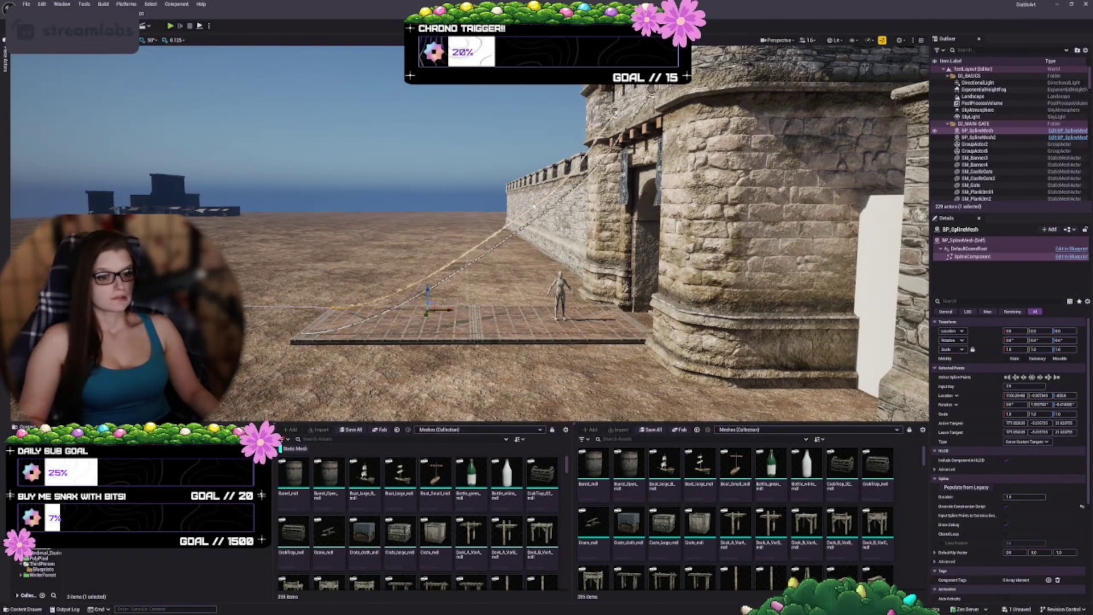
left_click(581, 317)
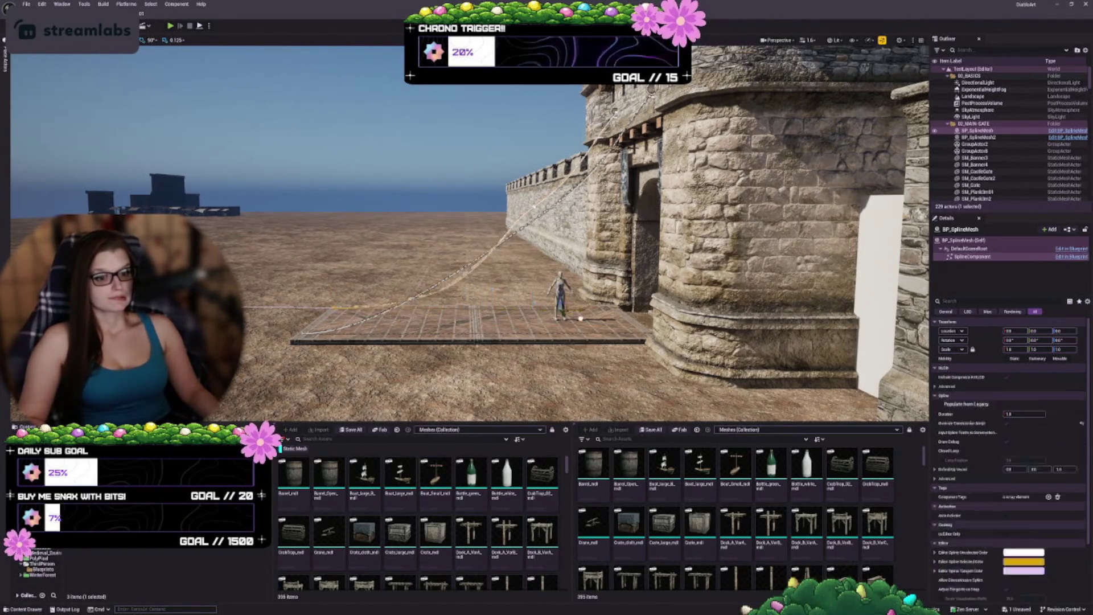
mouse_move(561, 308)
left_mouse_down()
mouse_move(519, 296)
mouse_move(471, 312)
left_mouse_up()
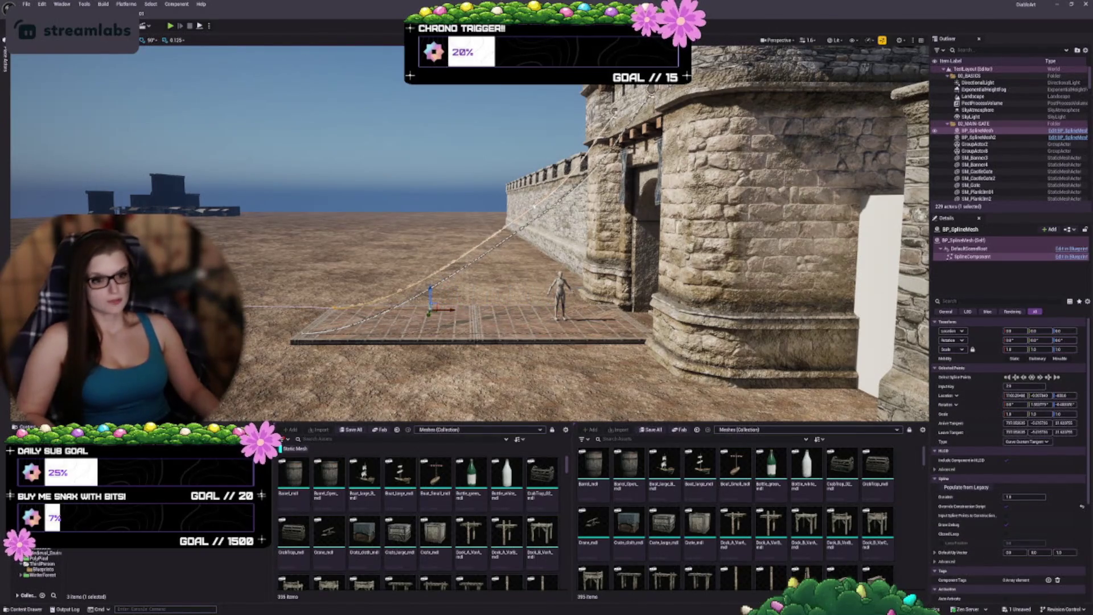
key("ctrl+z")
key("d")
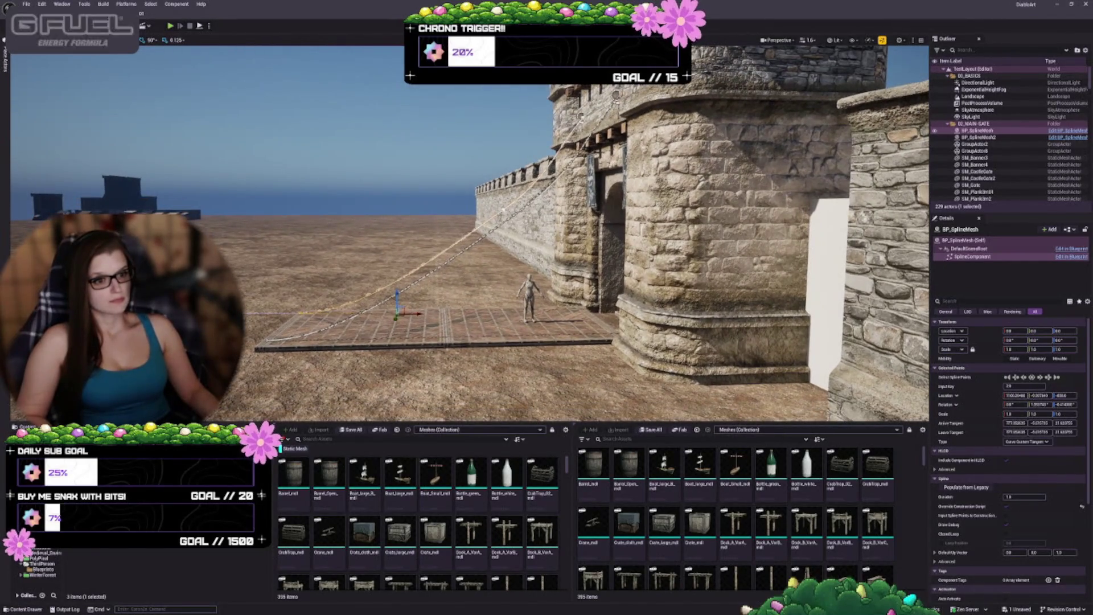
left_click(506, 208)
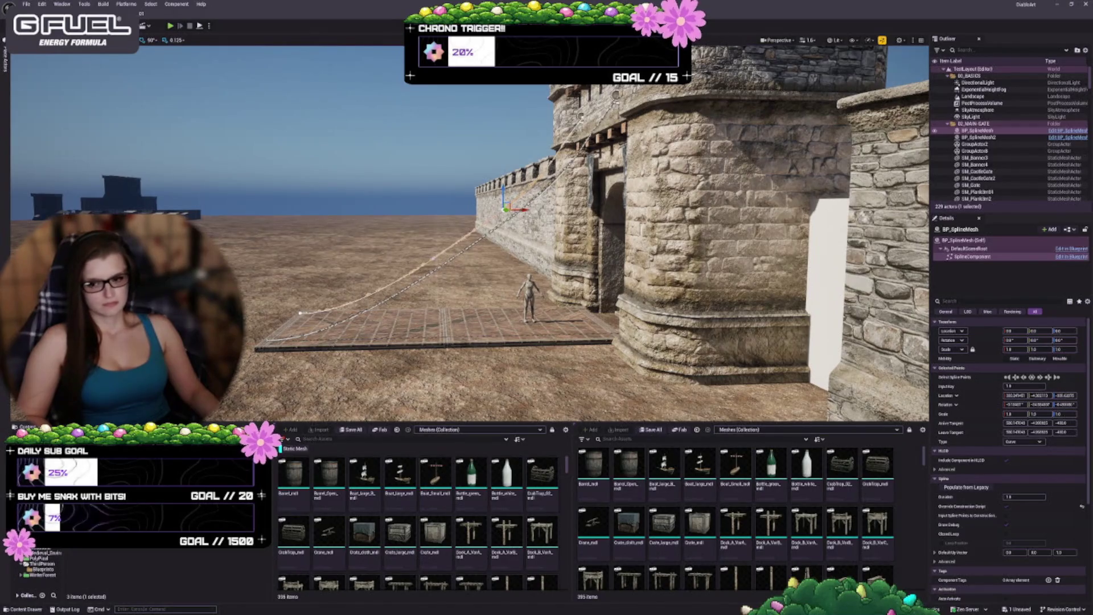
key("d")
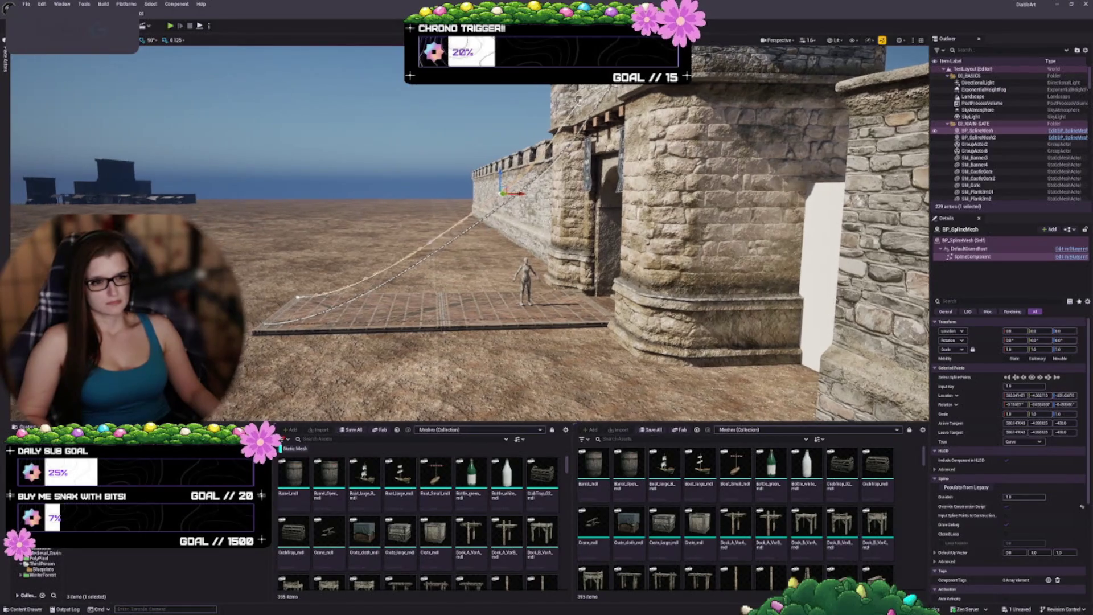
key("a")
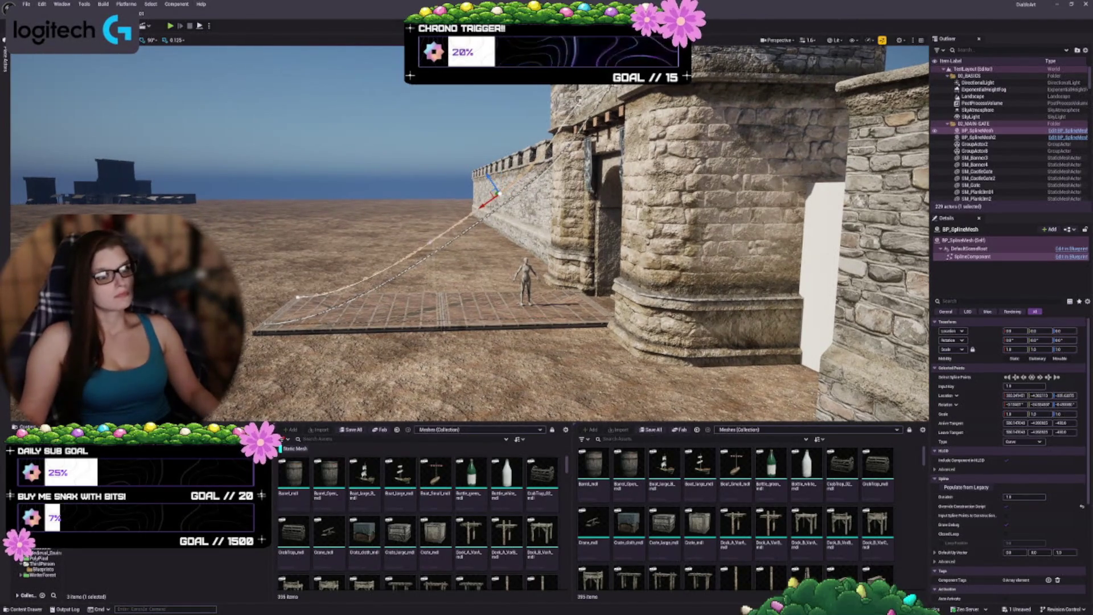
left_click_drag(491, 195, 479, 201)
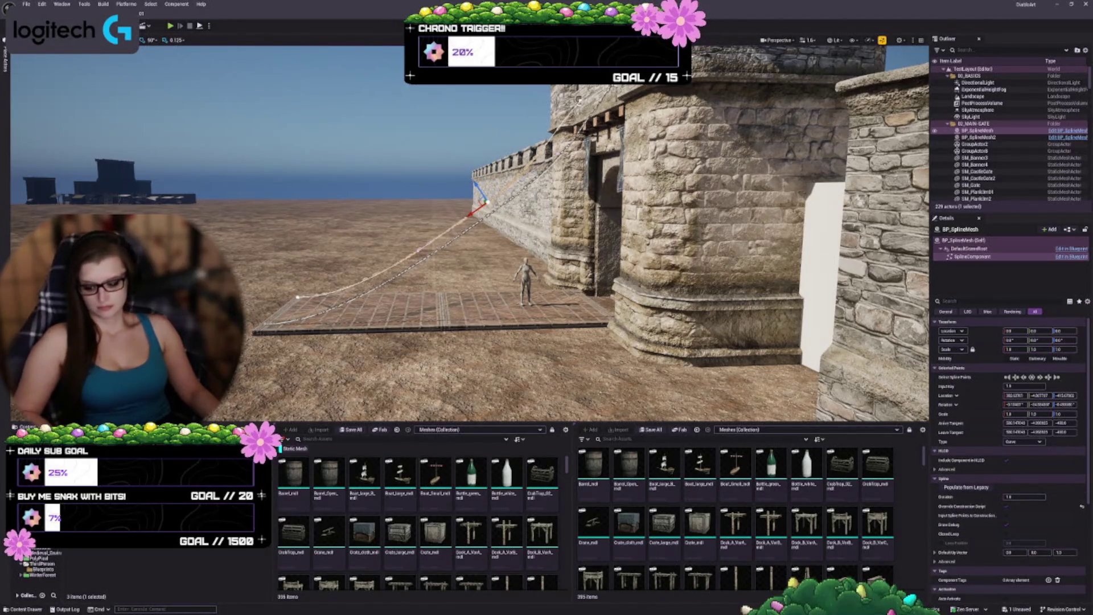
key("ctrl+z")
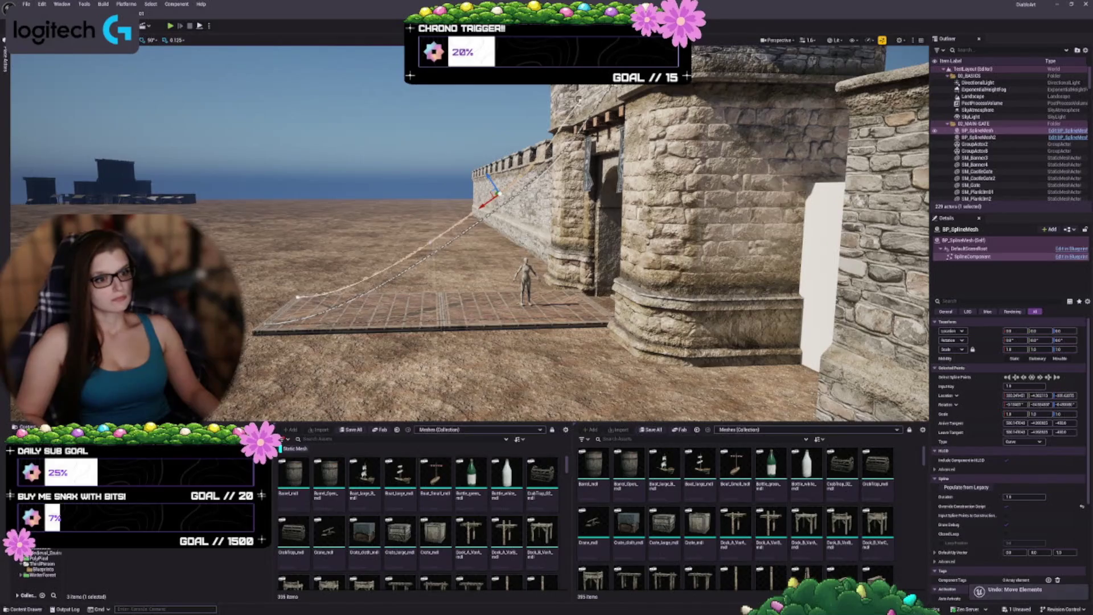
scroll(490, 228, "up", 10)
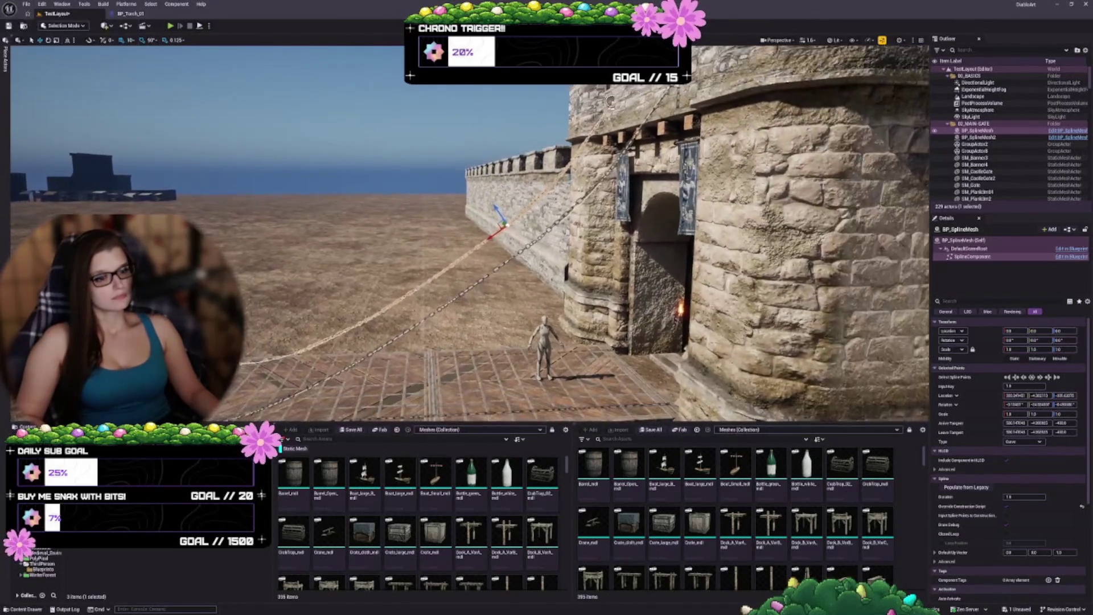
Step: Check the chain's spline point type list, leaving it on Curve
key("d")
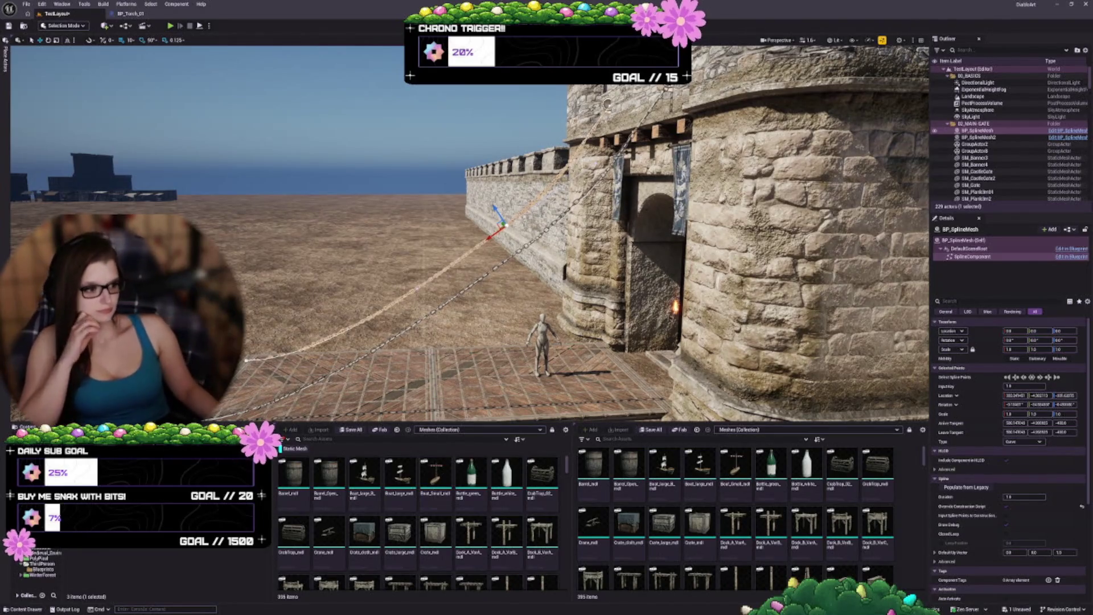
left_click(1019, 442)
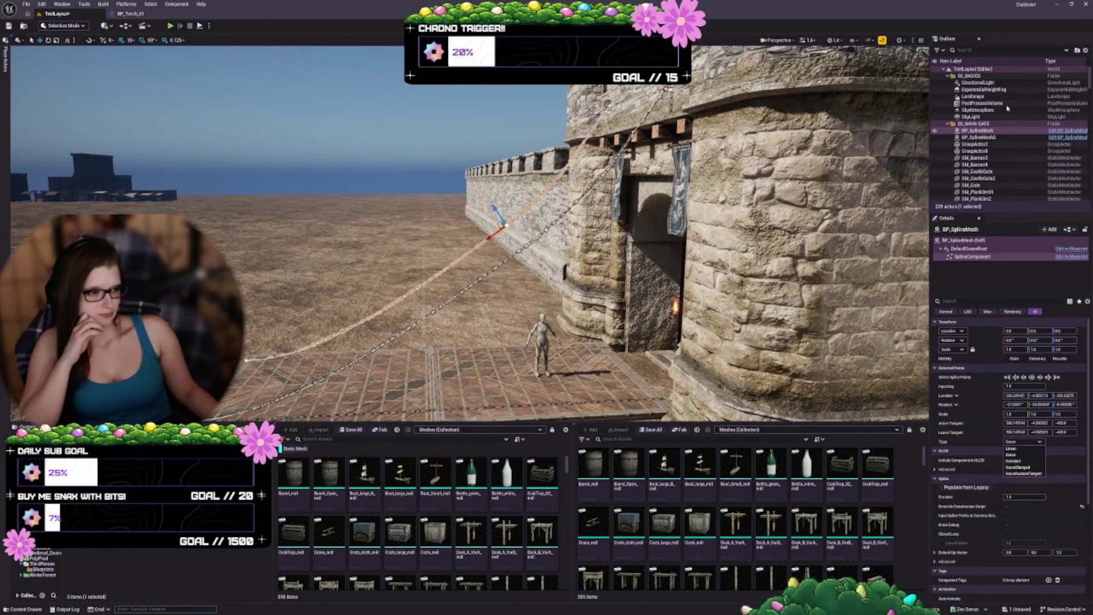
left_click(1011, 454)
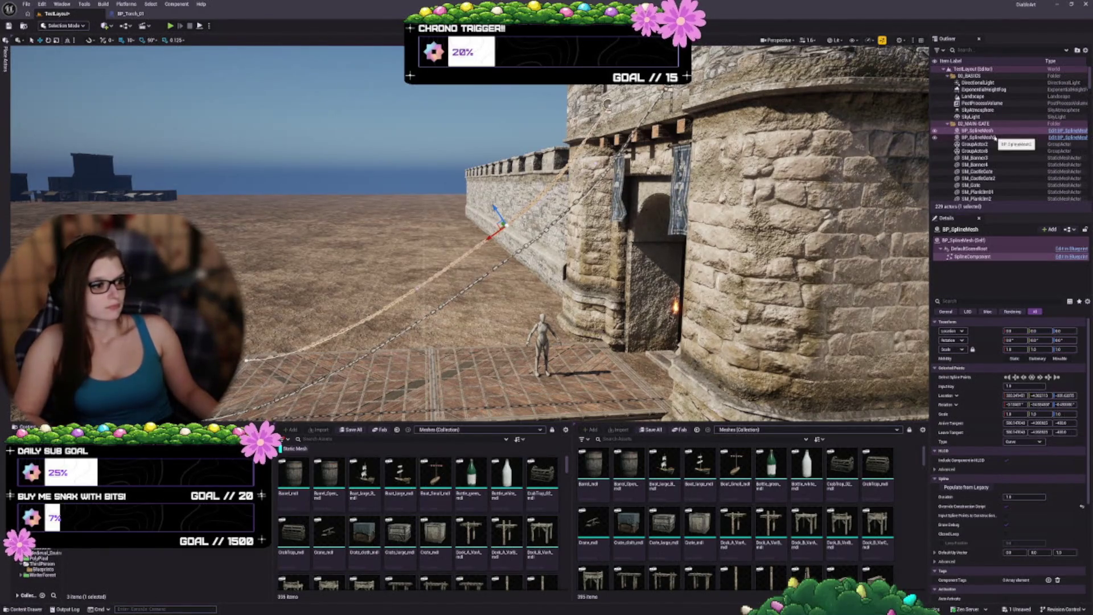
left_click(988, 137, "ctrl")
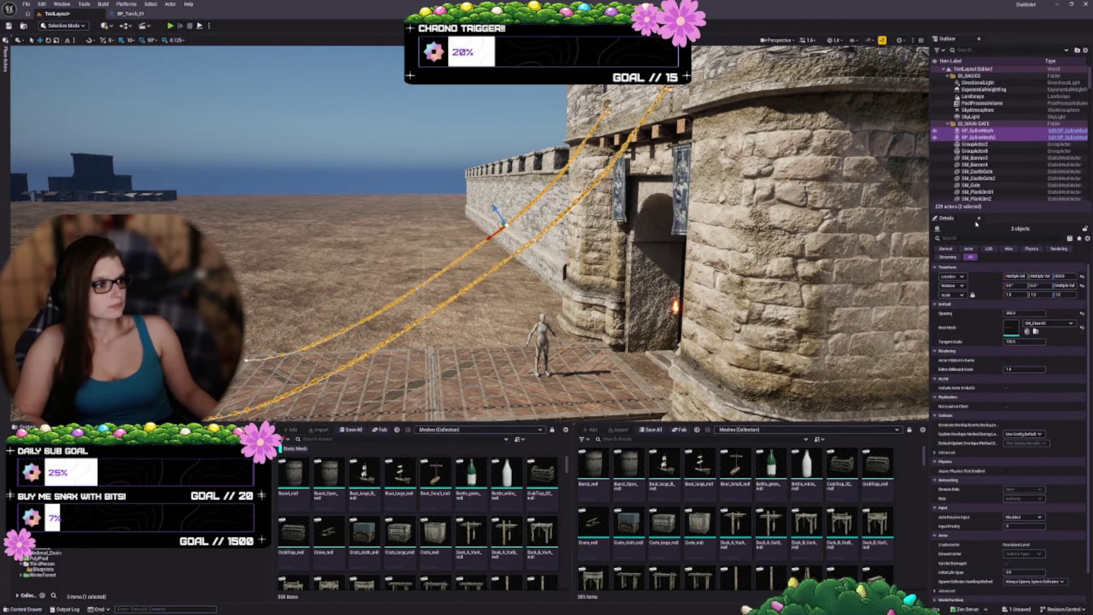
scroll(1001, 230, "down", 1)
scroll(1000, 262, "up", 1)
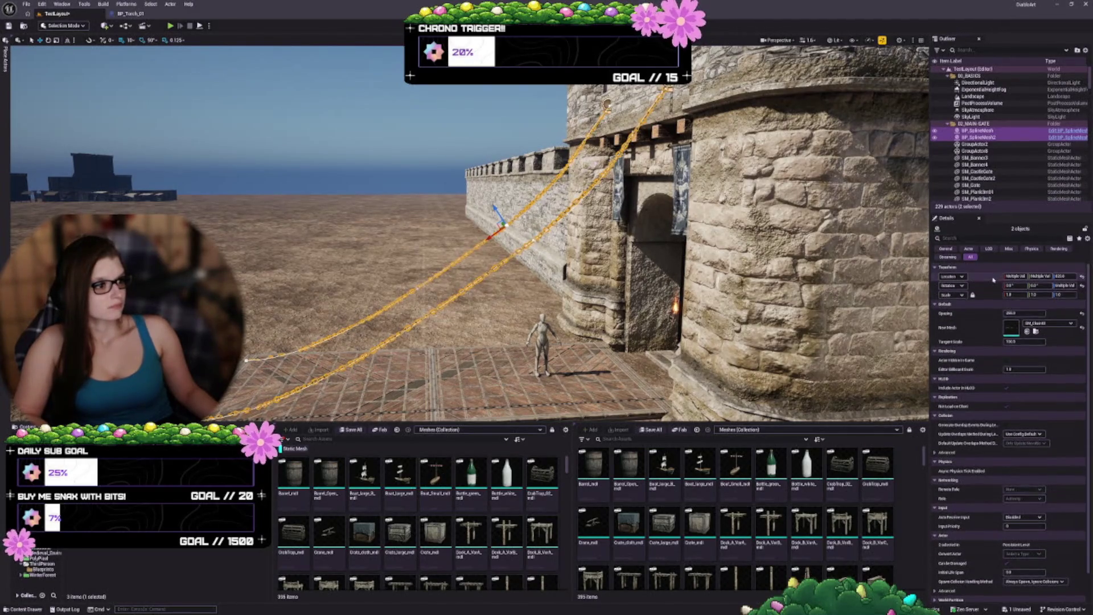
Step: Select all points on the first chain's spline and try Curve and CurveClamped, undoing each
left_click(993, 132)
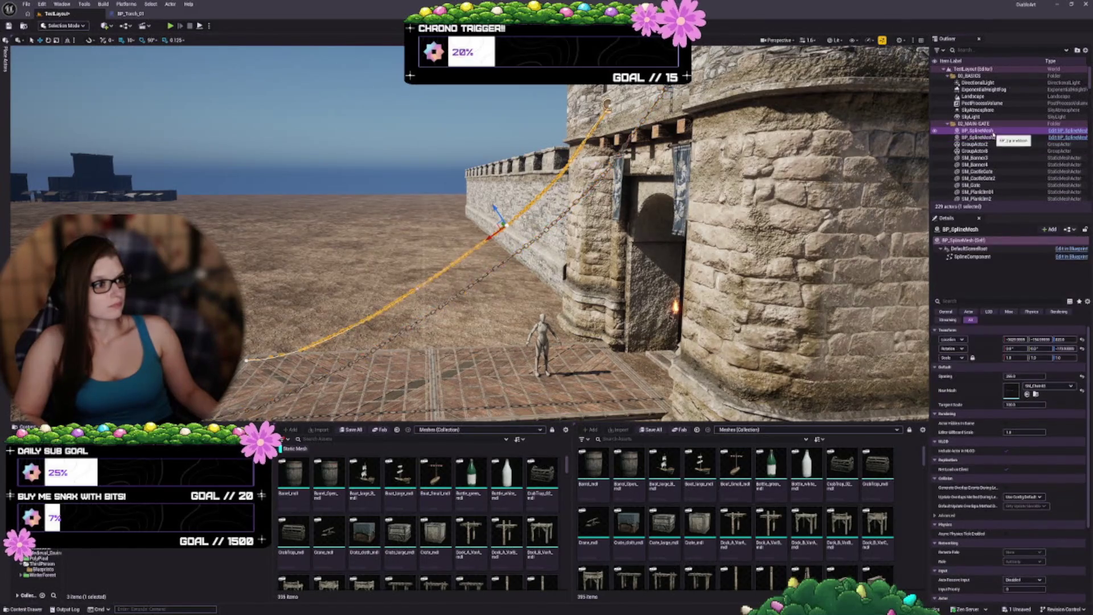
left_click(982, 256)
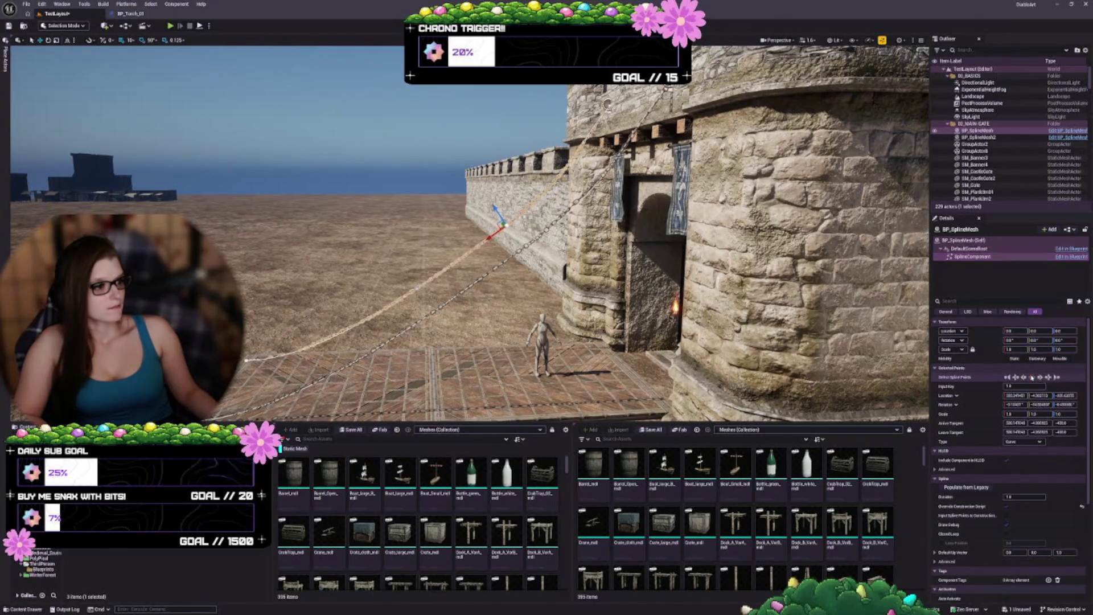
left_click(1031, 377)
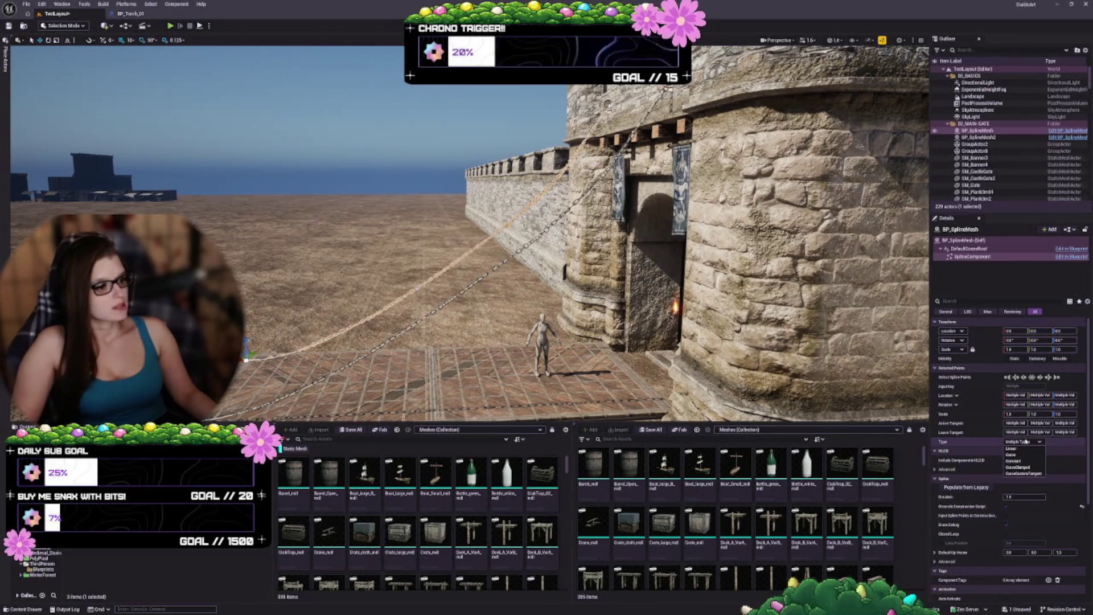
left_click(1022, 455)
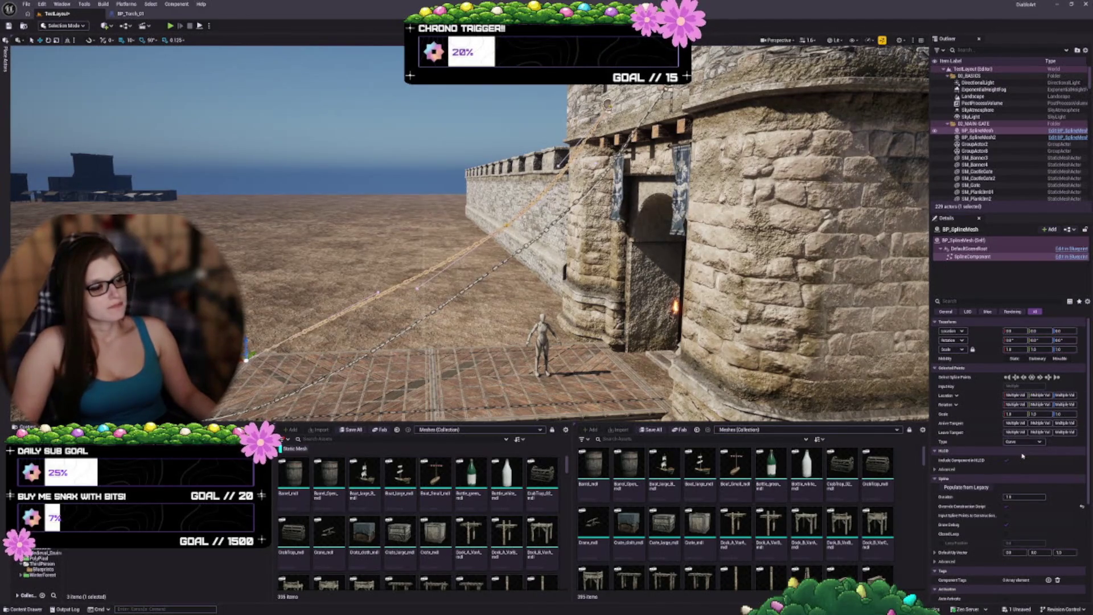
key("ctrl+z")
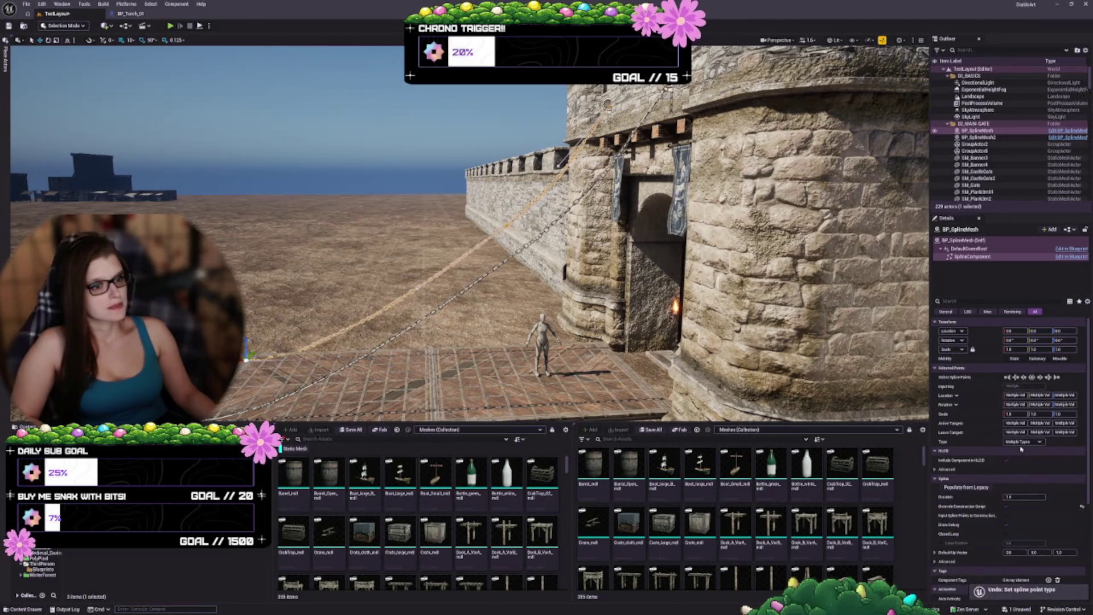
left_click(1025, 442)
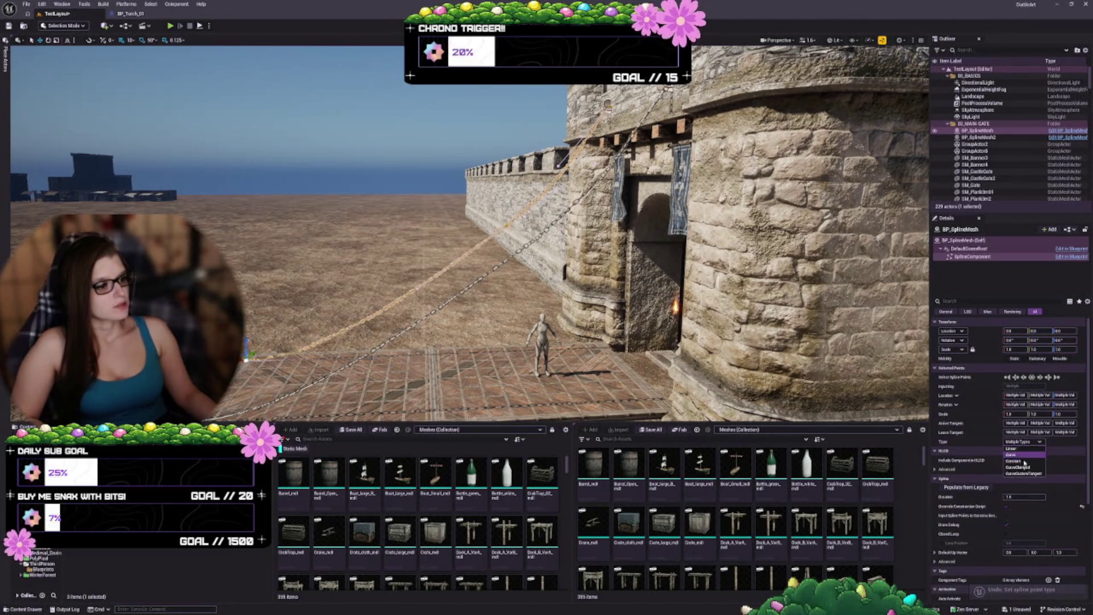
left_click(1025, 470)
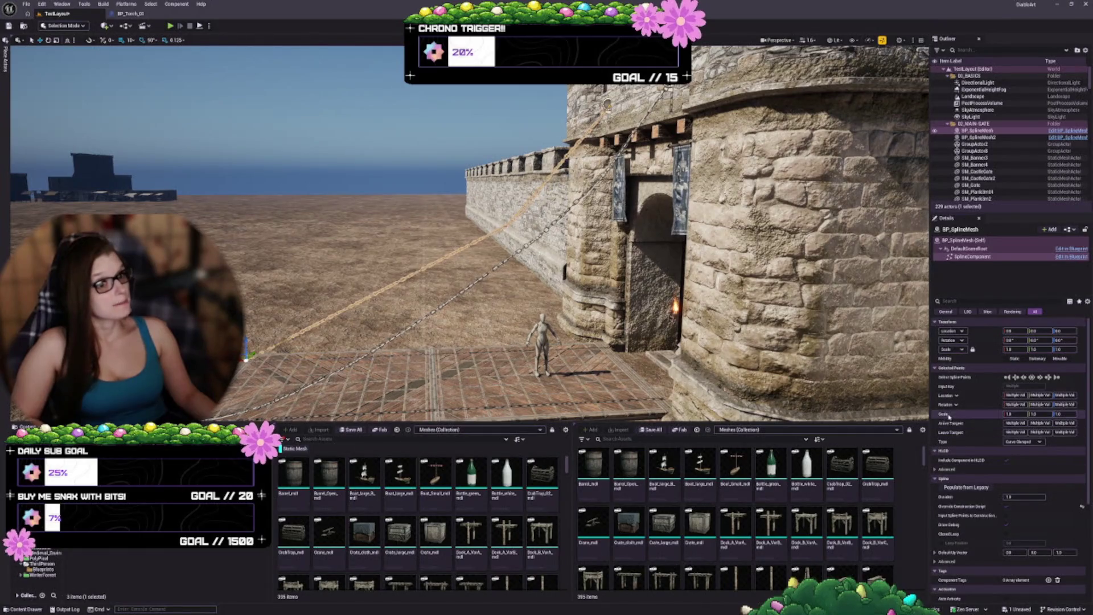
key("ctrl+z")
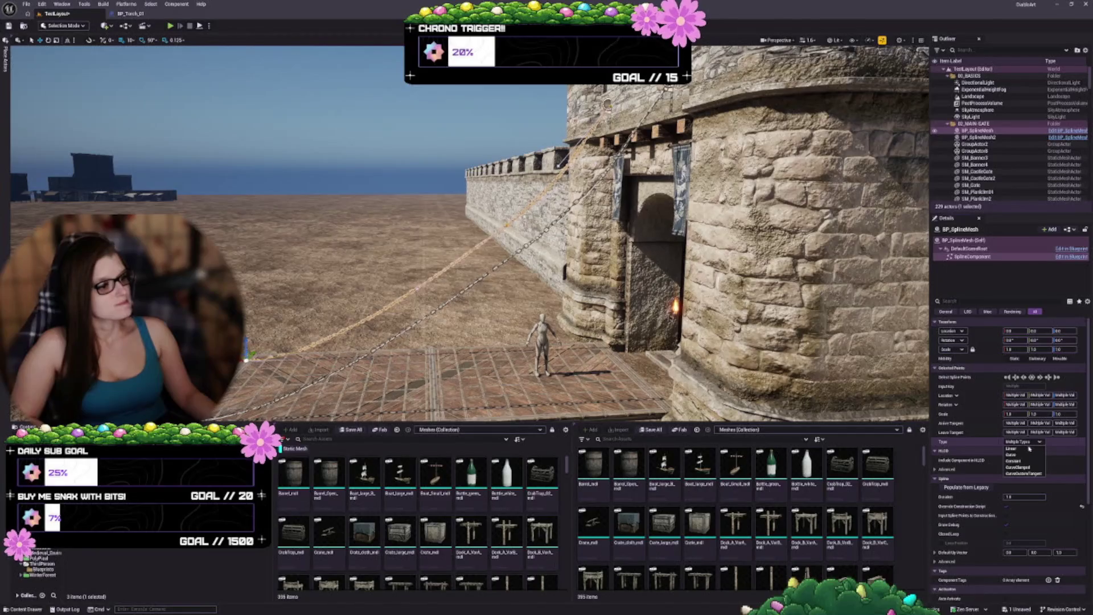
Step: Try CurveCustomTangent and Constant point types, undoing both to keep the original
left_click(1024, 473)
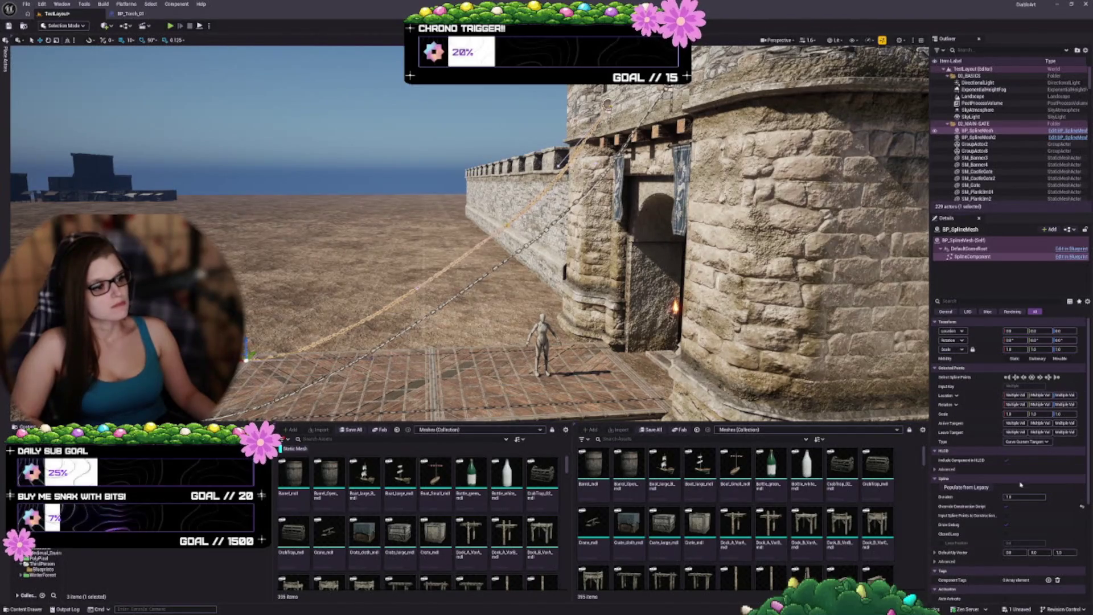
key("ctrl+z")
left_click(1023, 443)
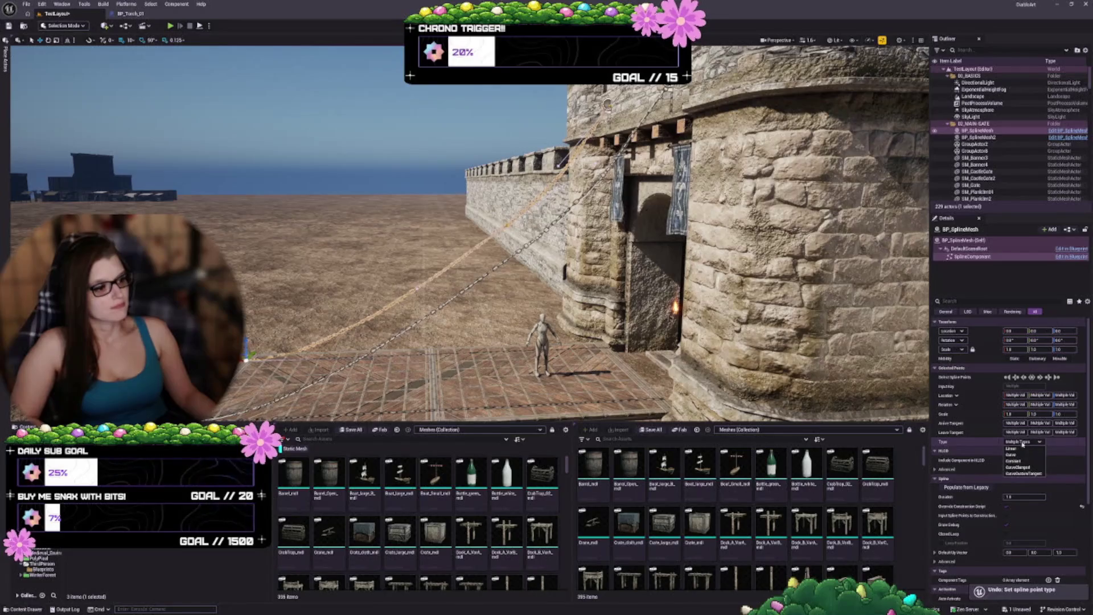
left_click(1023, 462)
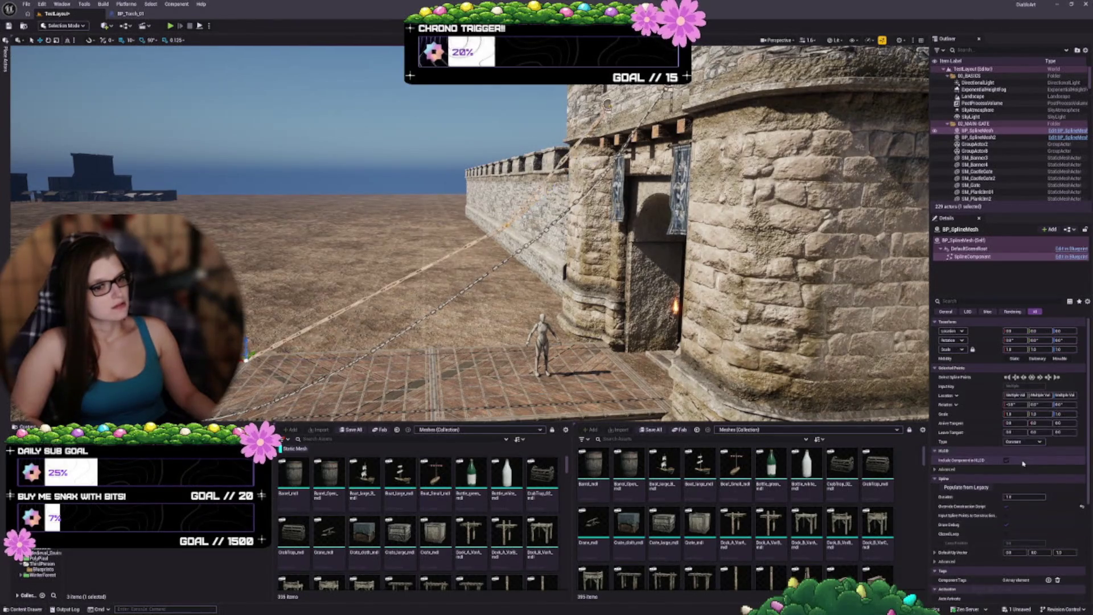
key("ctrl+z")
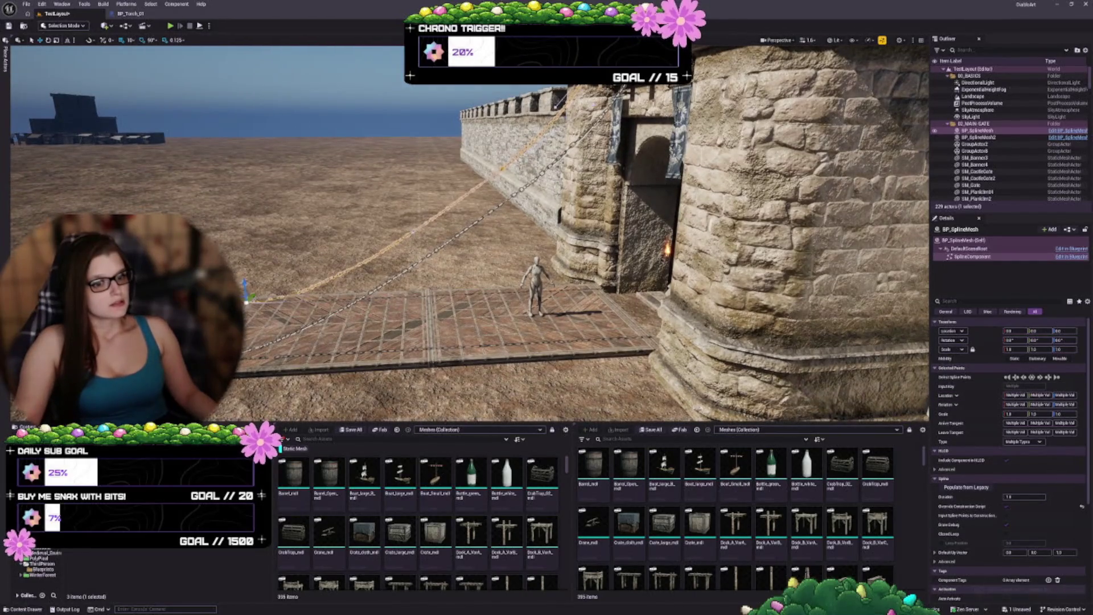
Step: Switch to rotate mode and pick a midway spline point on the first chain
left_click(411, 232)
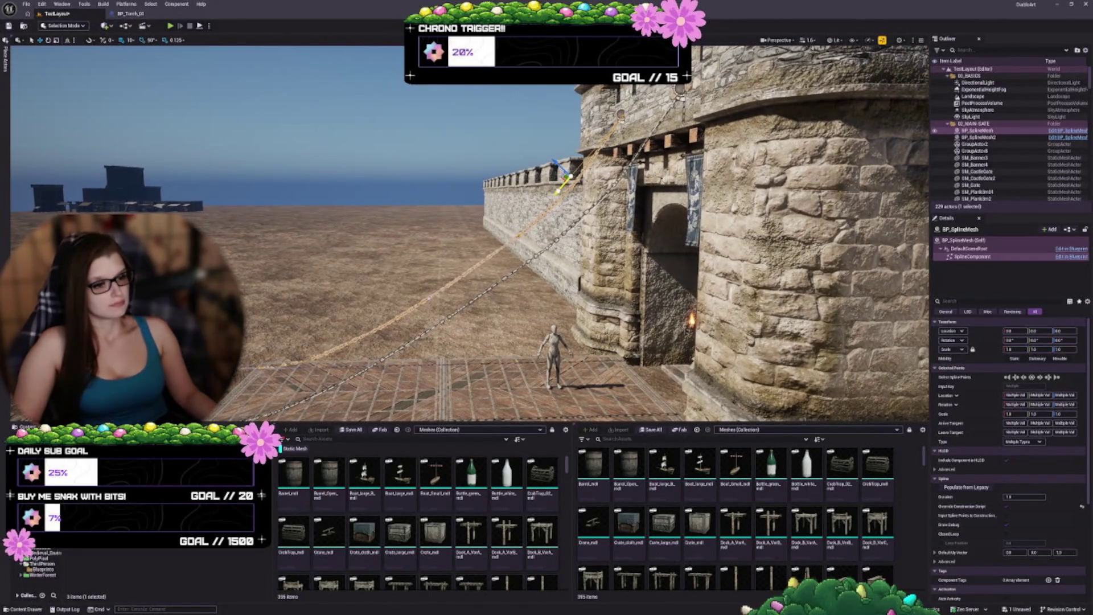
key("ctrl+z")
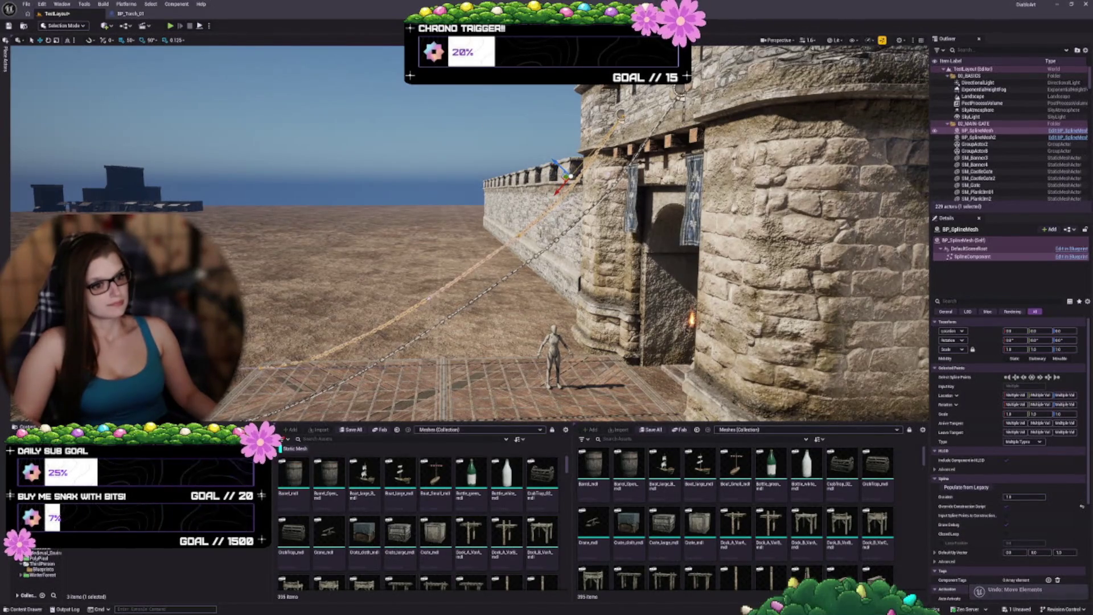
left_click(512, 236)
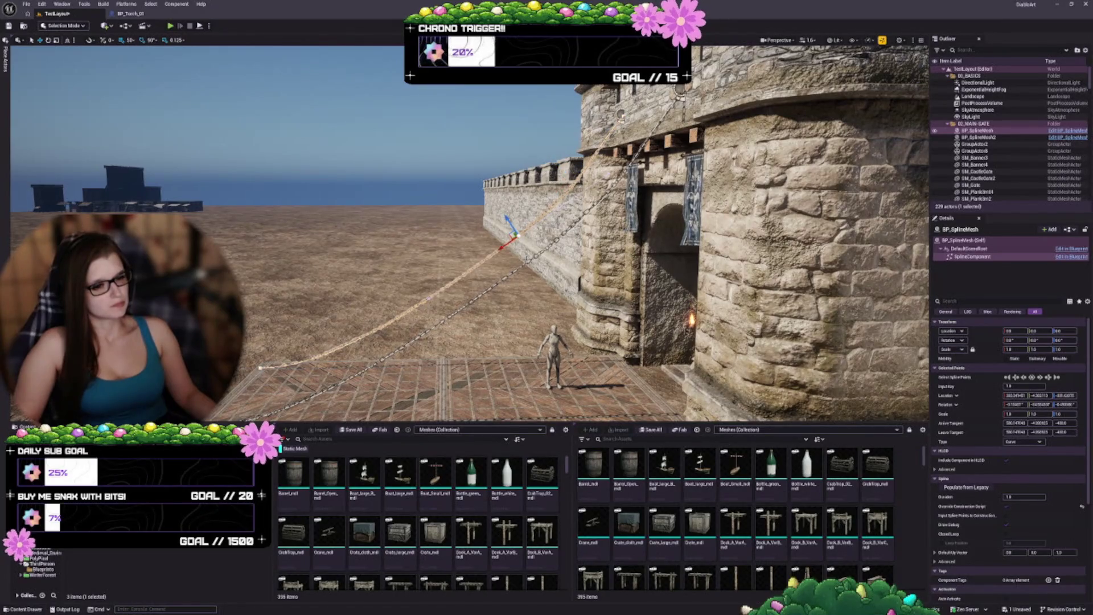
scroll(470, 234, "up", 5)
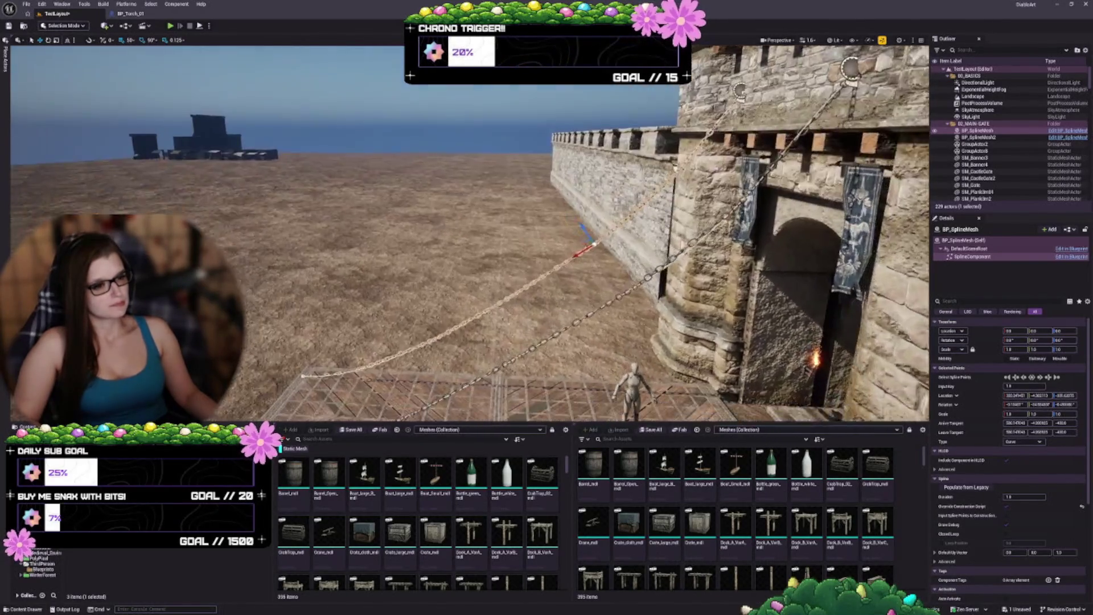
key("e")
left_click(571, 223)
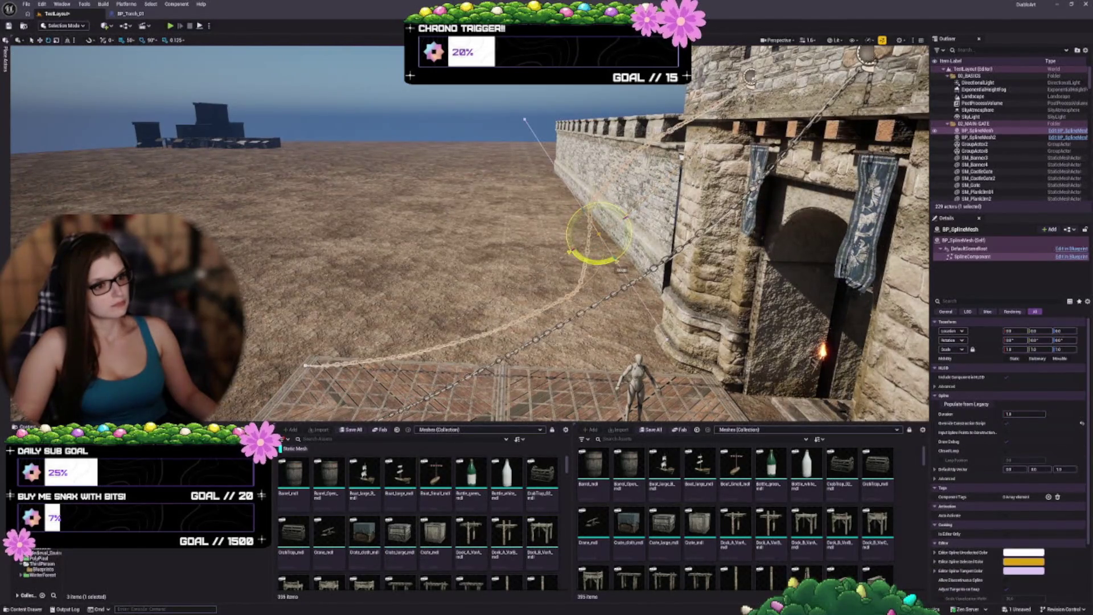
left_click(569, 250)
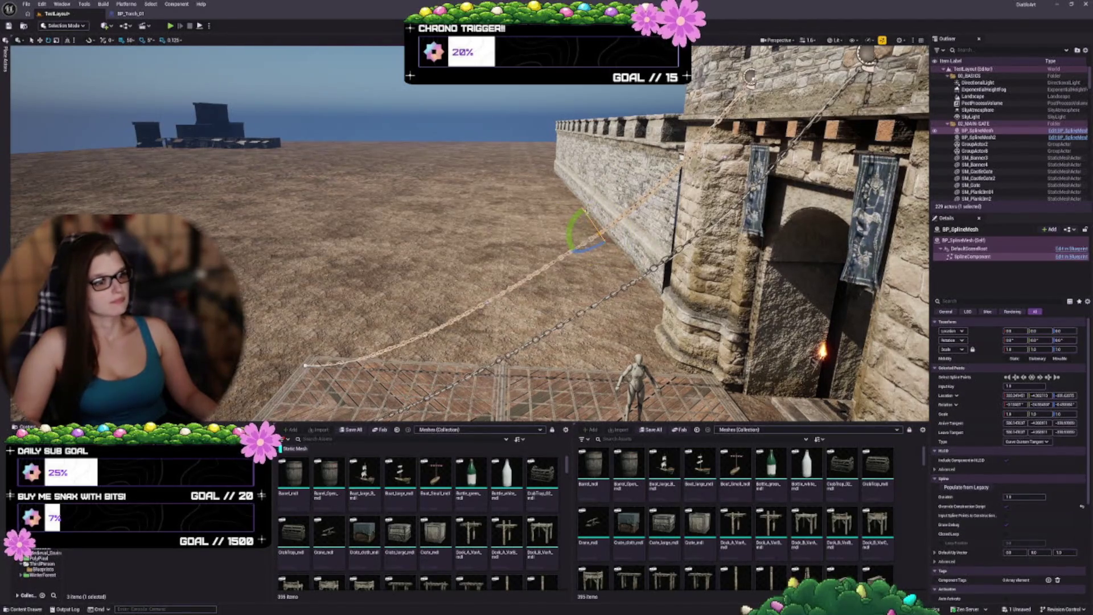
left_click(571, 252)
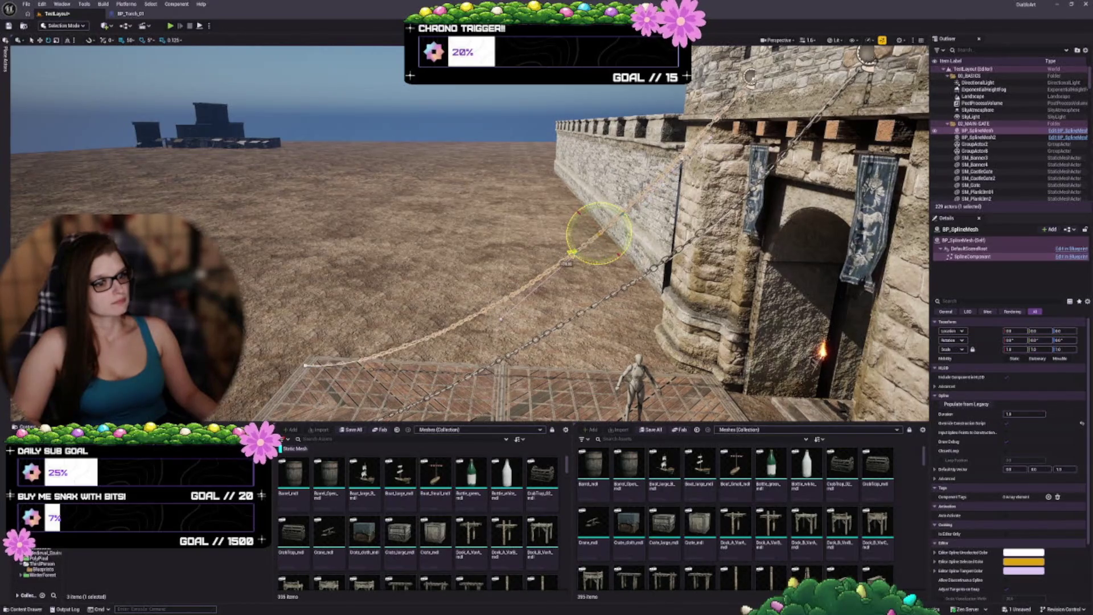
left_click(571, 253)
left_click_drag(571, 252, 626, 217)
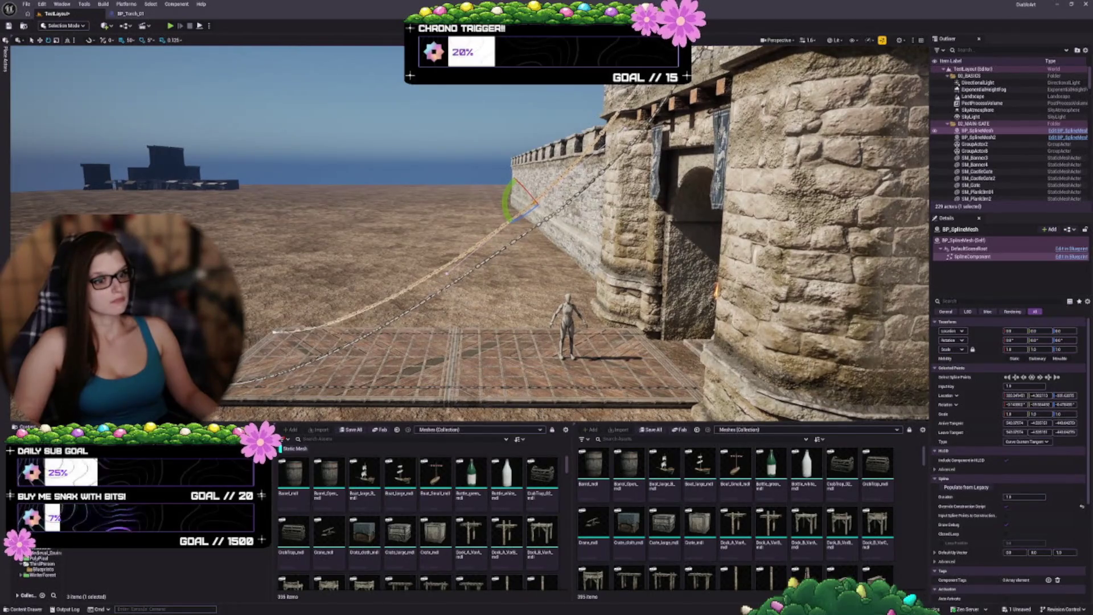
Step: Rotate a spline point's tangent on the second chain to reshape its curve
left_click(447, 274)
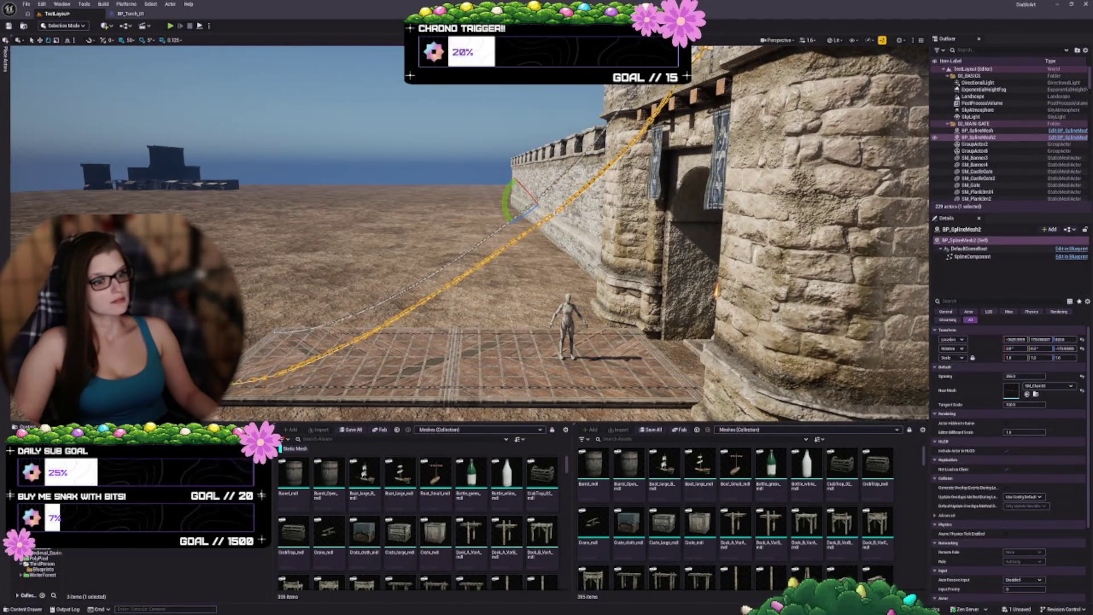
left_click(446, 274)
left_click(556, 215)
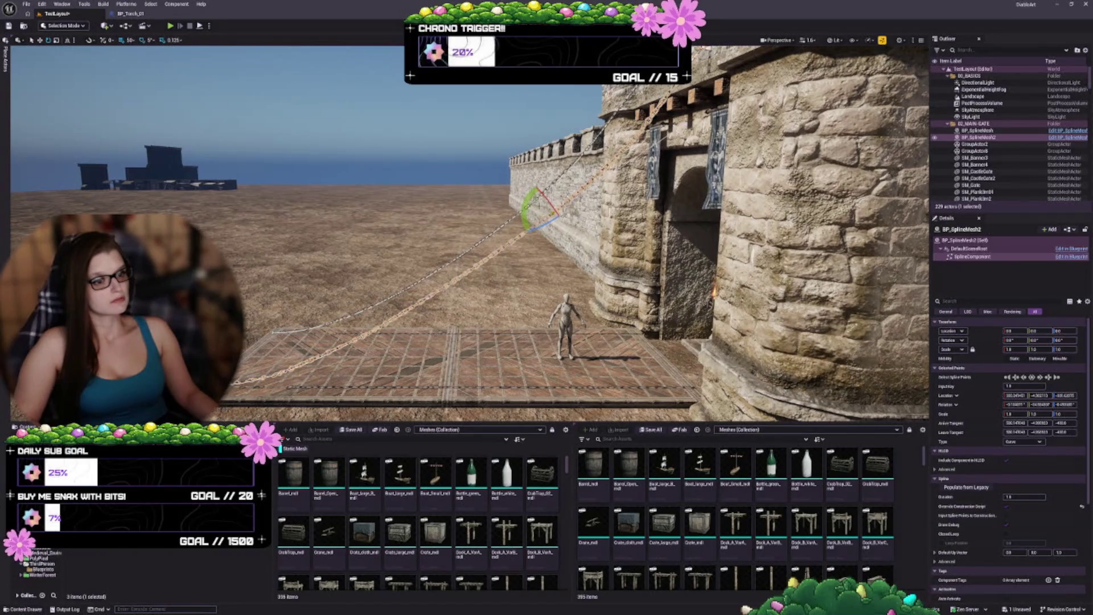
left_click(527, 234)
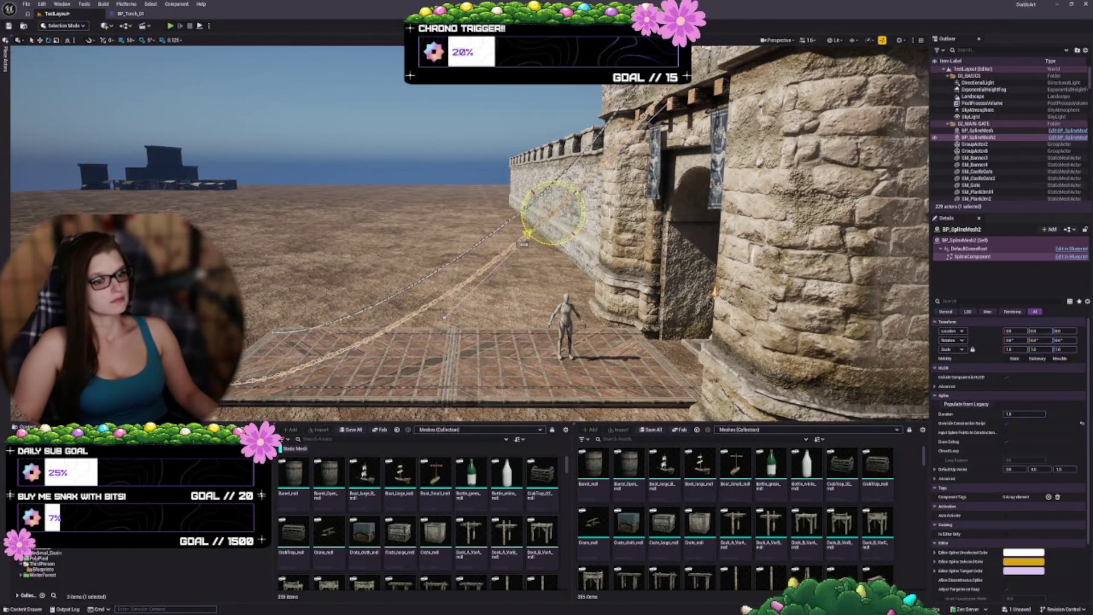
left_click_drag(524, 240, 528, 235)
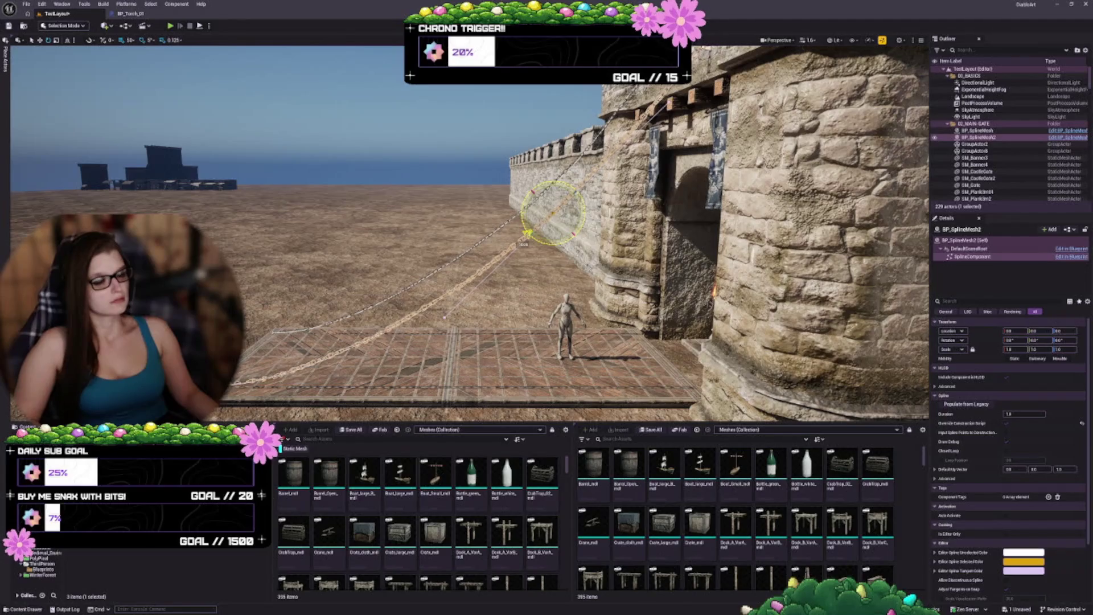
left_click(527, 233)
left_click(410, 317)
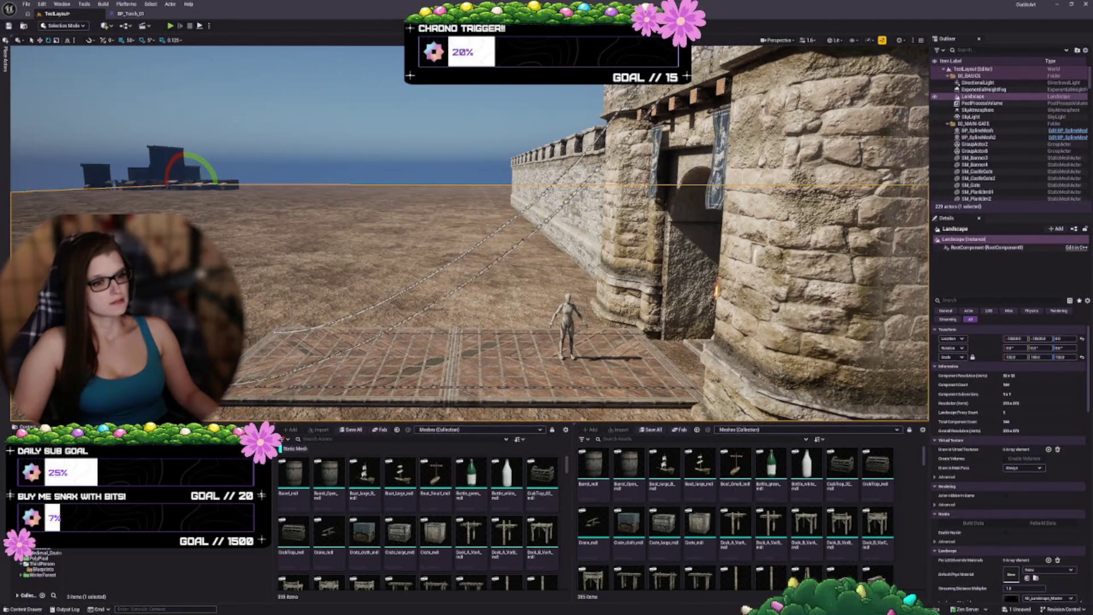
left_click(447, 273)
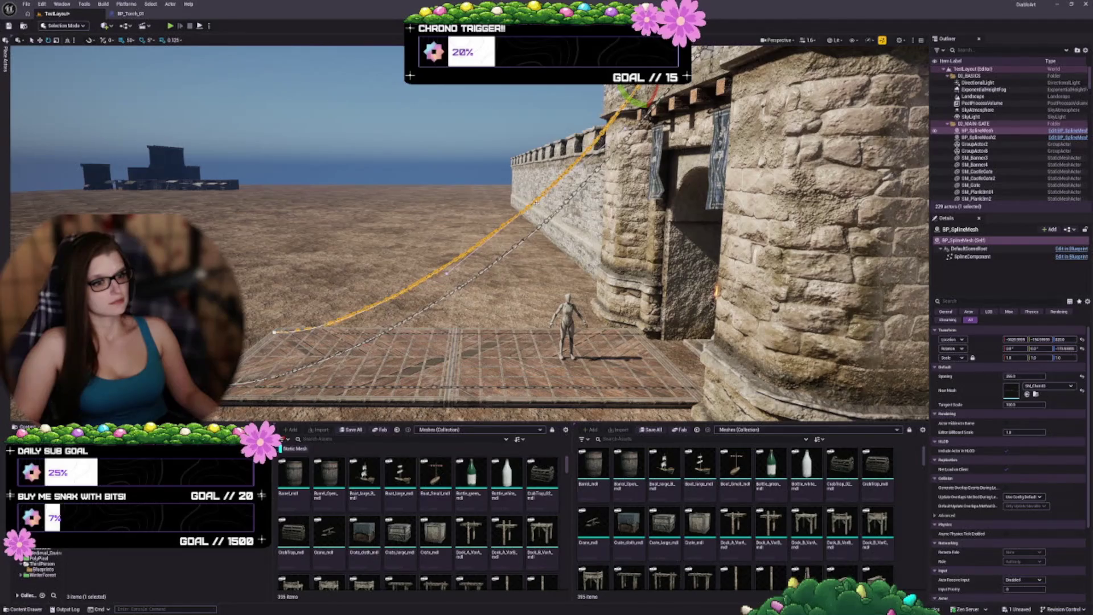
Step: Rotate a point on BP_SplineMesh's SplineComponent so the chain curves down from the gatehouse
scroll(447, 273, "up", 5)
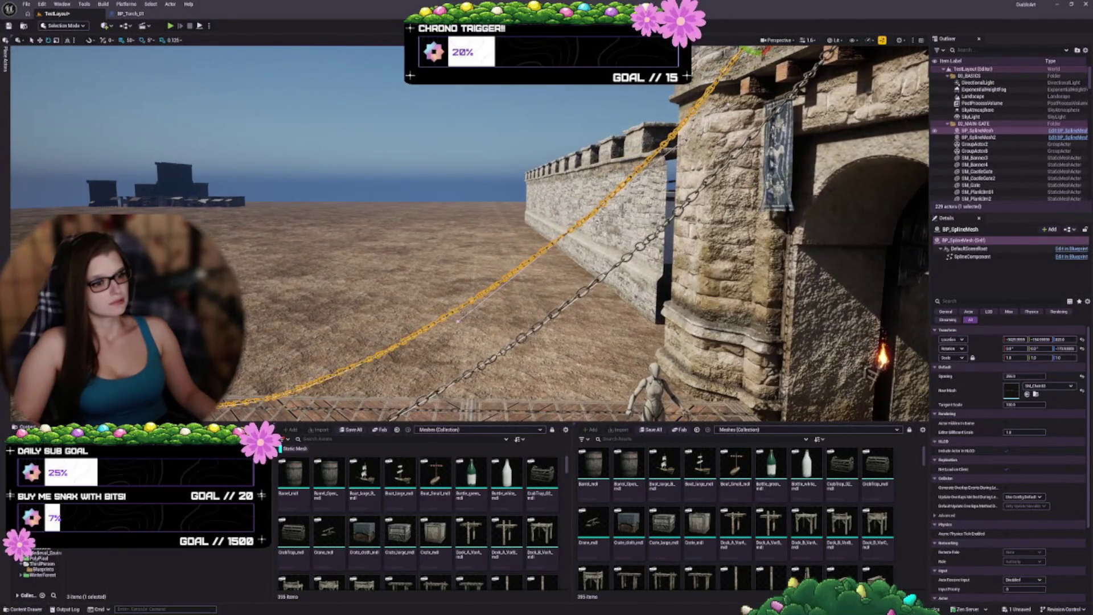
scroll(457, 321, "up", 5)
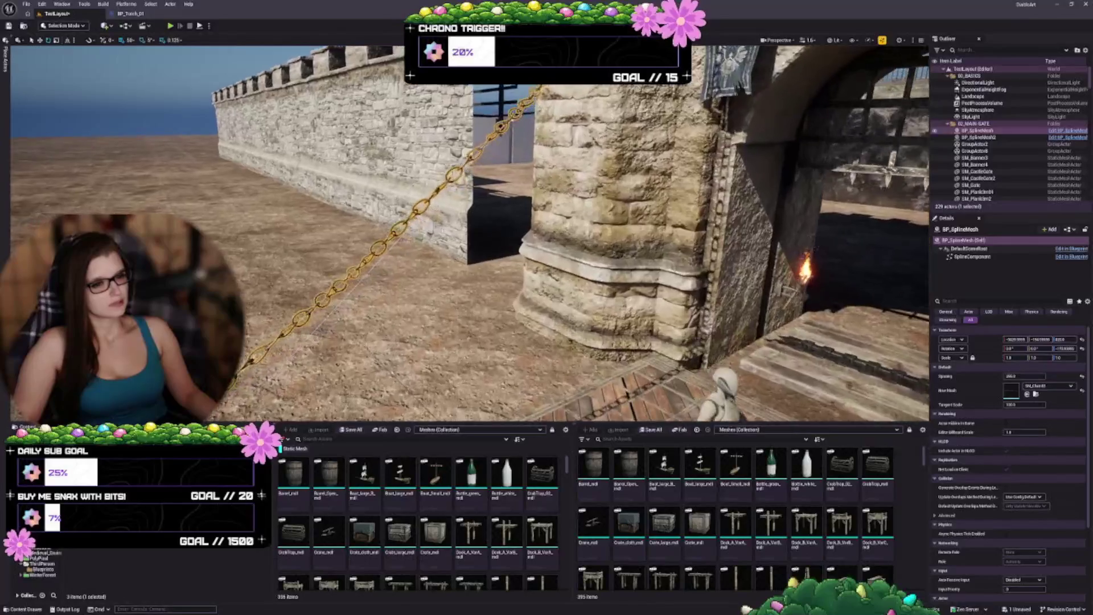
scroll(457, 321, "up", 5)
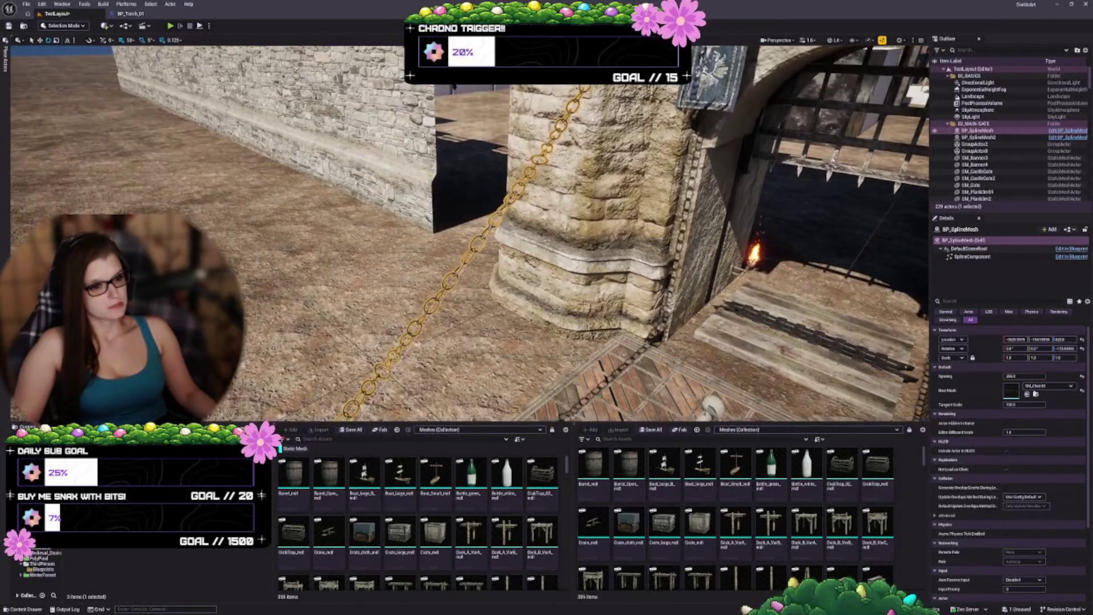
left_click_drag(455, 256, 350, 324)
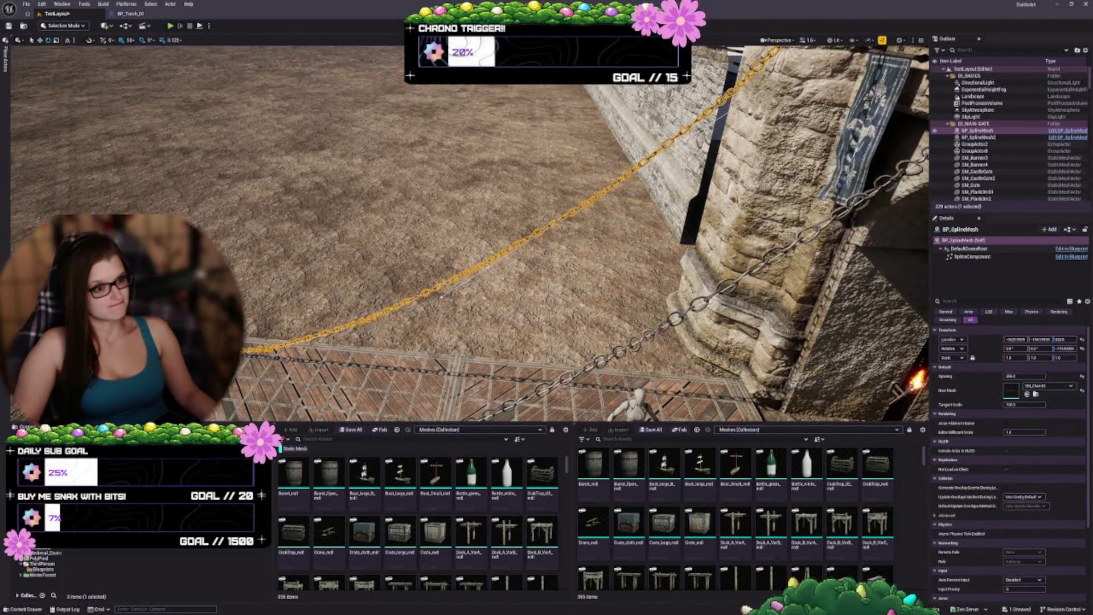
left_click(972, 256)
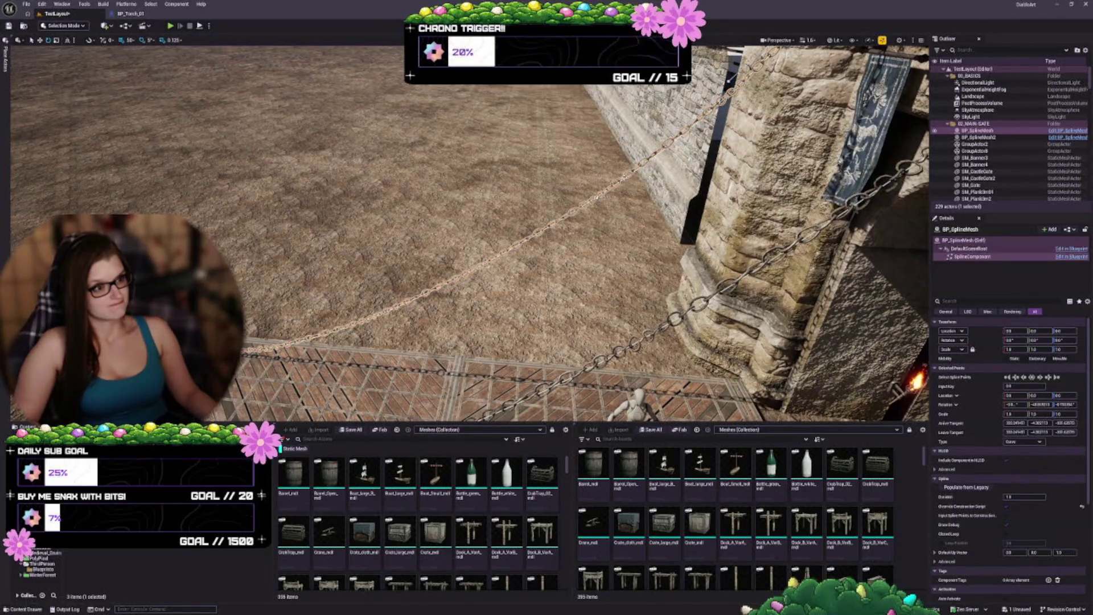
left_click_drag(455, 257, 461, 255)
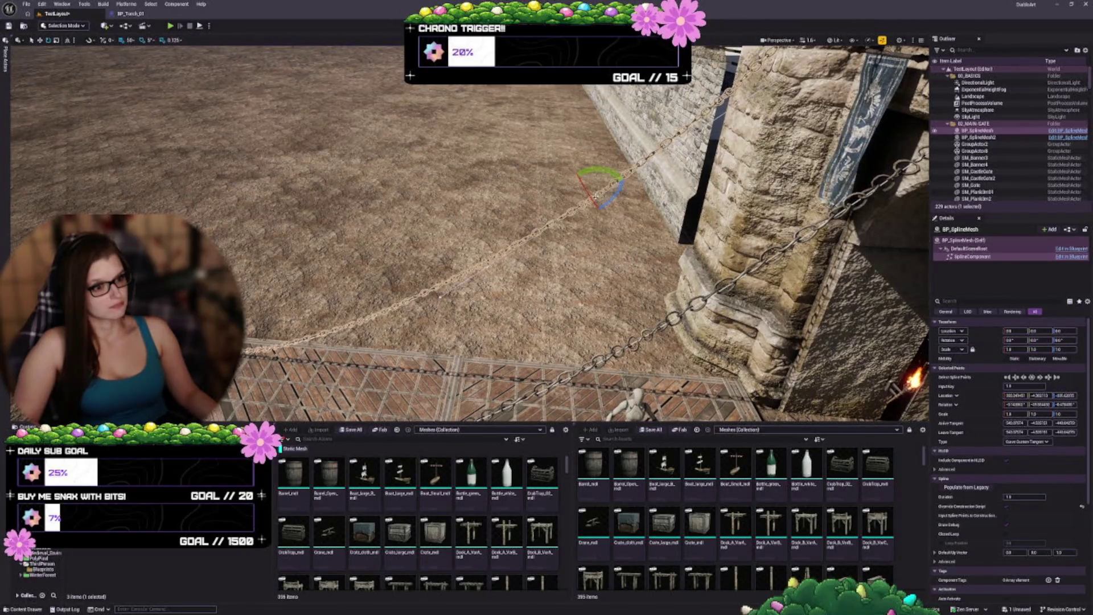
left_click_drag(456, 256, 444, 216)
left_click_drag(563, 196, 567, 205)
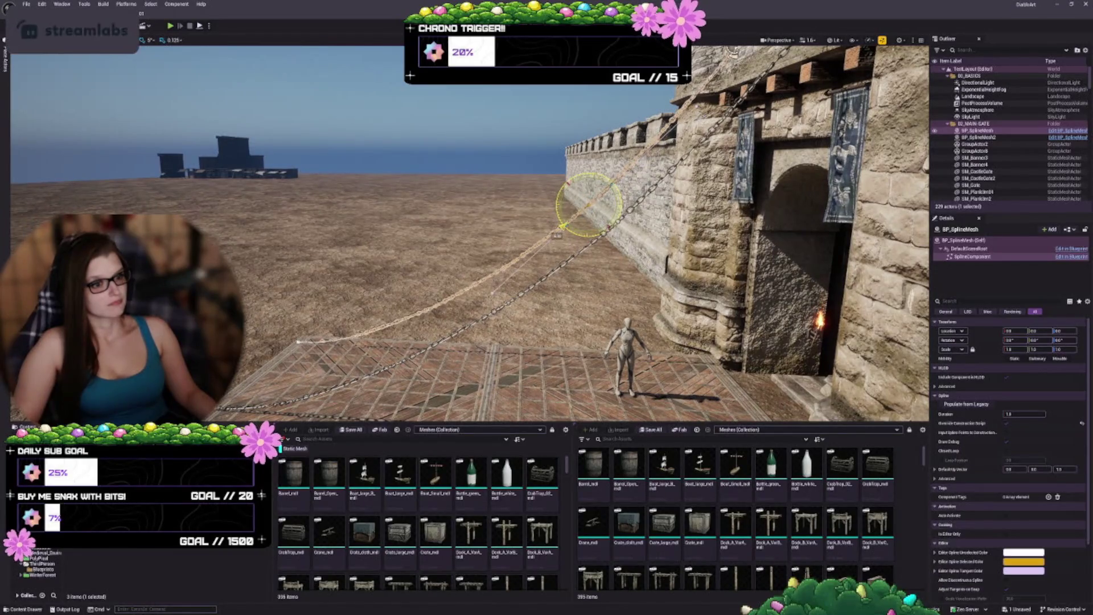
left_click_drag(456, 256, 438, 270)
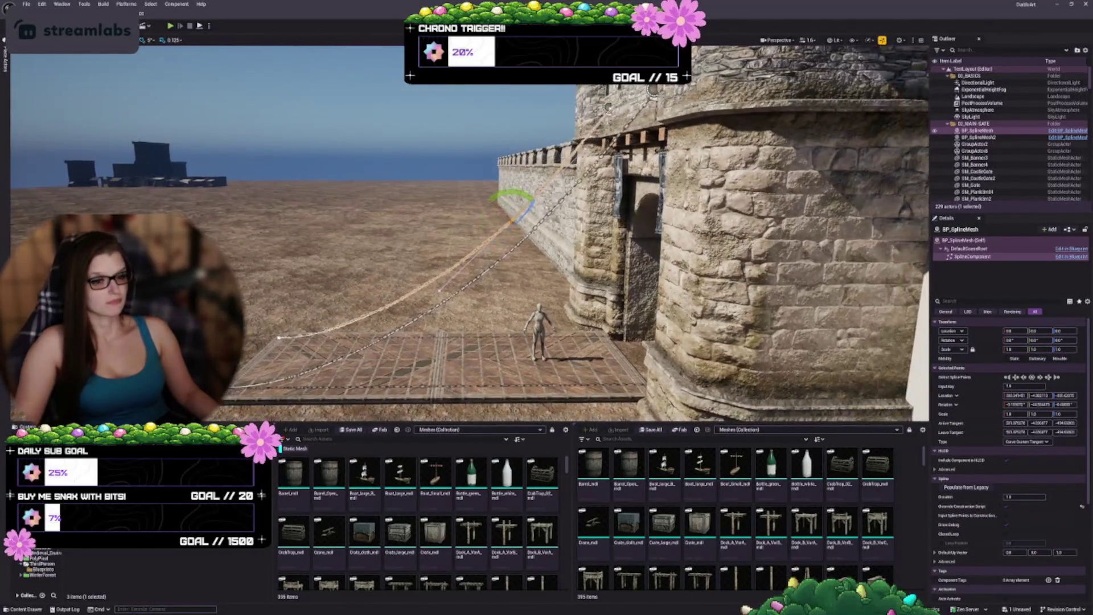
key("Escape")
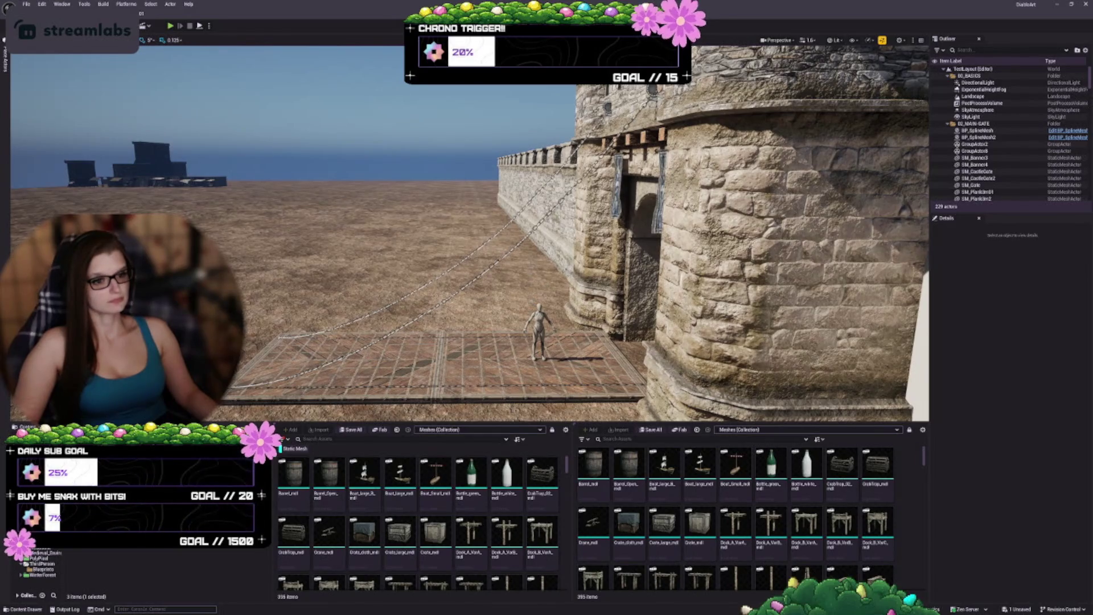
left_click_drag(470, 233, 470, 199)
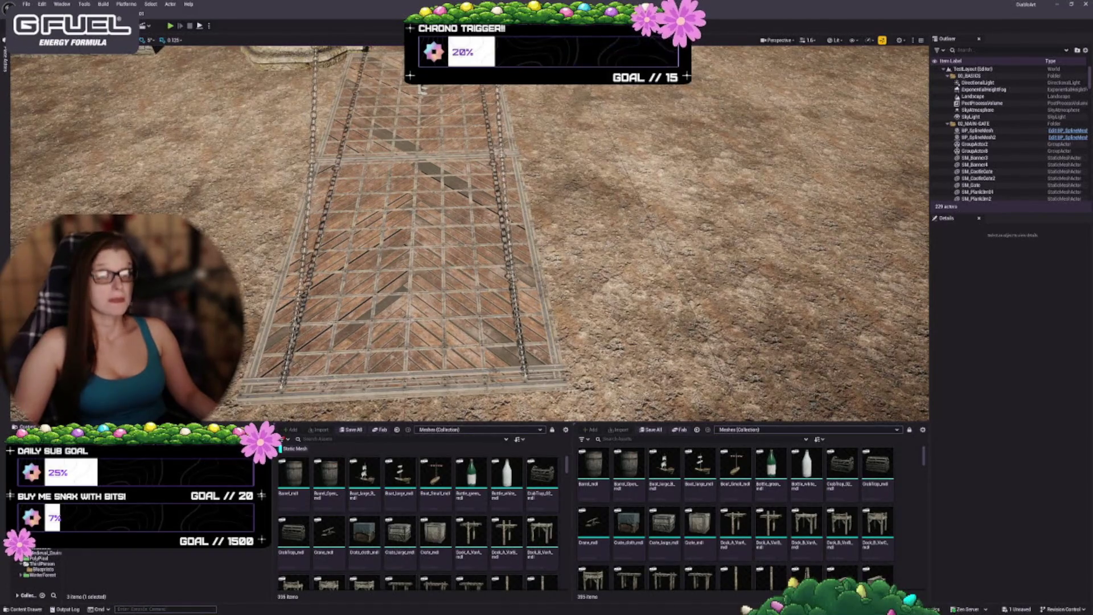
left_click_drag(469, 200, 470, 139)
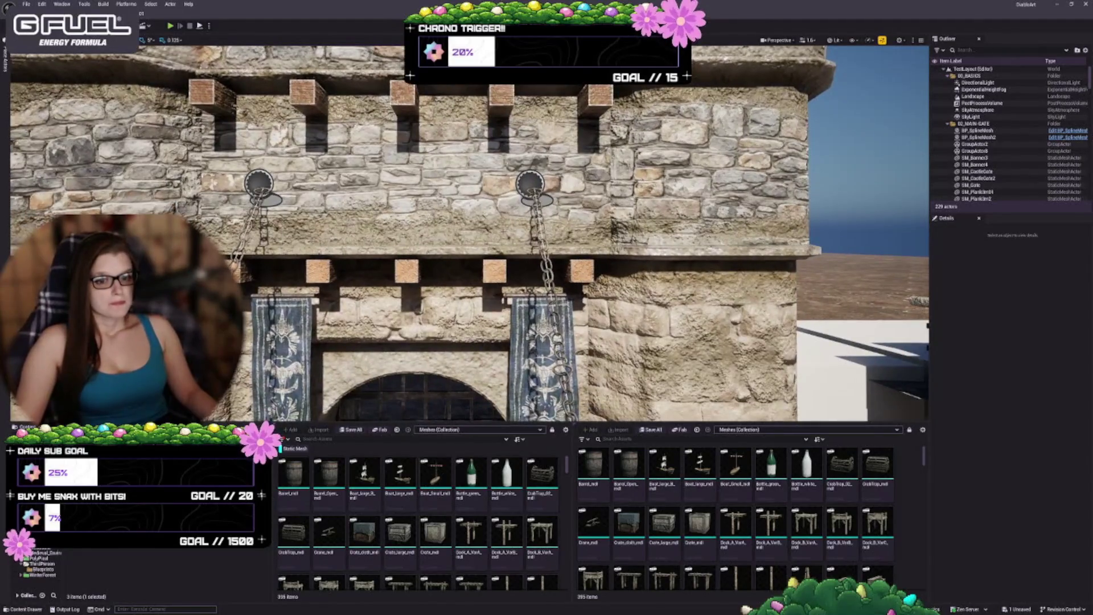
scroll(470, 234, "down", 3)
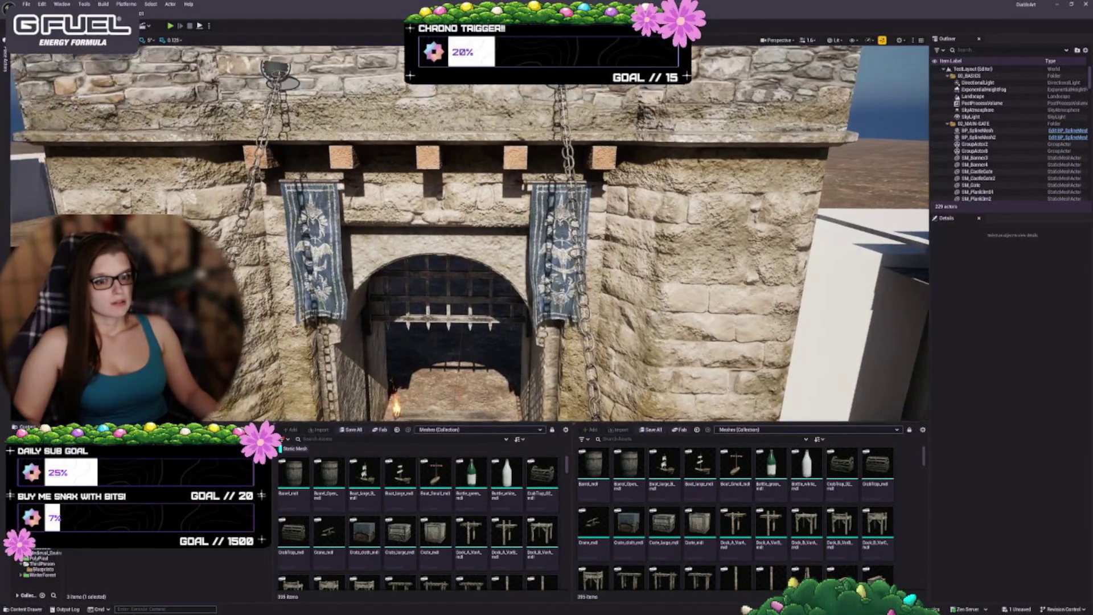
scroll(470, 234, "down", 3)
left_click(517, 230)
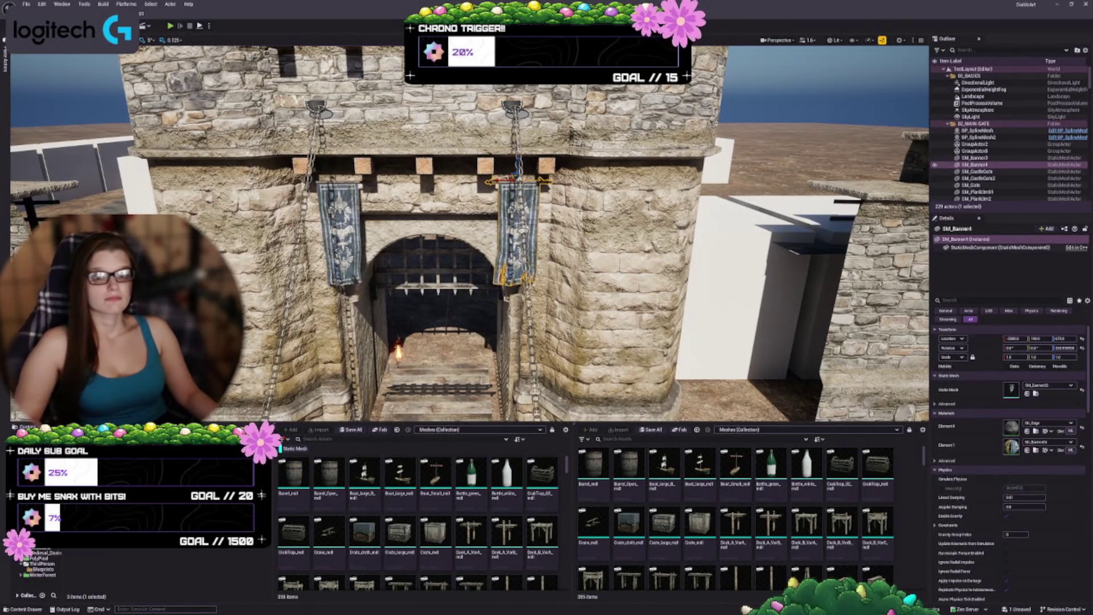
left_click_drag(469, 233, 469, 188)
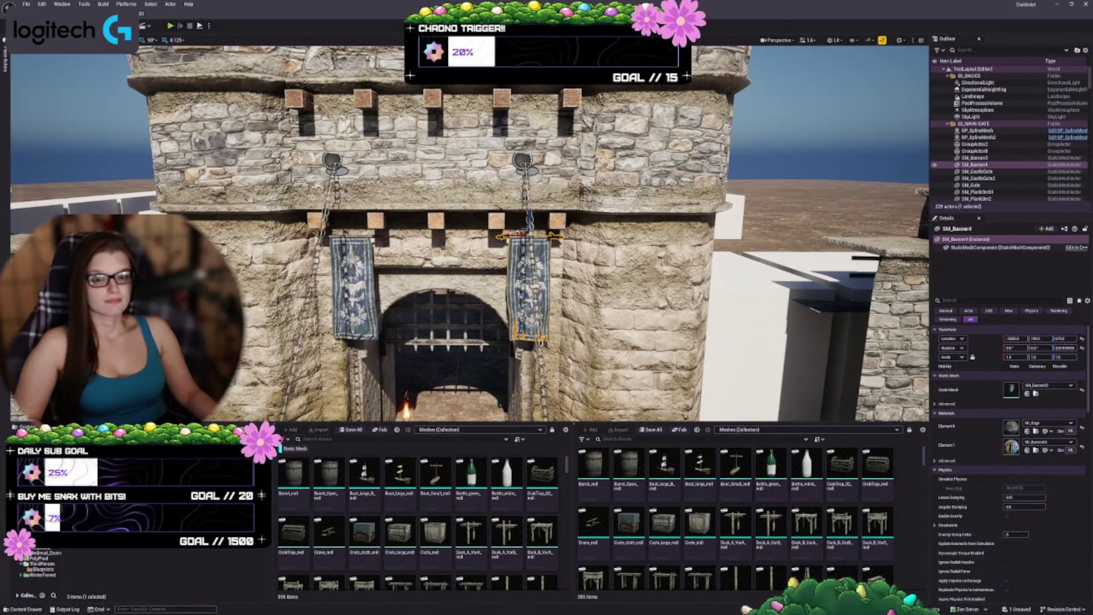
mouse_move(469, 234)
left_mouse_down()
mouse_move(470, 217)
mouse_move(501, 205)
mouse_move(504, 176)
left_mouse_up()
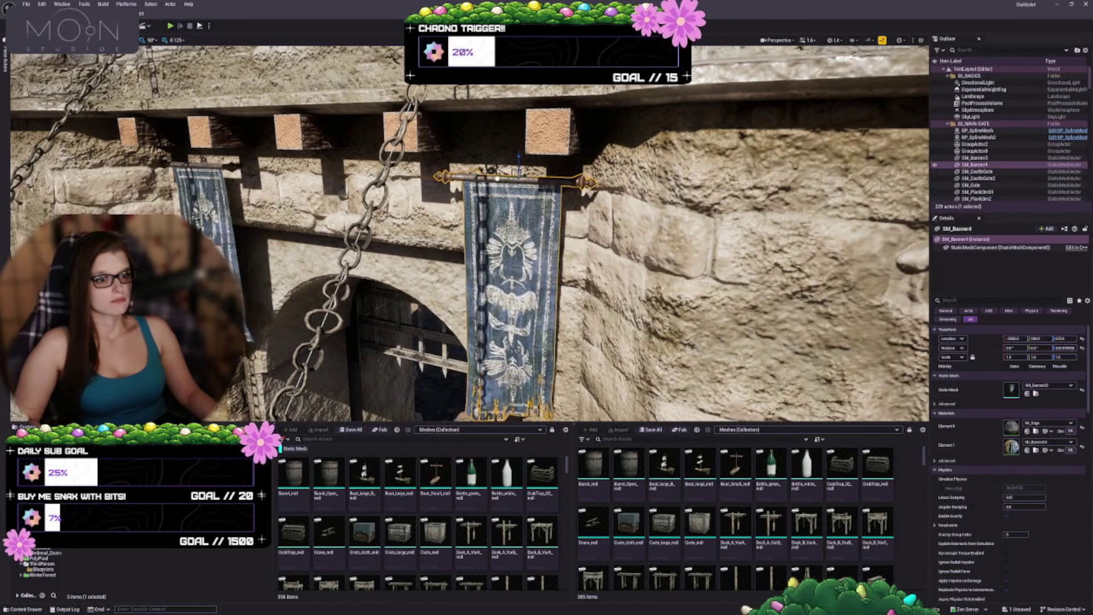
scroll(469, 233, "down", 10)
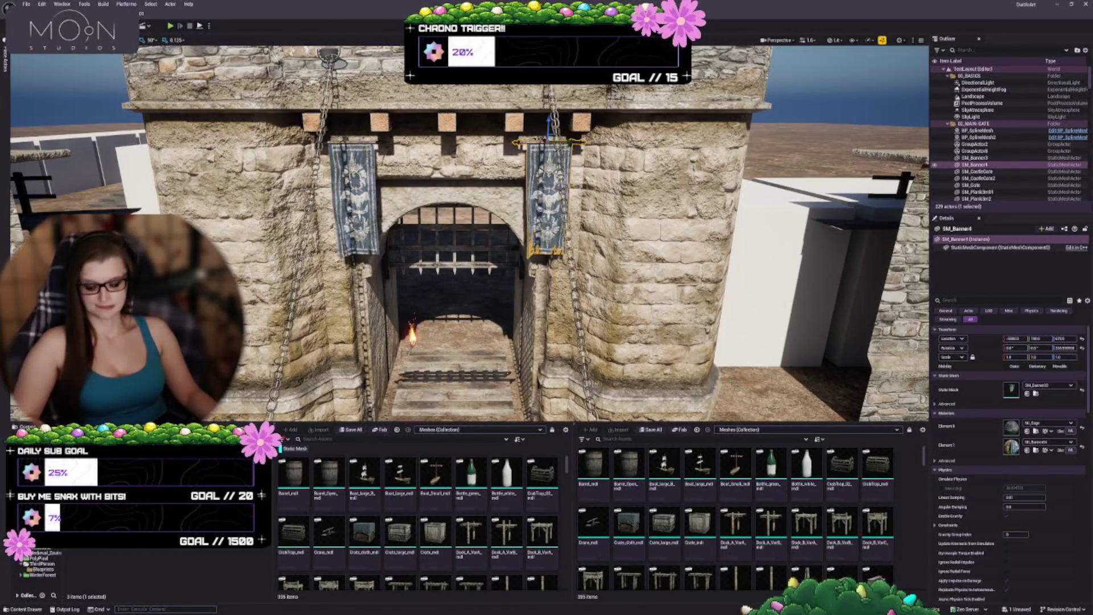
key("w")
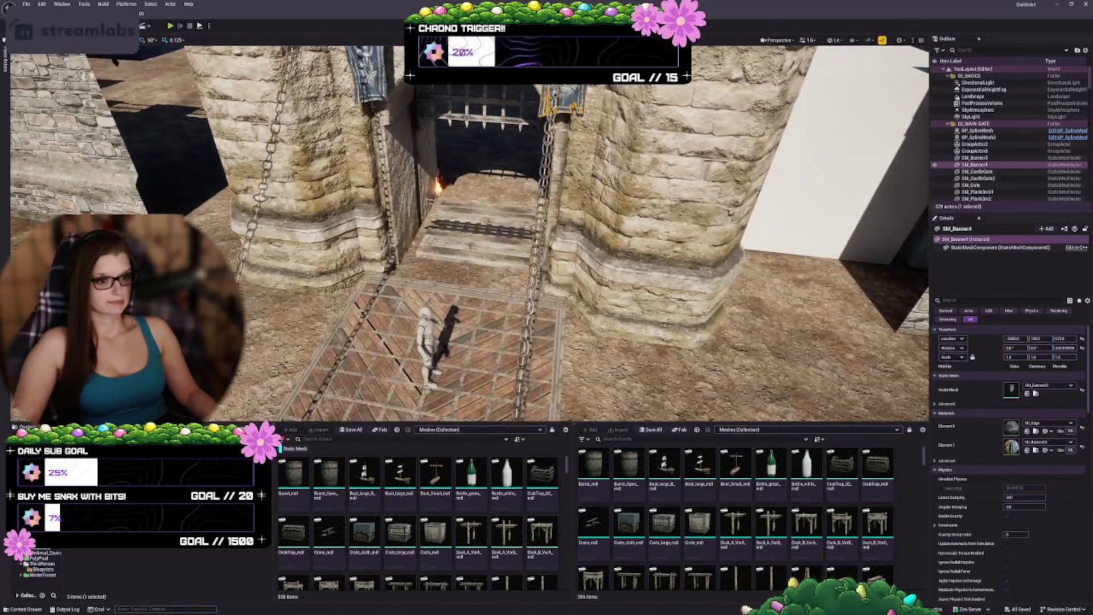
Step: Select the SM_WoodBeam3m threshold plank and stretch it along X to about 1.625
key("w")
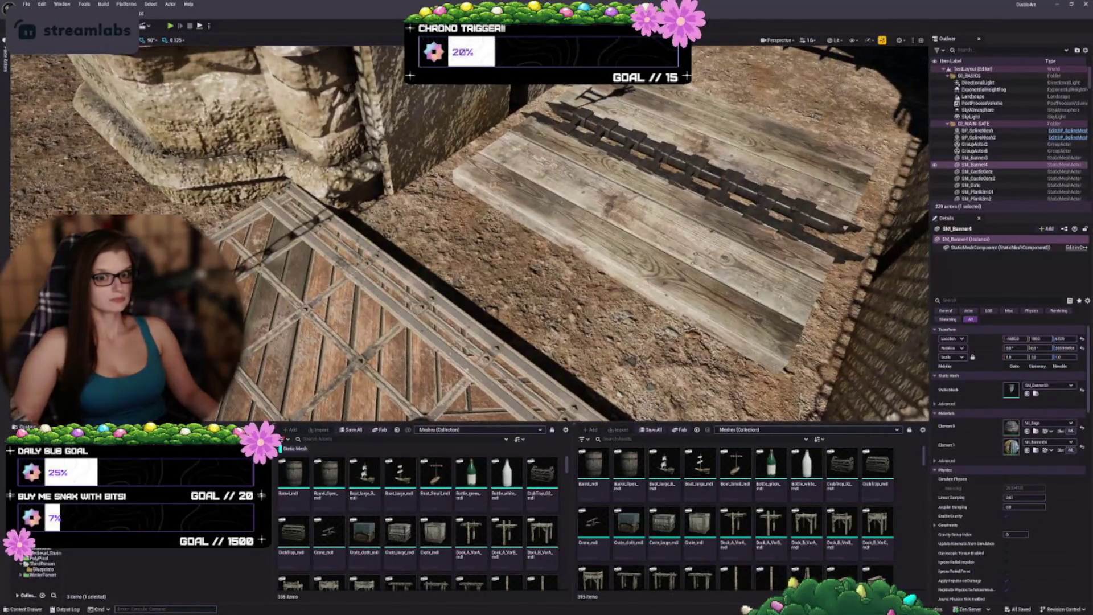
key("w")
key("w")
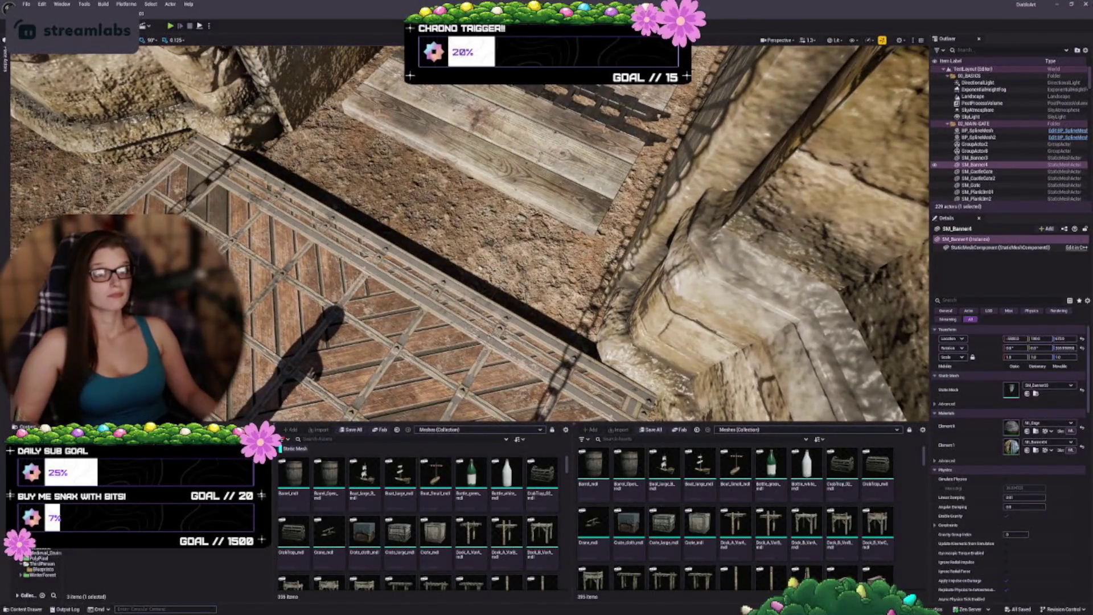
key("s")
left_click(498, 222)
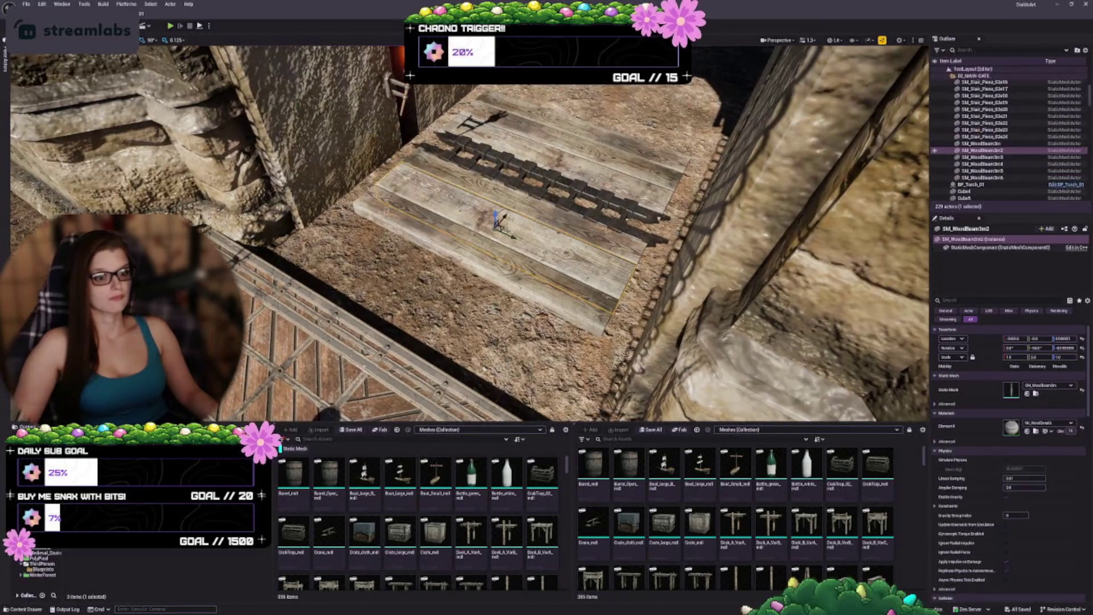
left_click(478, 246)
key("w")
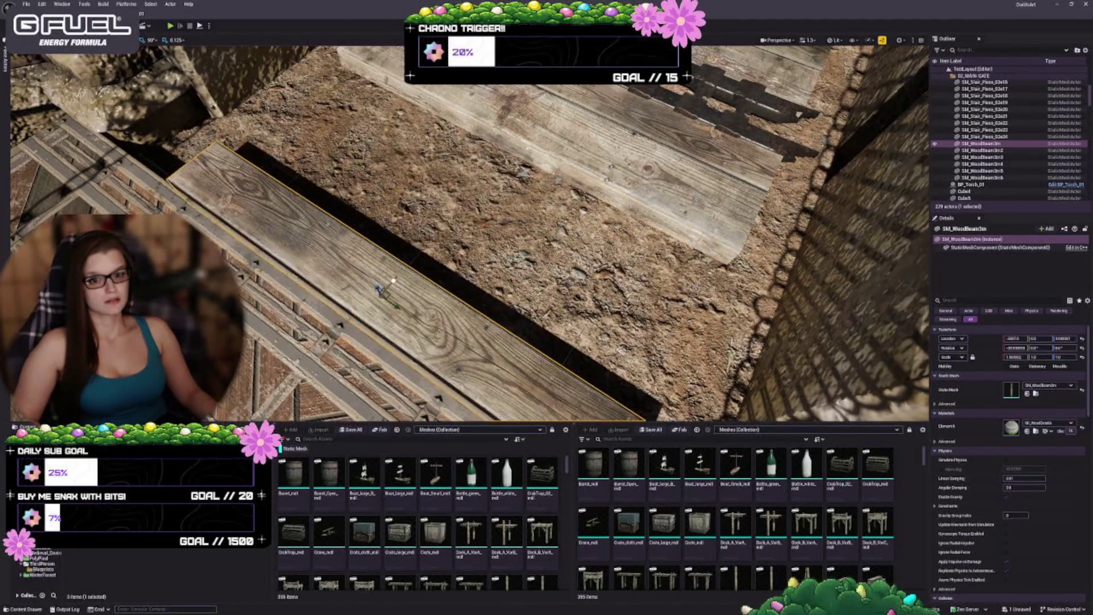
key("s")
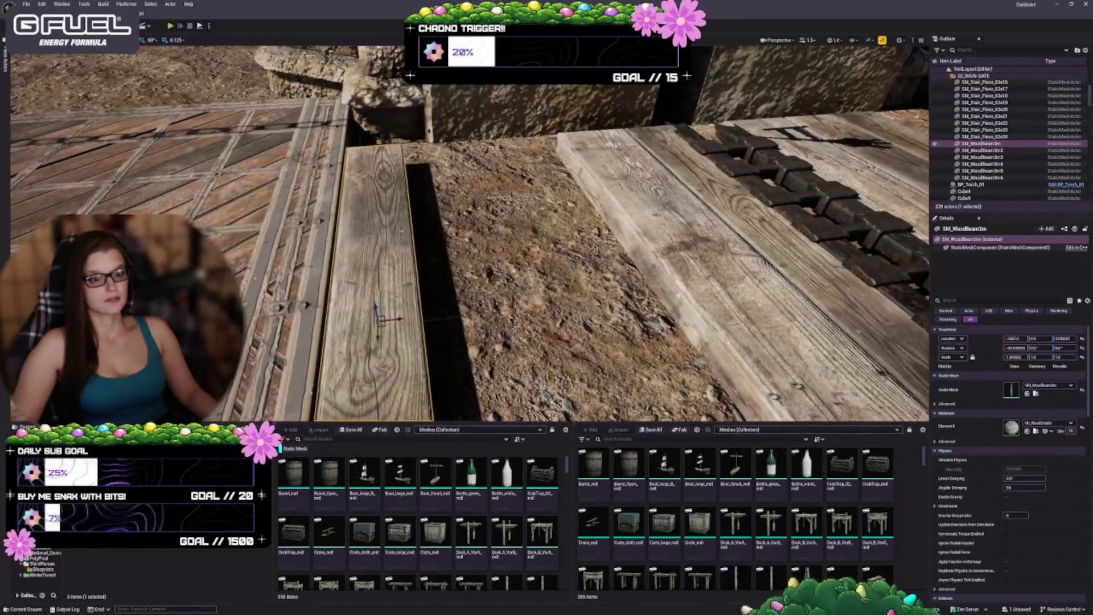
key("w")
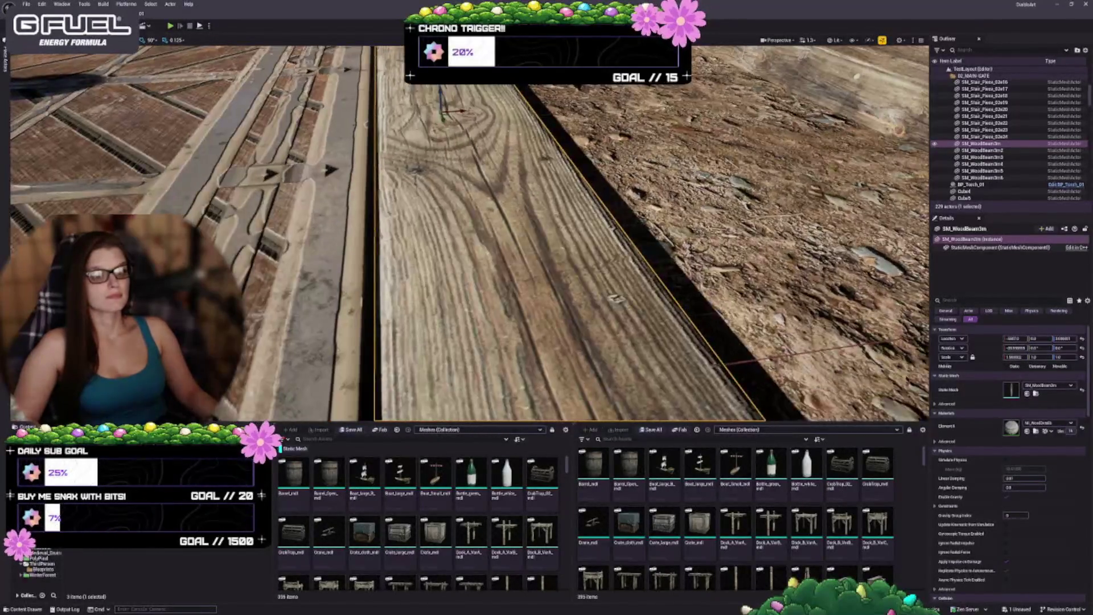
key("s")
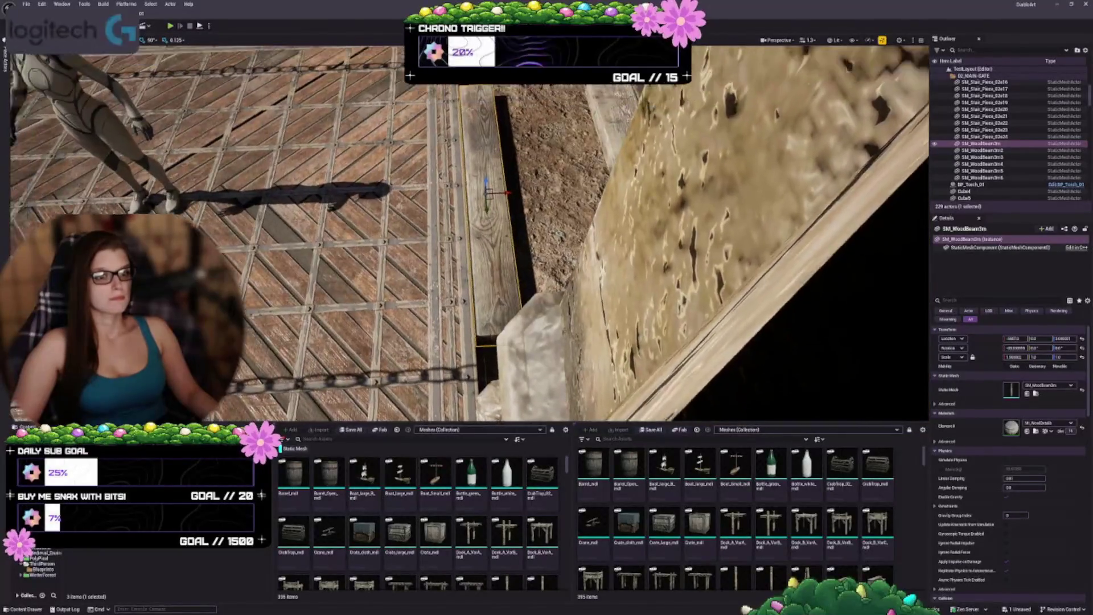
key("s")
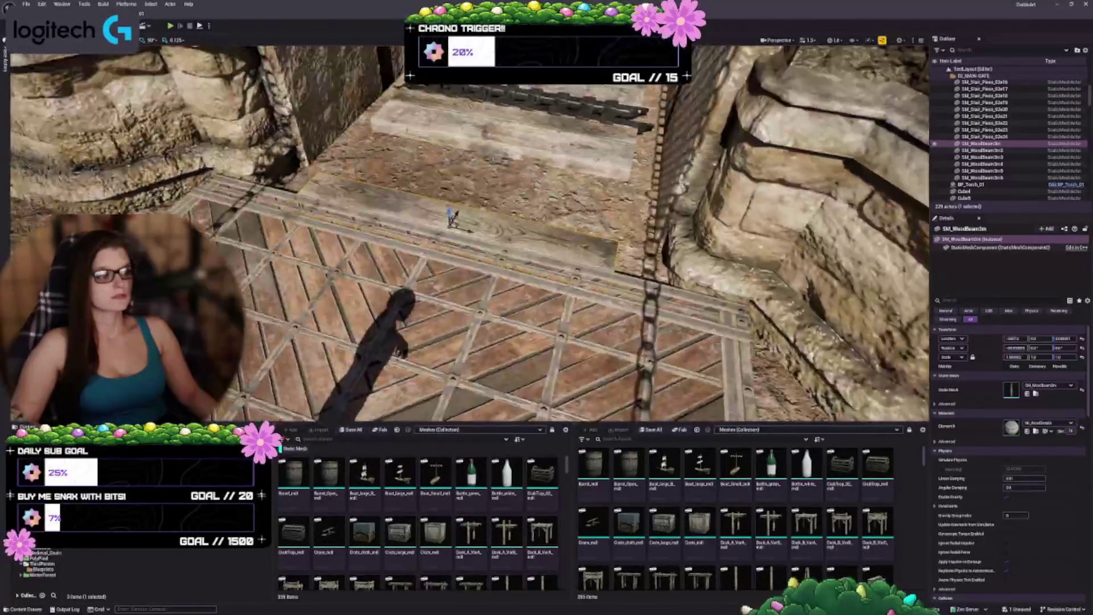
key("w")
key("s")
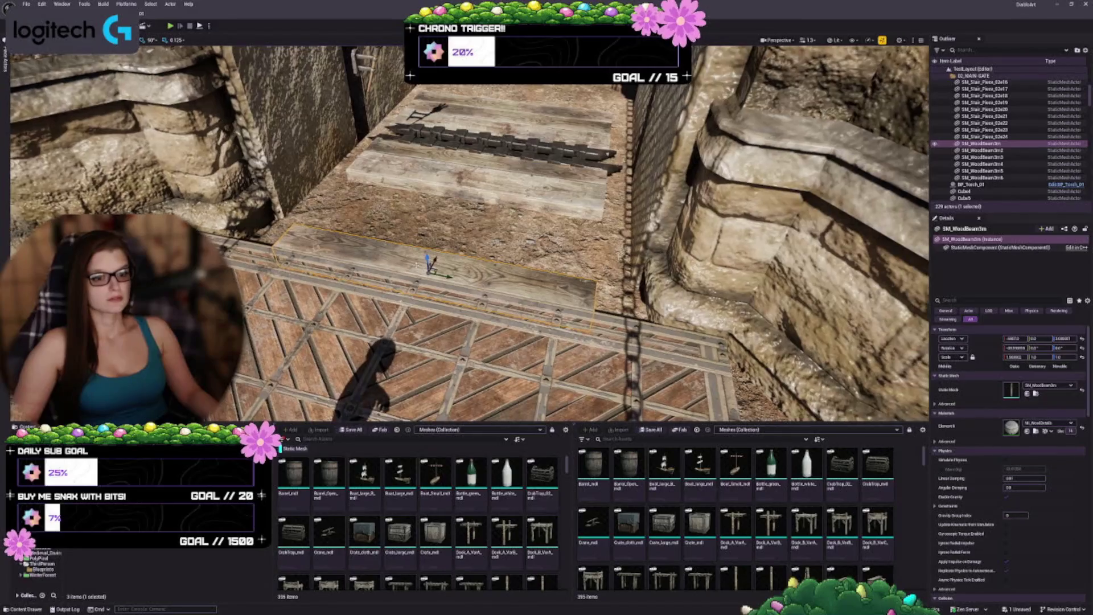
mouse_move(410, 269)
left_mouse_down()
mouse_move(461, 263)
mouse_move(415, 305)
left_mouse_up()
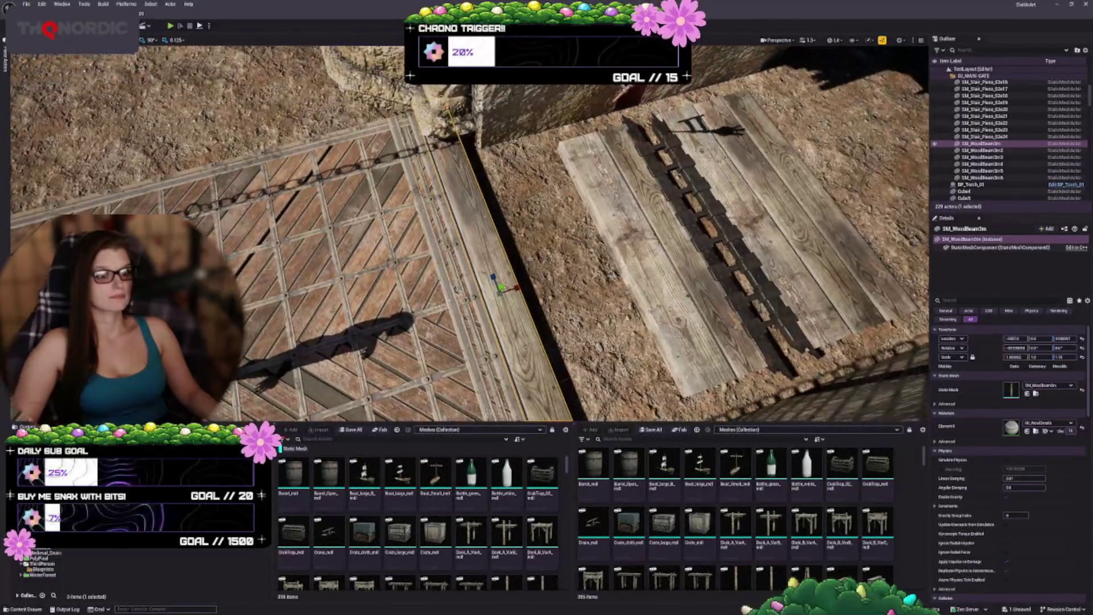
left_click_drag(509, 280, 535, 275)
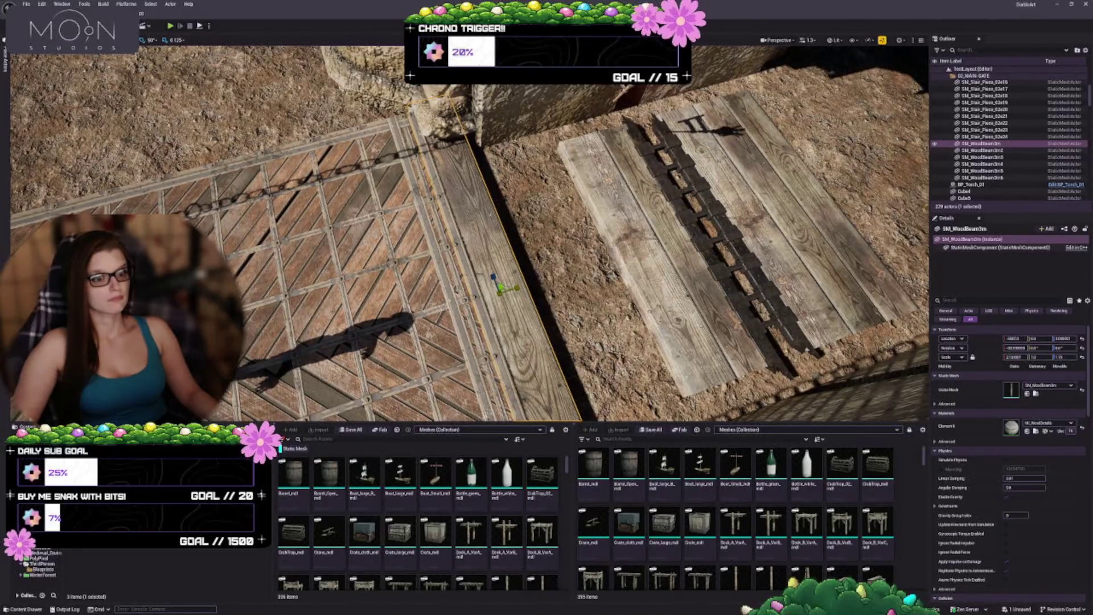
Step: Compare the plank before and after stretching with undo/redo, keeping the stretch, and inspect it from above
scroll(513, 288, "up", 5)
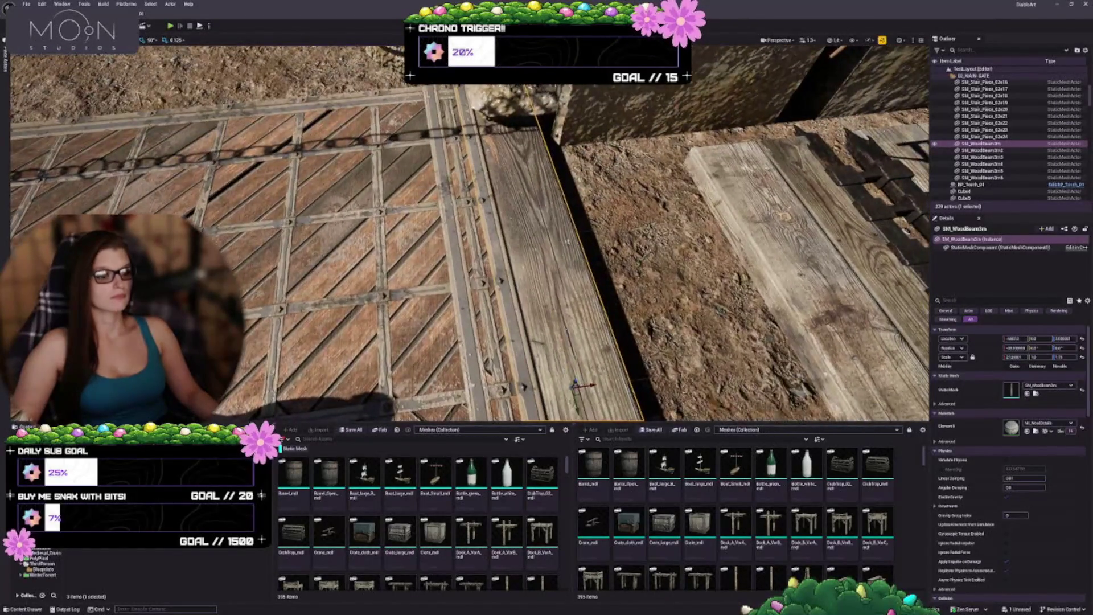
key("ctrl+z")
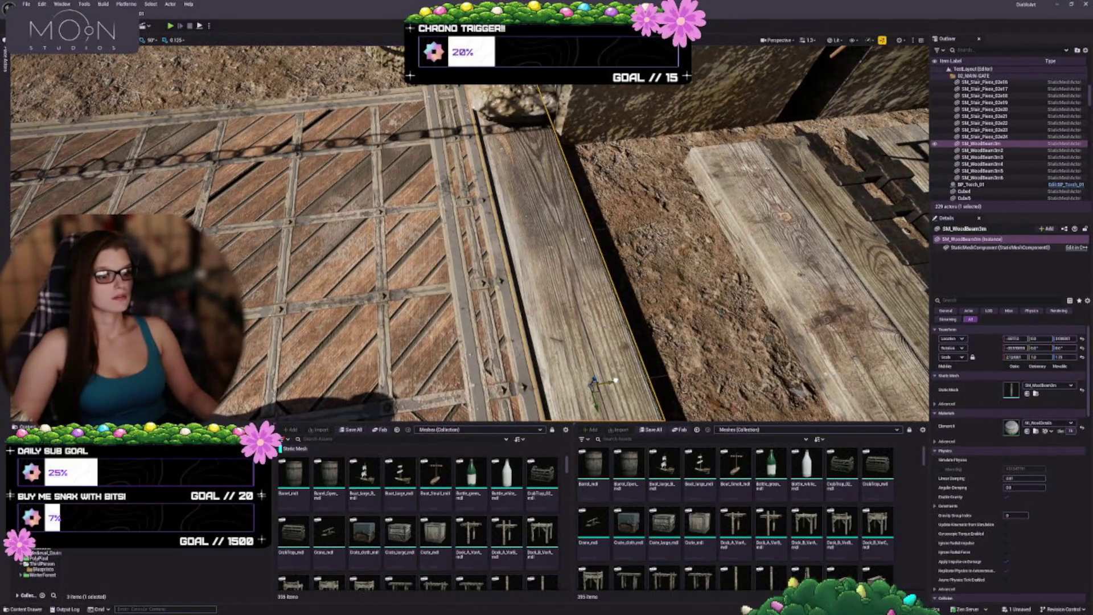
key("ctrl+y")
key("ctrl+z")
key("ctrl+y")
key("ctrl+z")
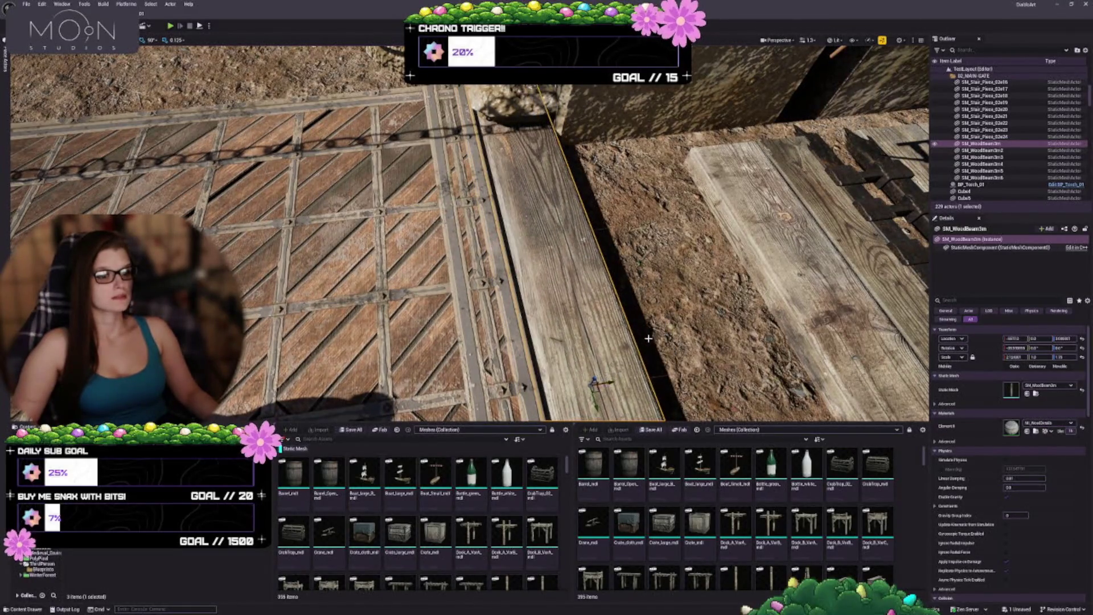
left_click_drag(648, 339, 621, 402)
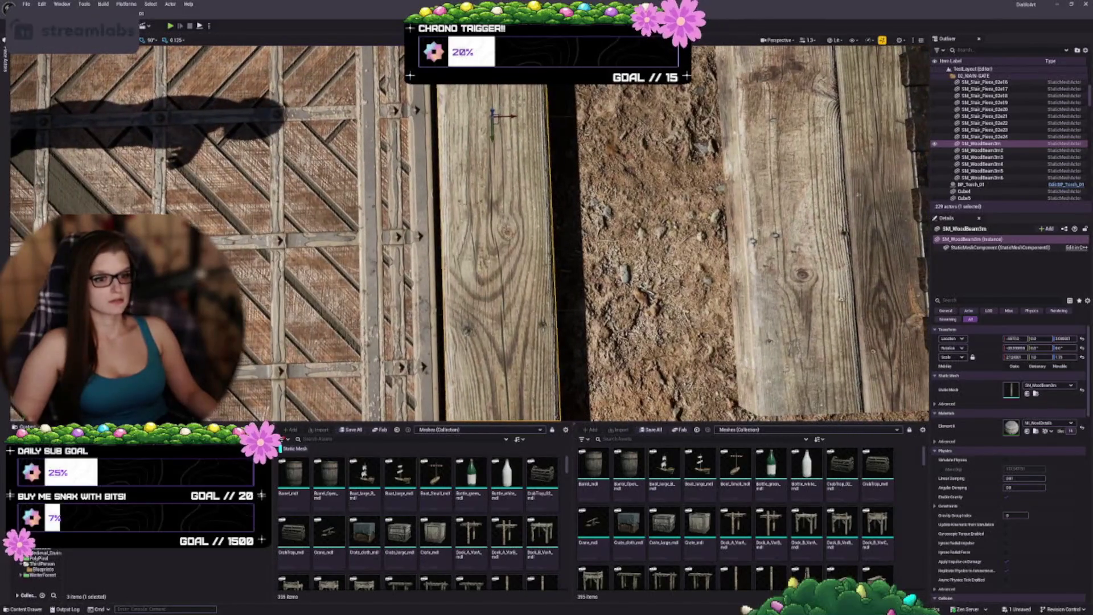
left_click_drag(546, 222, 546, 222)
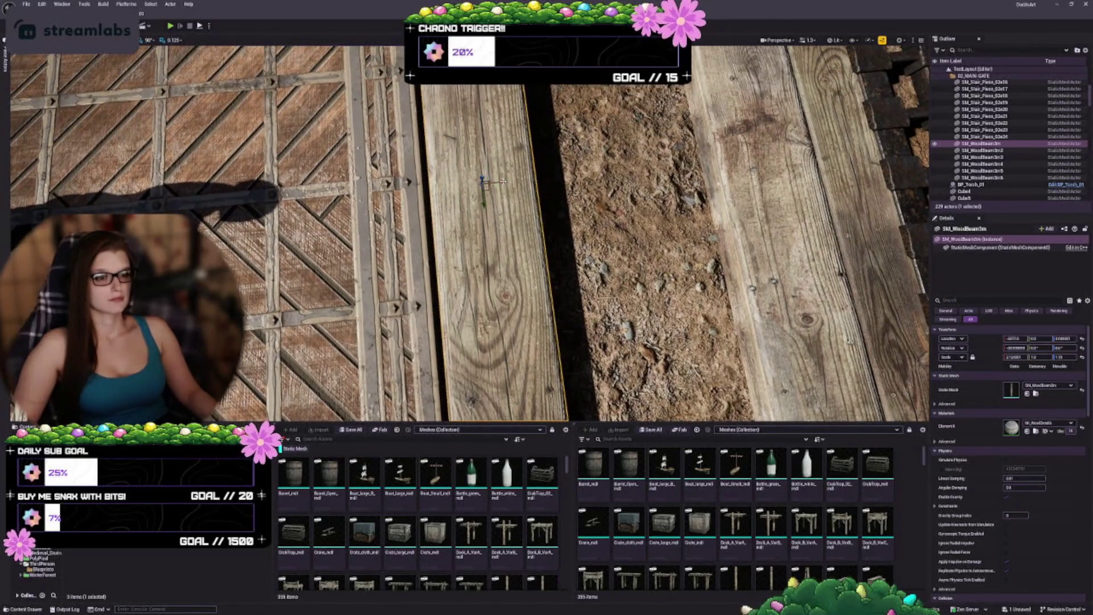
key("ctrl+z")
key("ctrl+y")
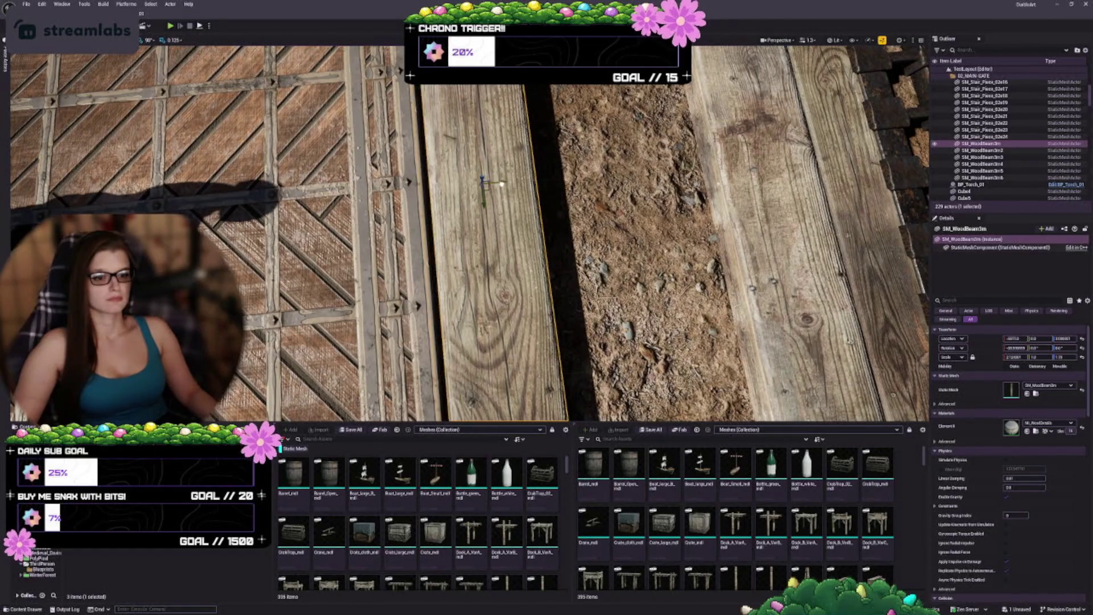
left_click_drag(502, 183, 502, 166)
mouse_move(502, 307)
left_mouse_down()
mouse_move(491, 290)
mouse_move(503, 318)
left_mouse_up()
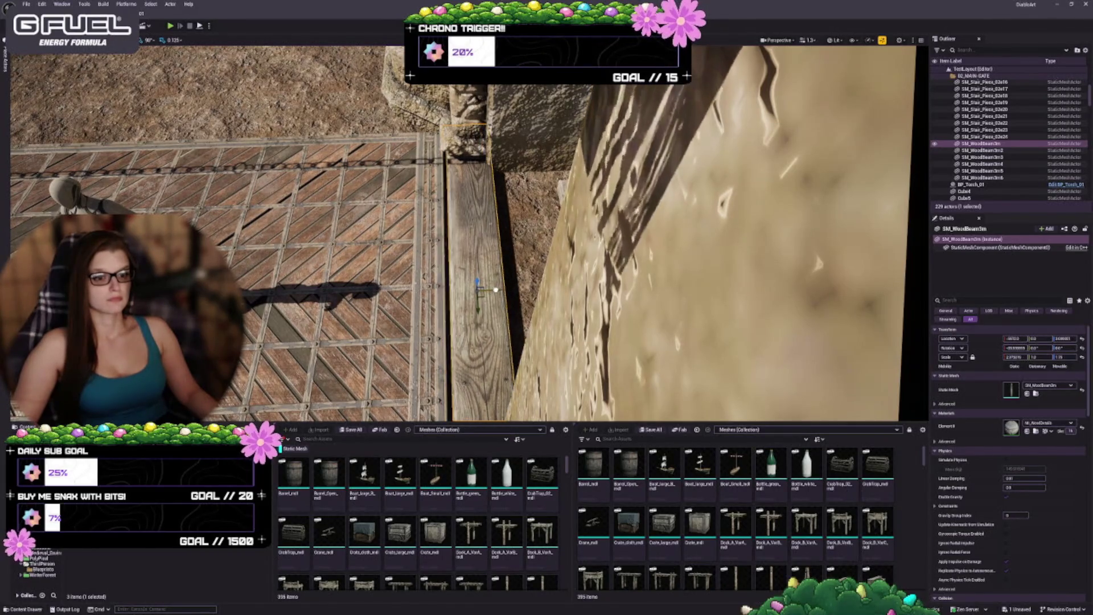
left_click_drag(492, 289, 492, 333)
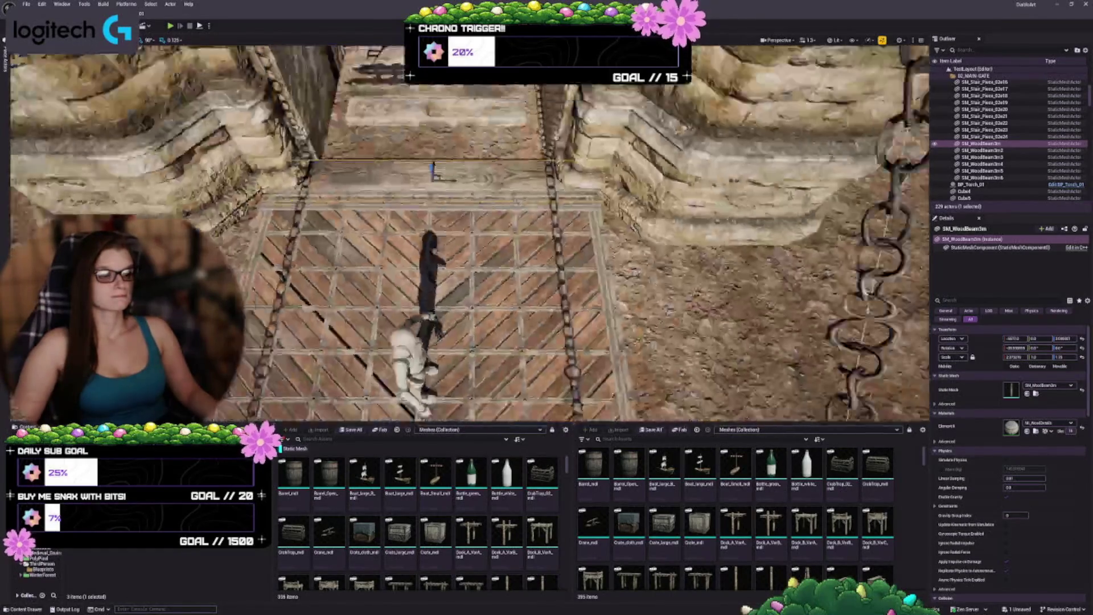
left_click_drag(491, 333, 524, 332)
Step: Select SM_WoodBeam3m2 and set its Scale Z to 1.25
double_click(982, 151)
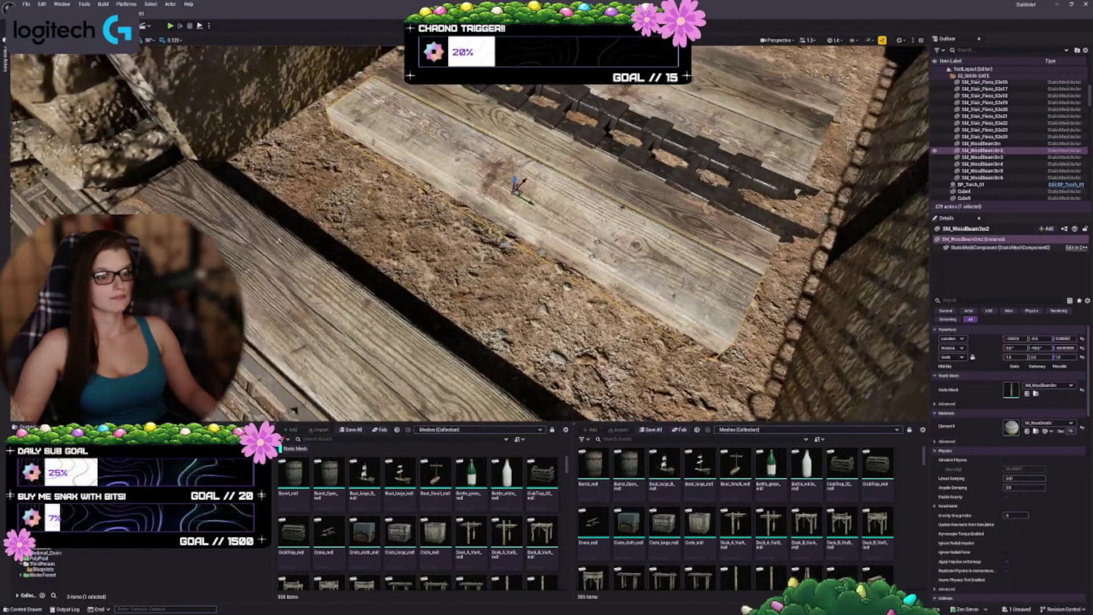
left_click_drag(562, 228, 562, 178)
type("1.25")
key("Return")
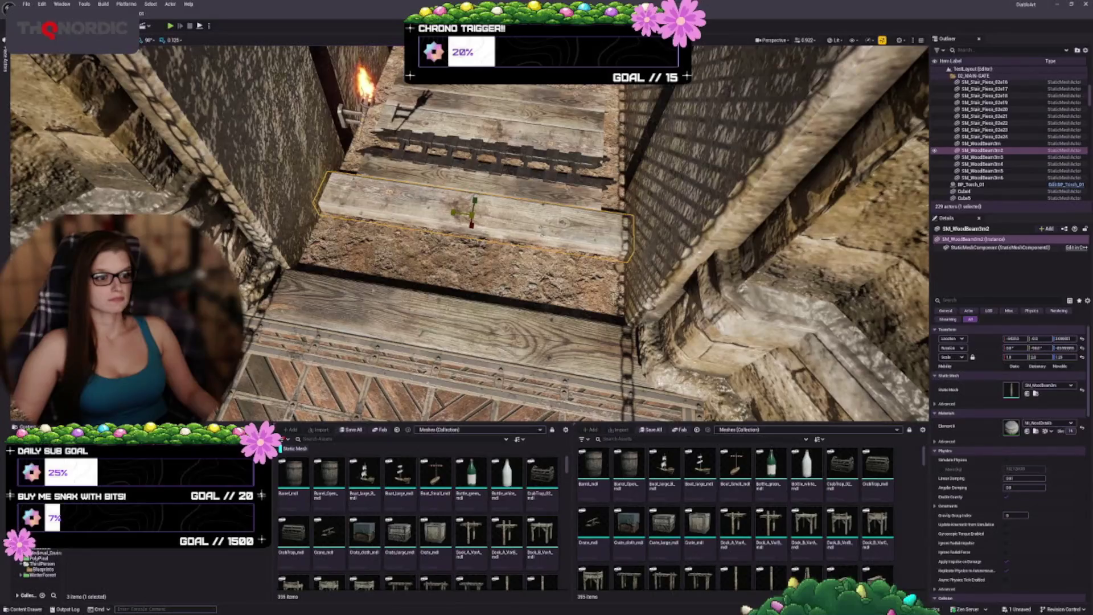
left_click_drag(501, 227, 643, 237)
scroll(469, 233, "up", 5)
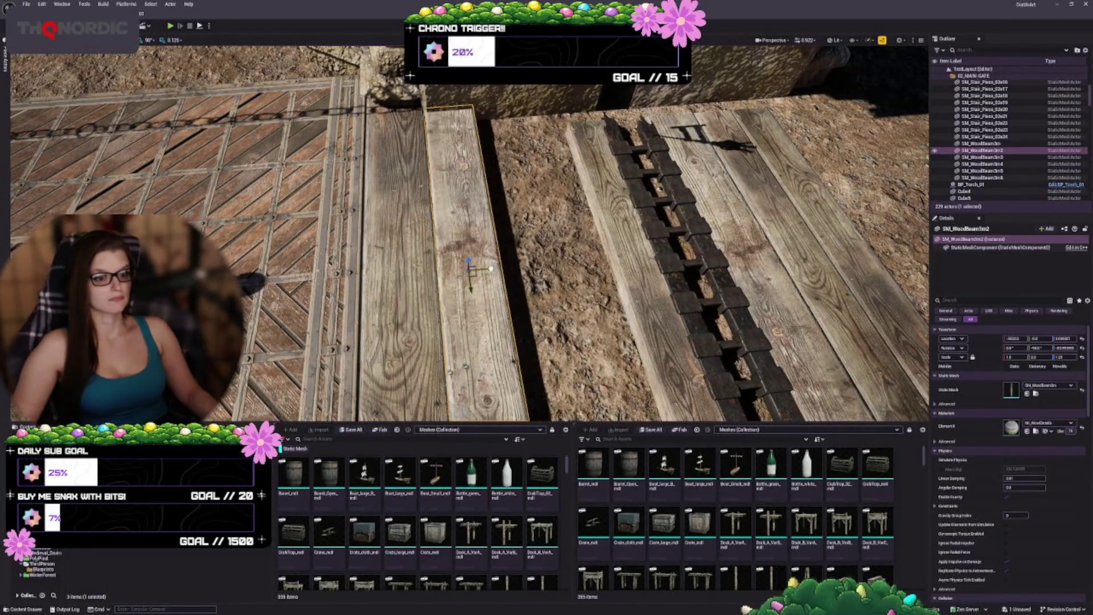
Step: Nudge SM_WoodBeam3m2 slightly right toward the drawbridge and deselect it
left_click_drag(492, 268, 499, 267)
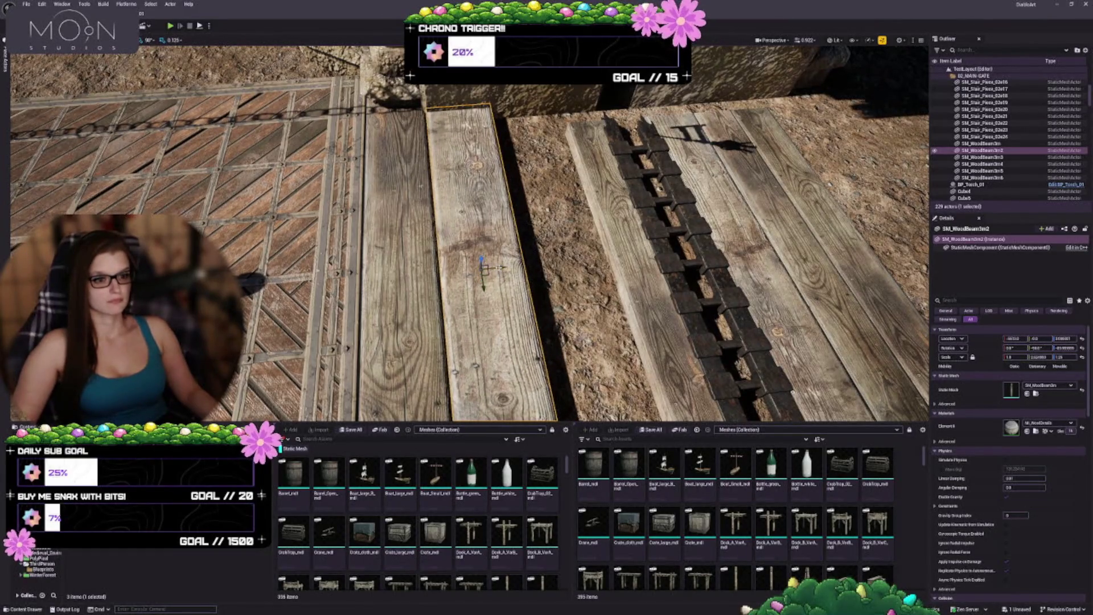
scroll(497, 268, "up", 10)
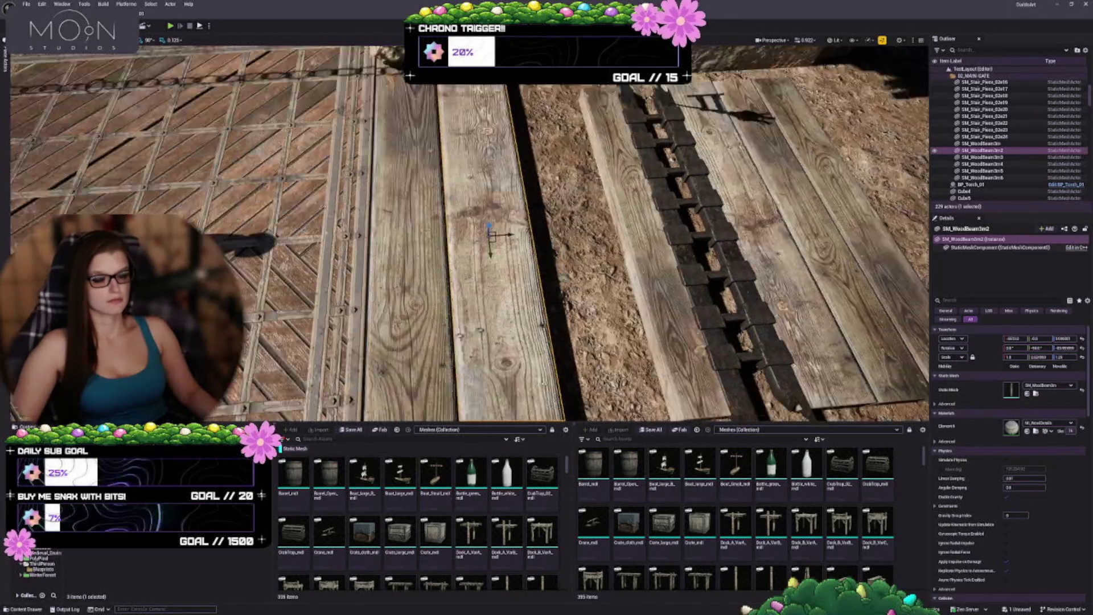
scroll(497, 267, "down", 8)
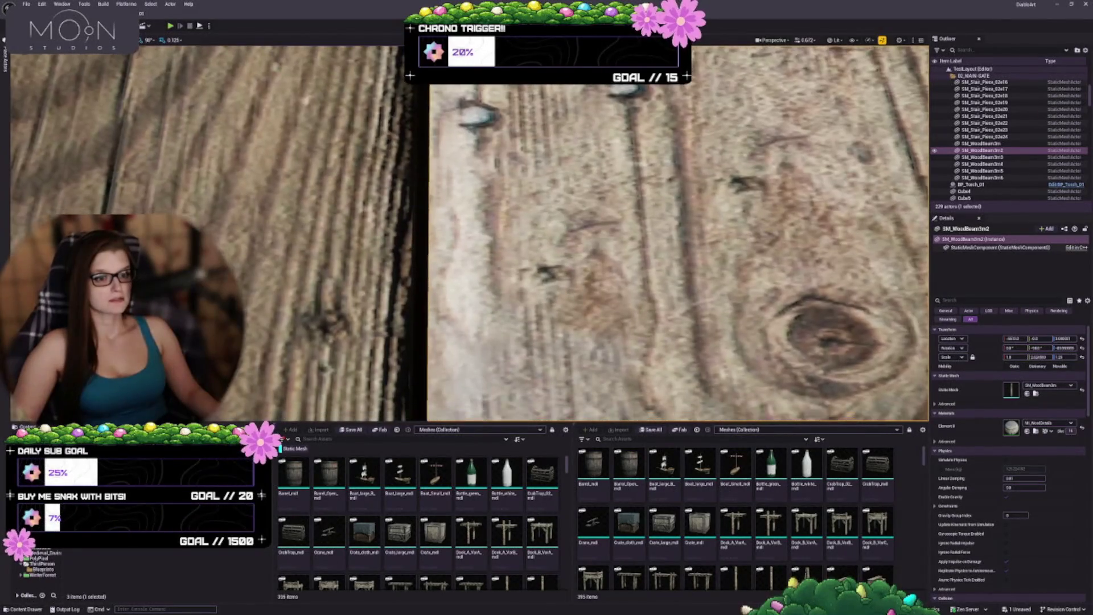
key("Right")
key("Right")
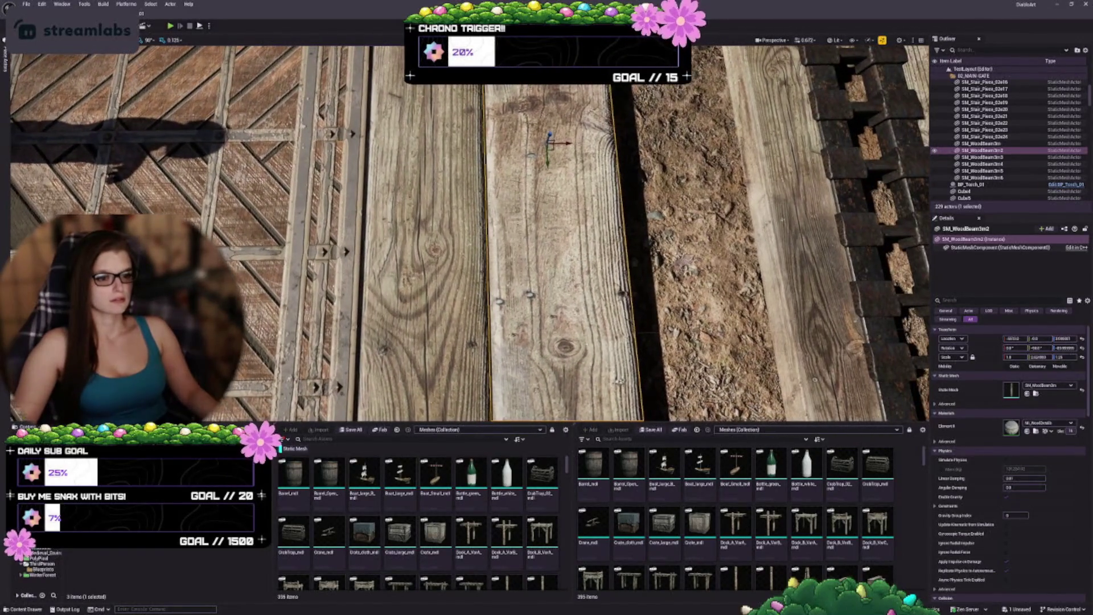
key("Escape")
scroll(470, 234, "down", 6)
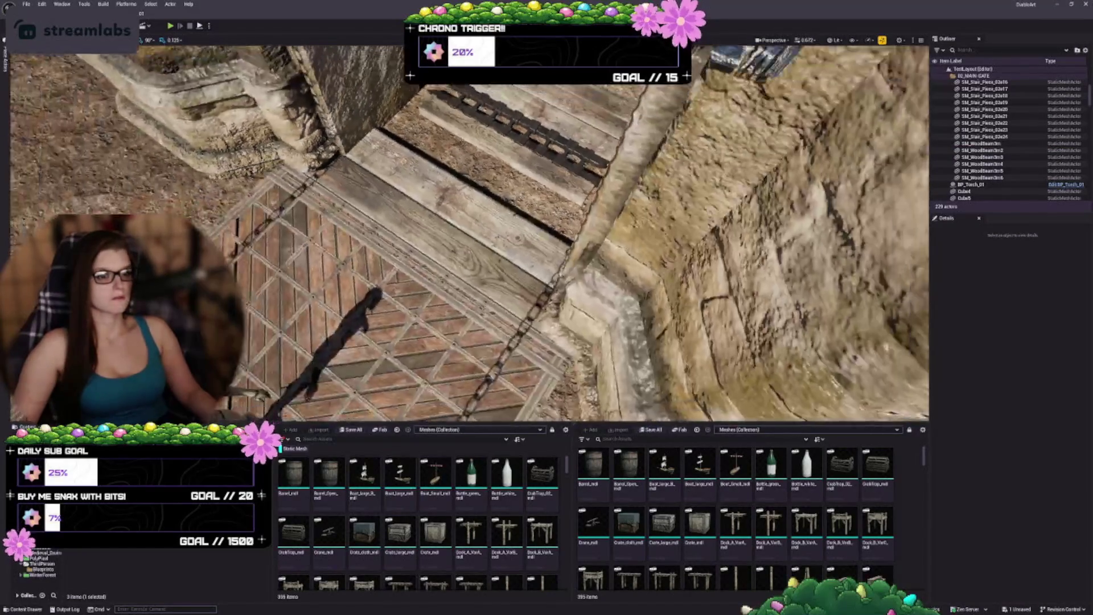
scroll(470, 234, "down", 5)
Step: Stretch a wooden beam on the steps to about double its length
scroll(535, 185, "up", 5)
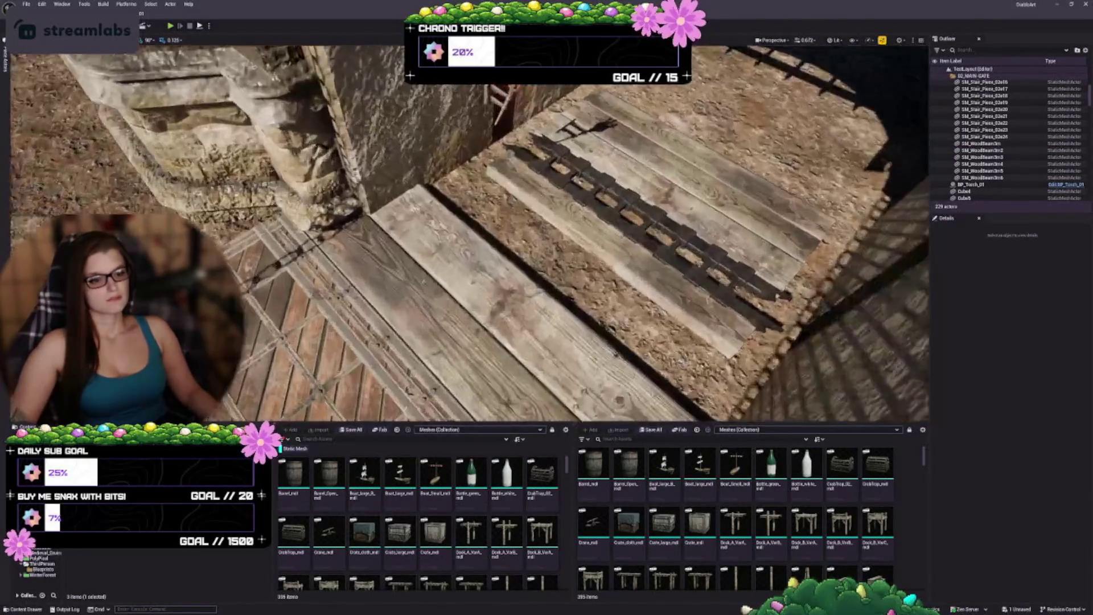
left_click(536, 185)
scroll(535, 185, "up", 3)
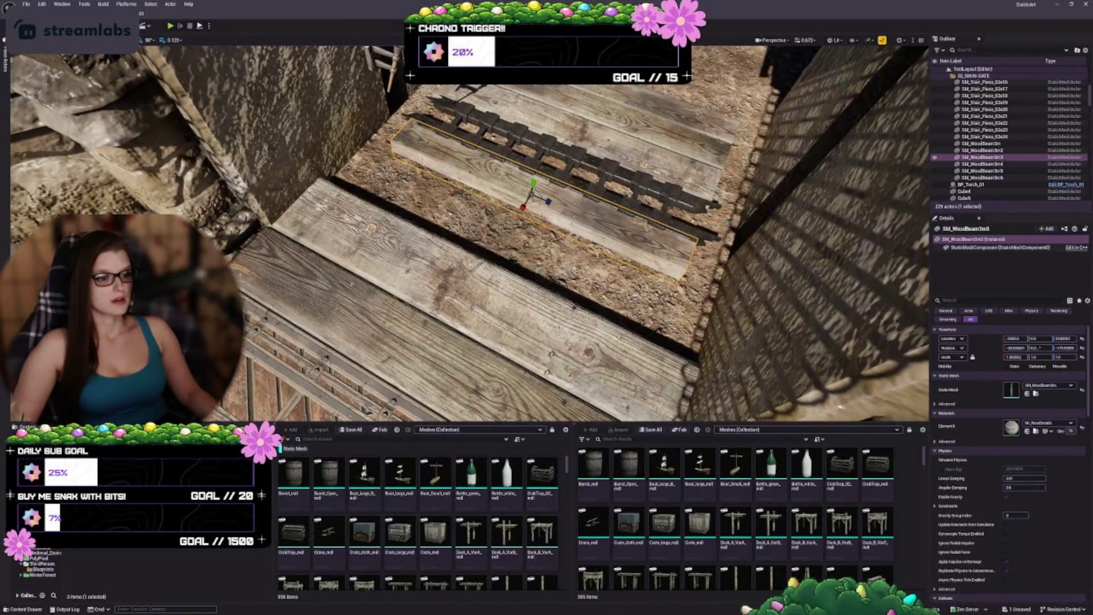
left_click_drag(535, 183, 533, 194)
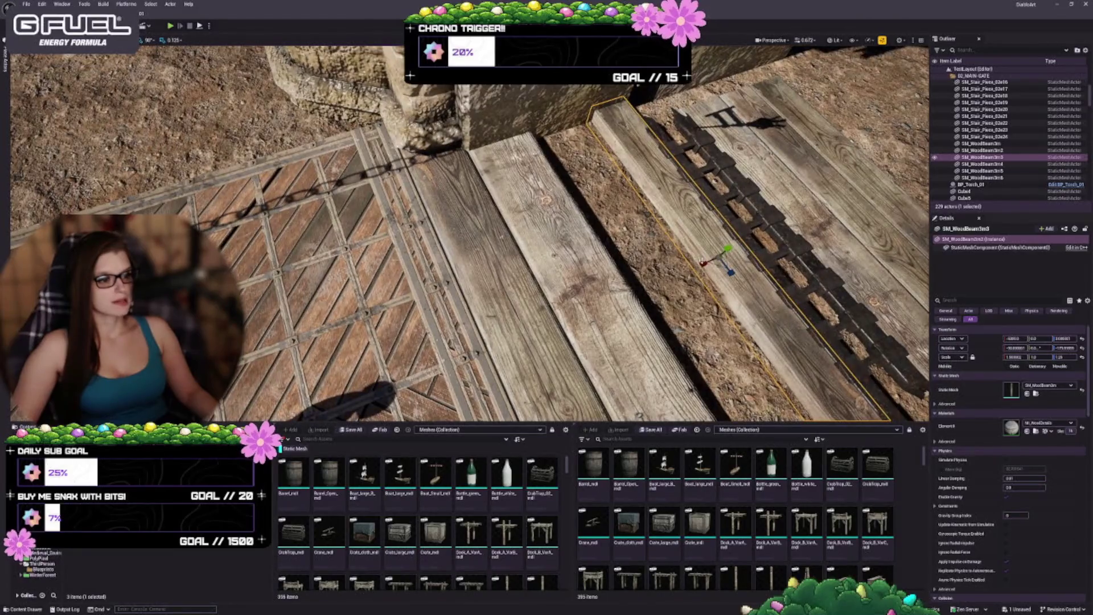
left_click_drag(703, 263, 677, 276)
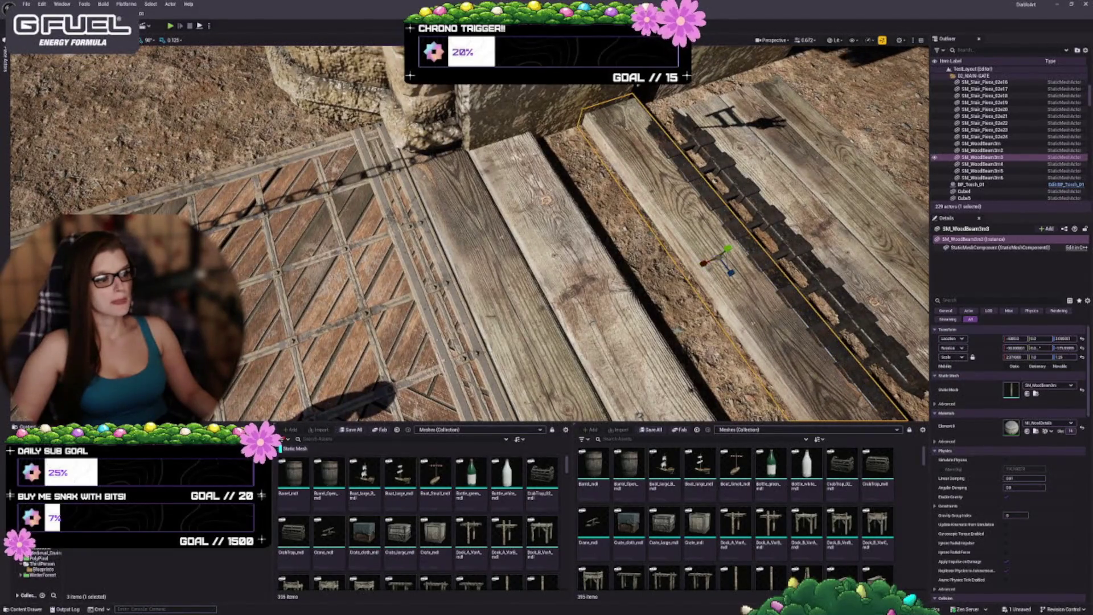
Step: Set SM_WoodBeam3m3's Scale X to 2.5, shift it left toward its neighbour and fine-tune its width
left_click(983, 149)
key("f")
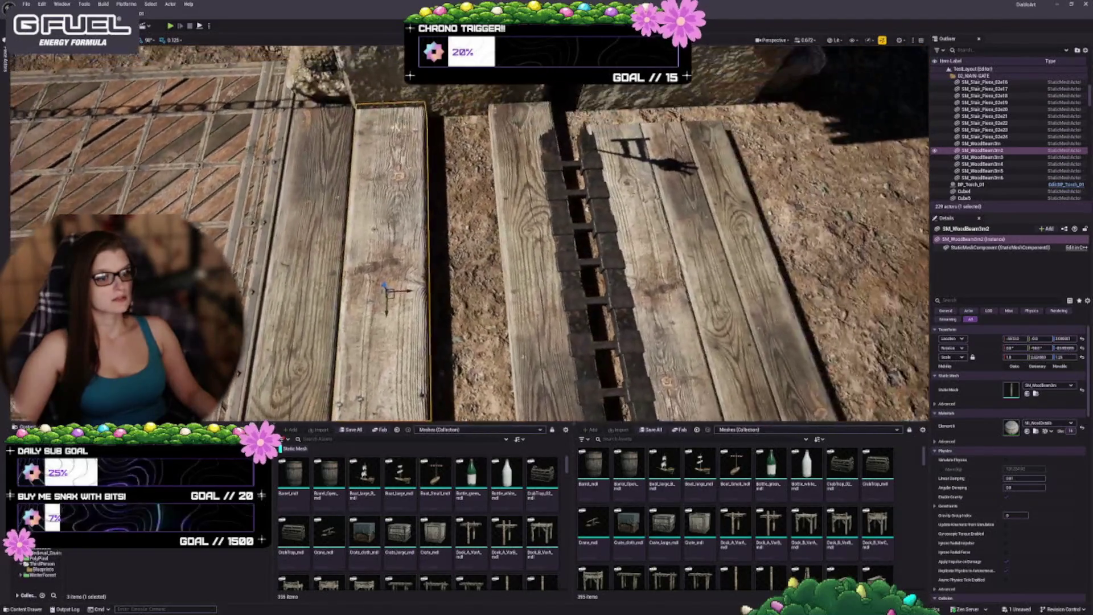
left_click(982, 156)
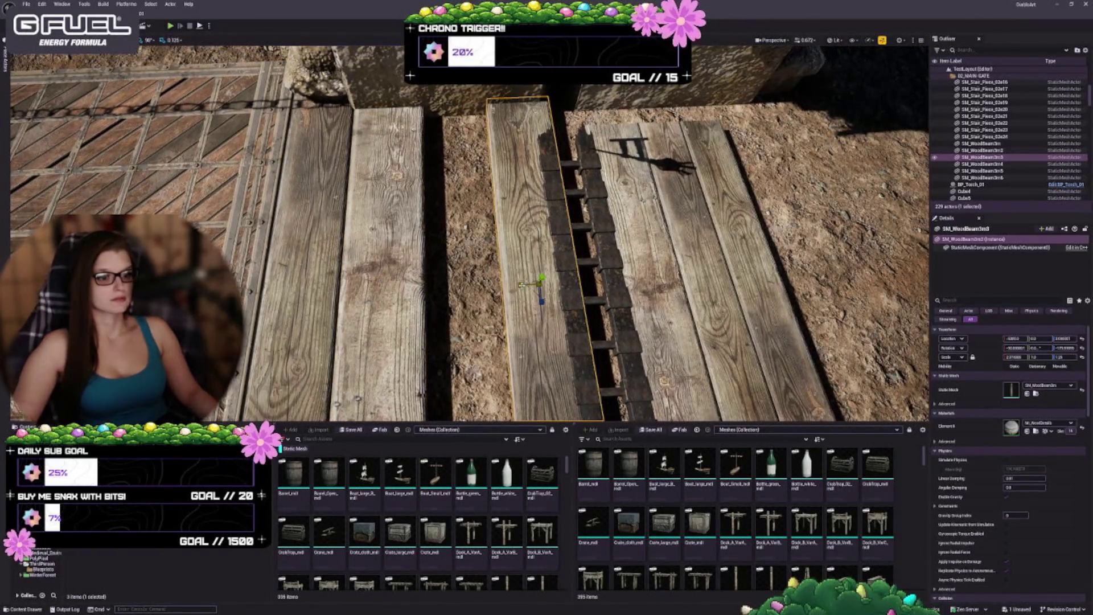
type("2.5")
key("Return")
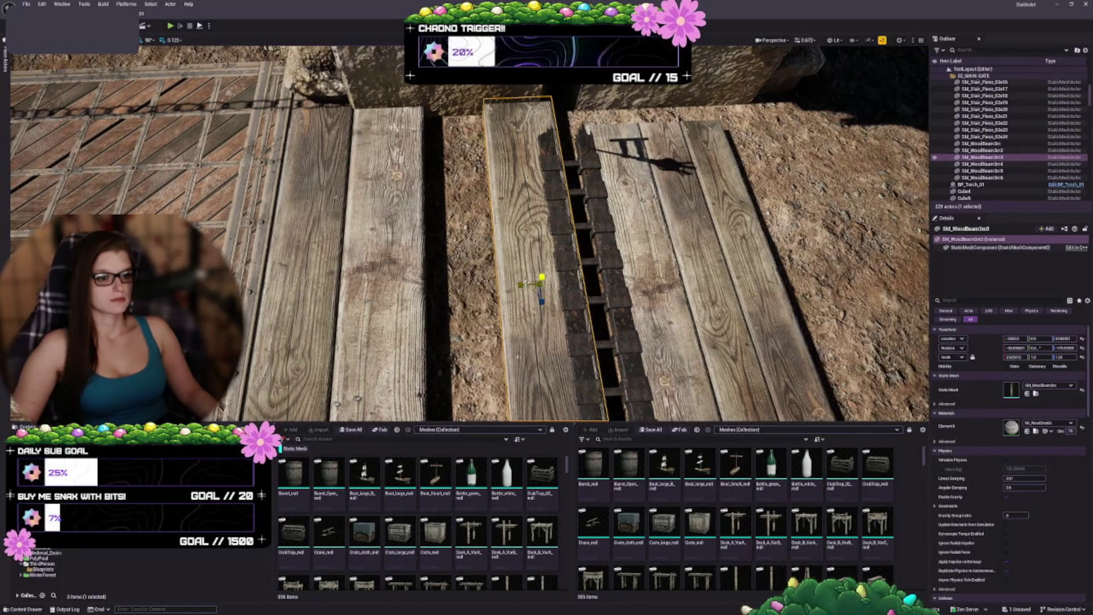
left_click_drag(520, 284, 542, 278)
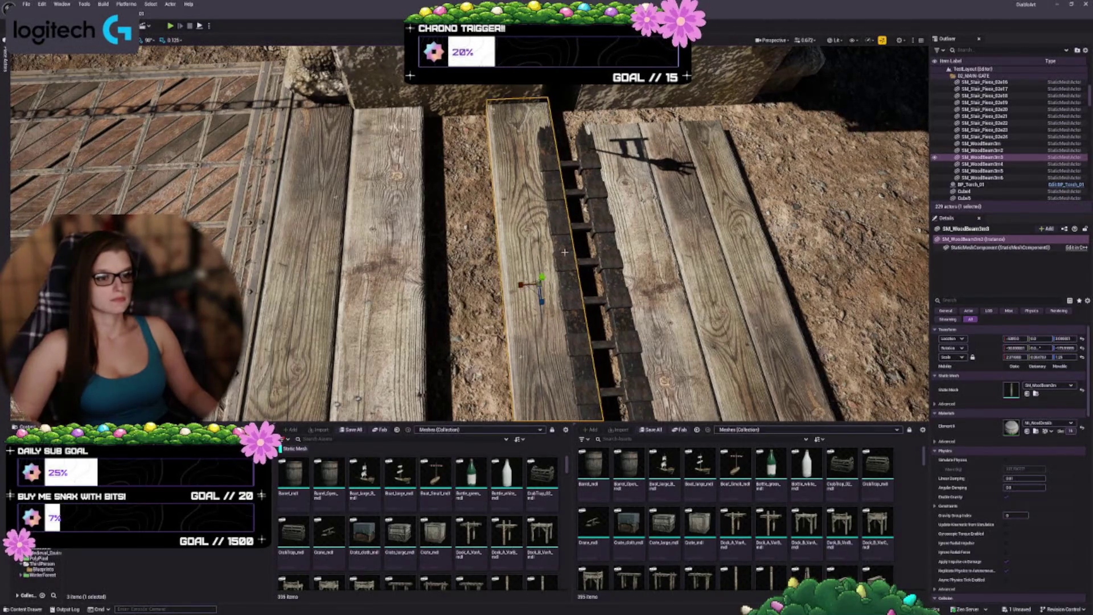
key("ctrl+z")
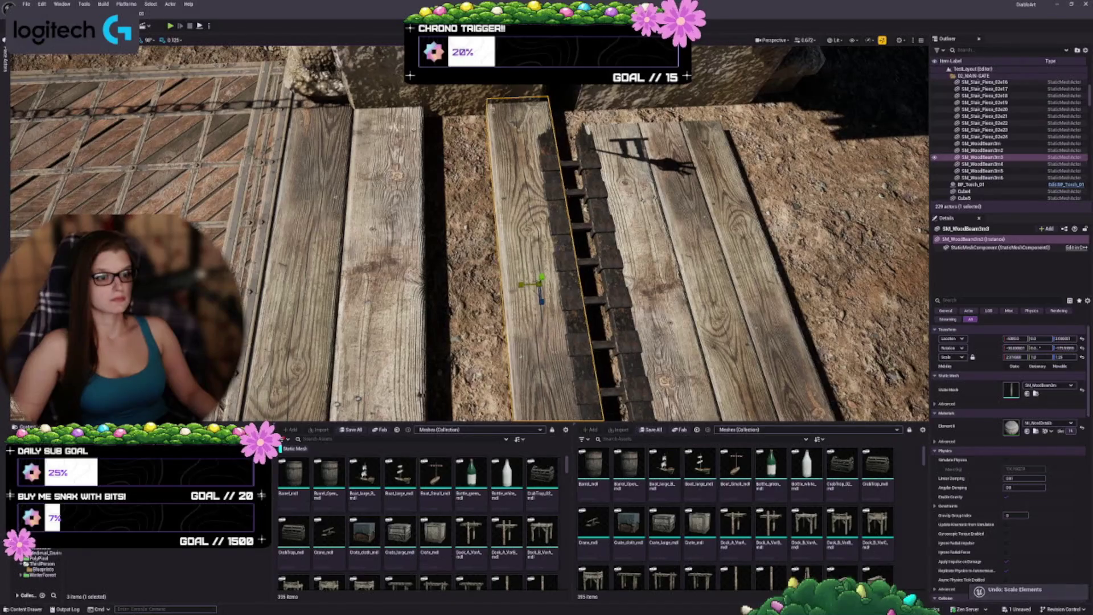
mouse_move(544, 283)
left_mouse_down()
mouse_move(485, 291)
mouse_move(510, 268)
left_mouse_up()
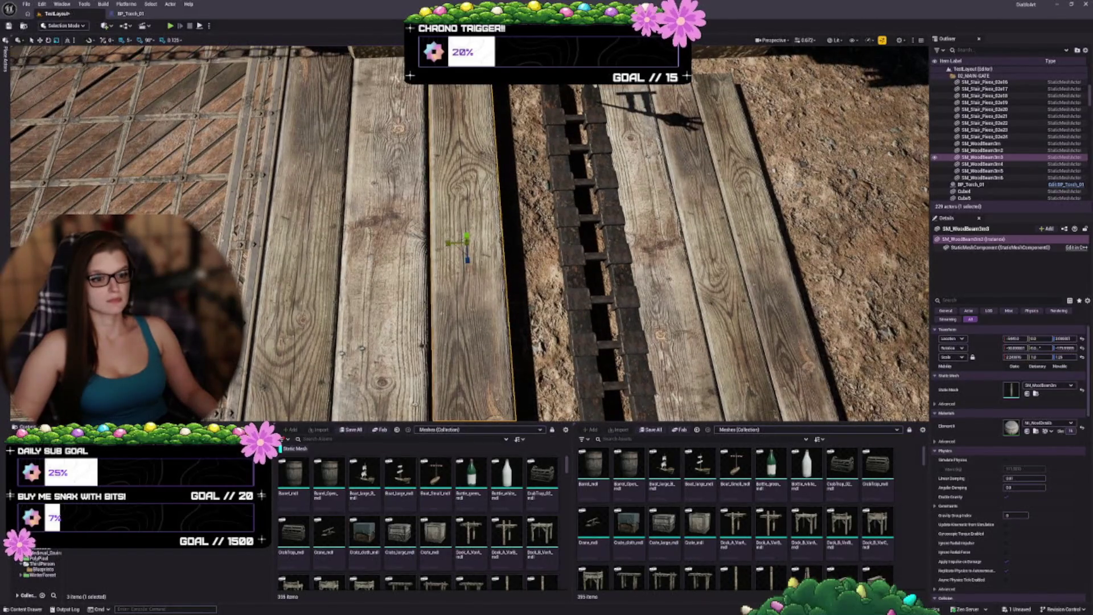
left_click_drag(446, 244, 442, 245)
mouse_move(515, 266)
left_mouse_down()
mouse_move(516, 244)
mouse_move(514, 282)
left_mouse_up()
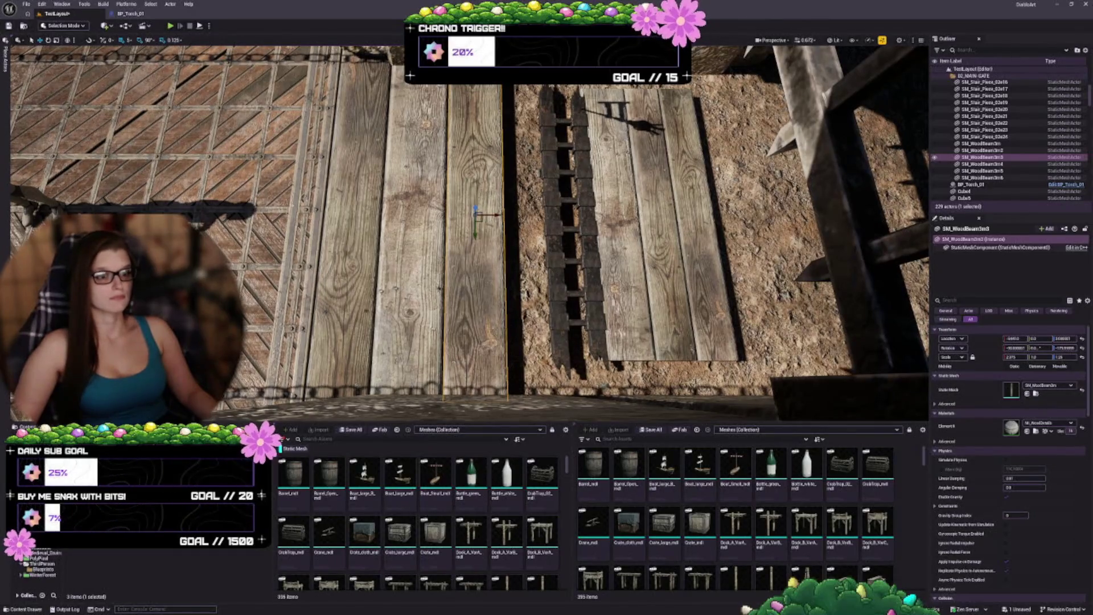
left_click_drag(513, 283, 513, 301)
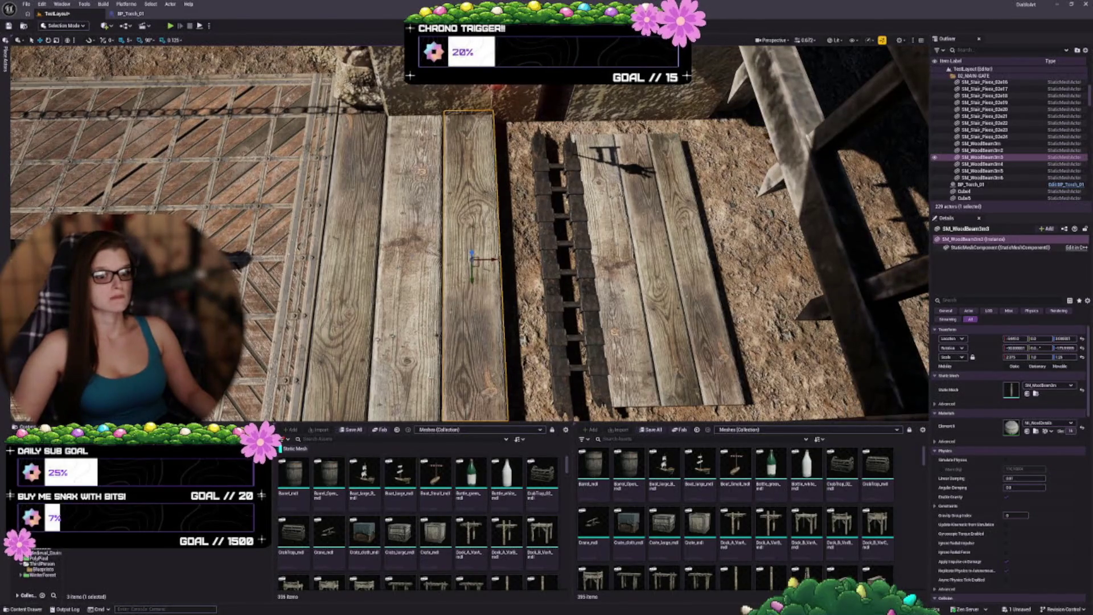
Step: Alt-drag a copy of the neighbouring beam (SM_WoodBeam3m7) into the gap beside the chain track
left_click(414, 273)
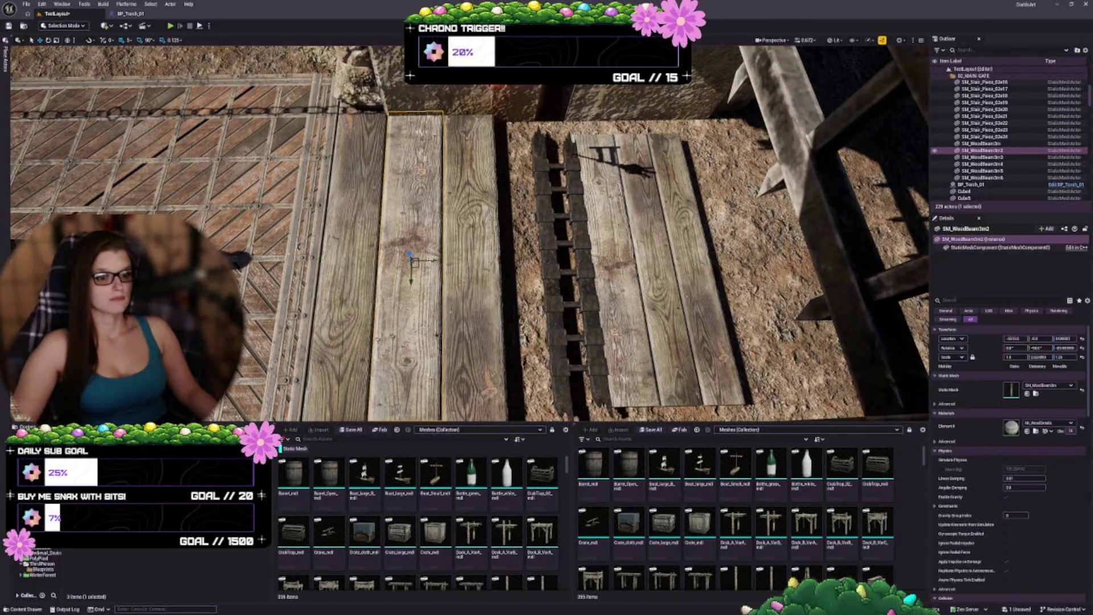
mouse_move(432, 260)
left_mouse_down()
mouse_move(569, 259)
mouse_move(534, 259)
left_mouse_up()
key("r")
key("Escape")
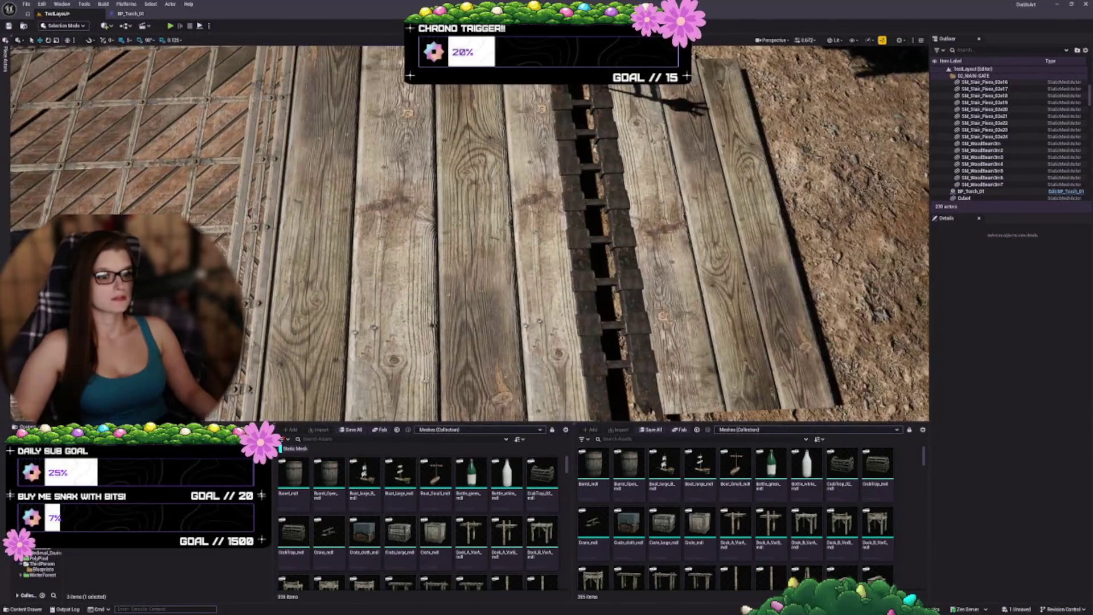
Step: Check the new SM_WoodBeam3m7 with the rotate gizmo, then select all 26 SM_Stair_Piece track objects
left_click(541, 256)
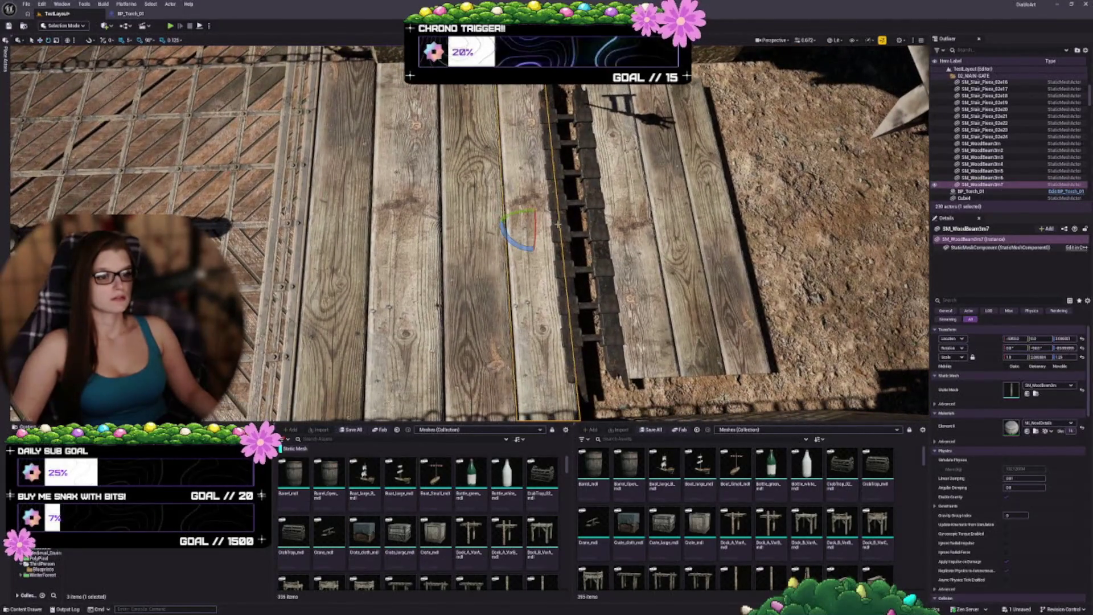
key("e")
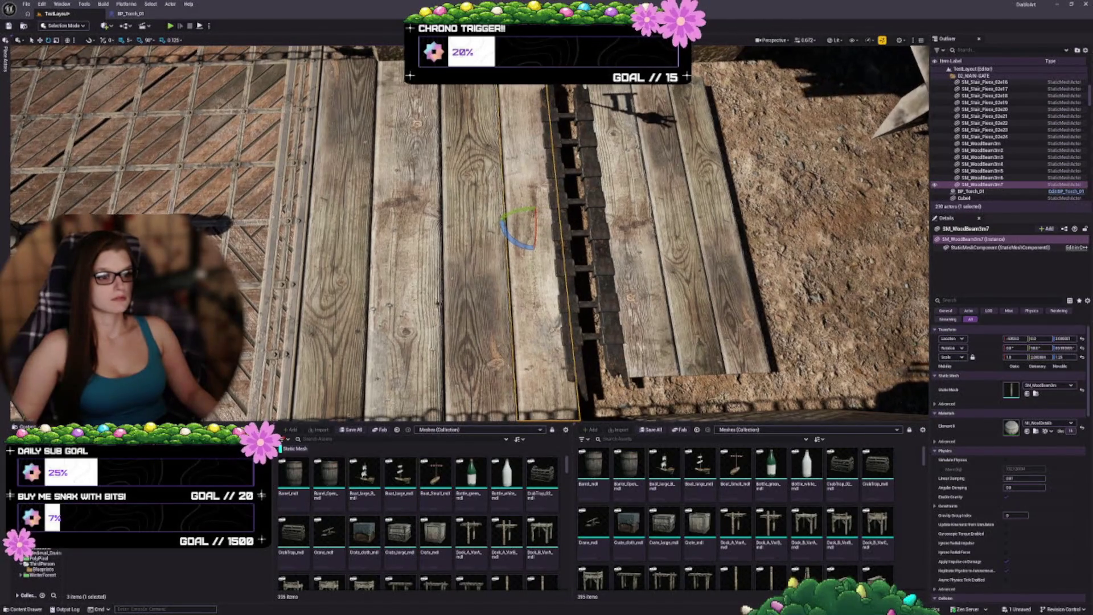
key("Escape")
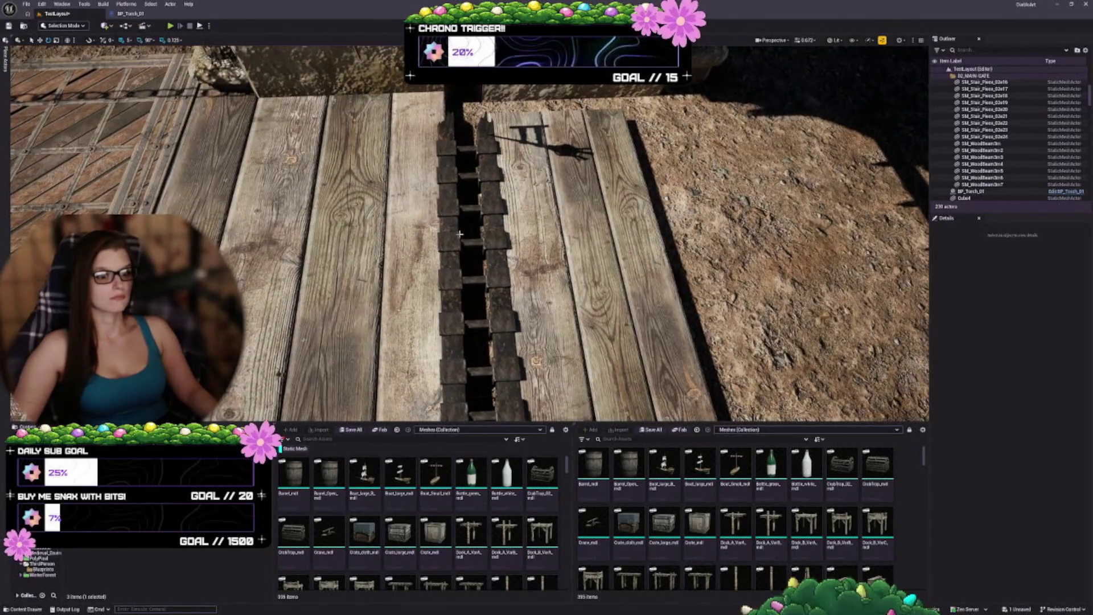
left_click(459, 233)
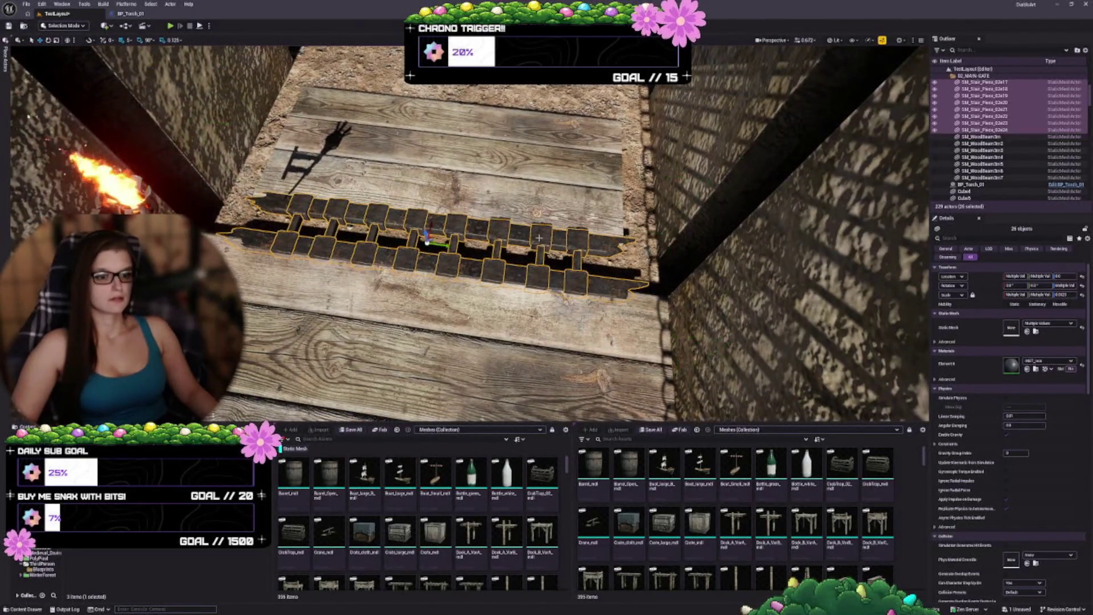
Step: Drop both long planks from the selection and group the chain-link pieces with Ctrl+G
left_click(592, 243, "ctrl")
left_click(601, 283, "ctrl")
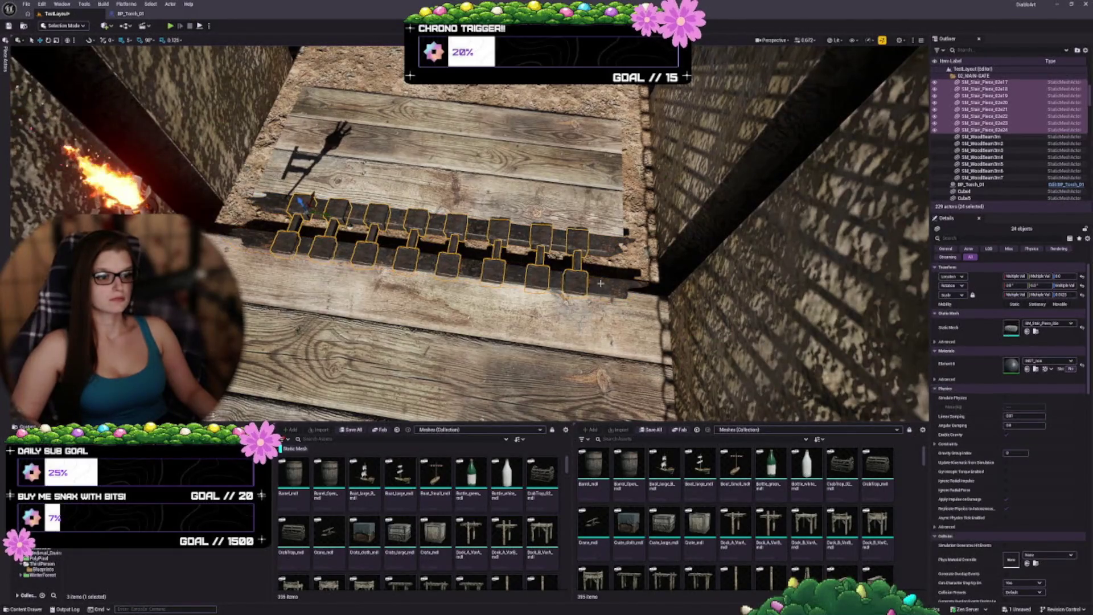
key("ctrl+g")
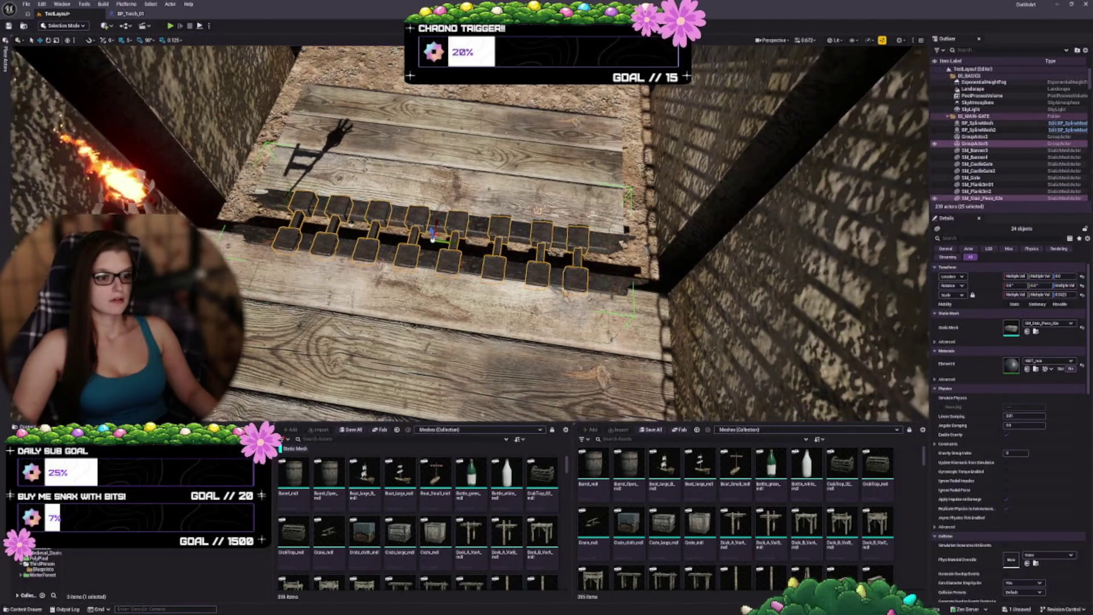
scroll(602, 287, "up", 2)
Step: Lengthen SM_Plank3m01 and SM_Plank3m2 so both span the whole gate passage
left_click(608, 287)
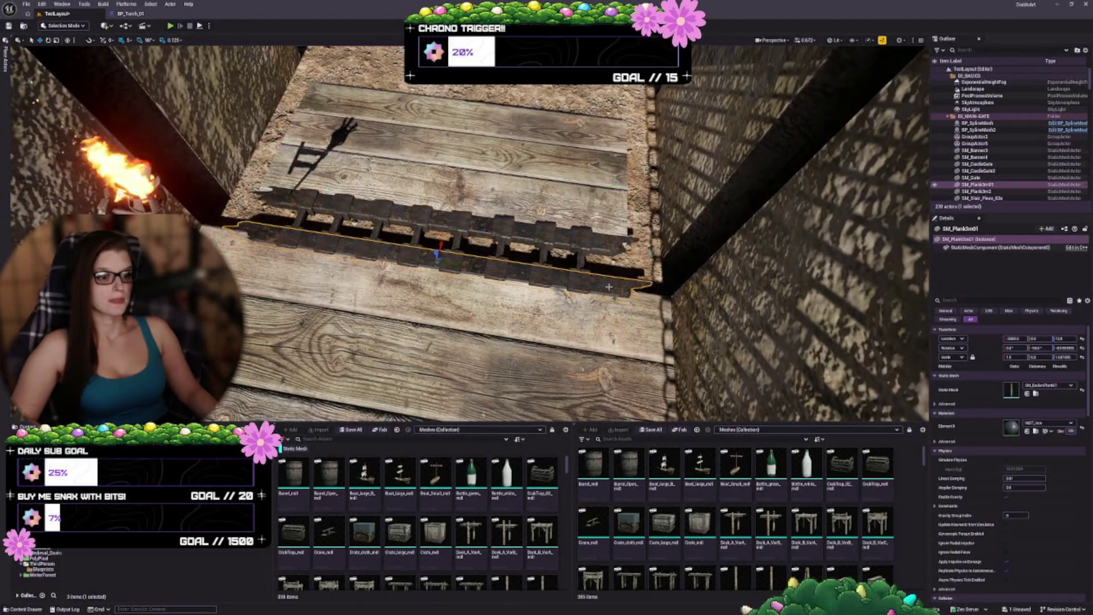
left_click(600, 243, "ctrl")
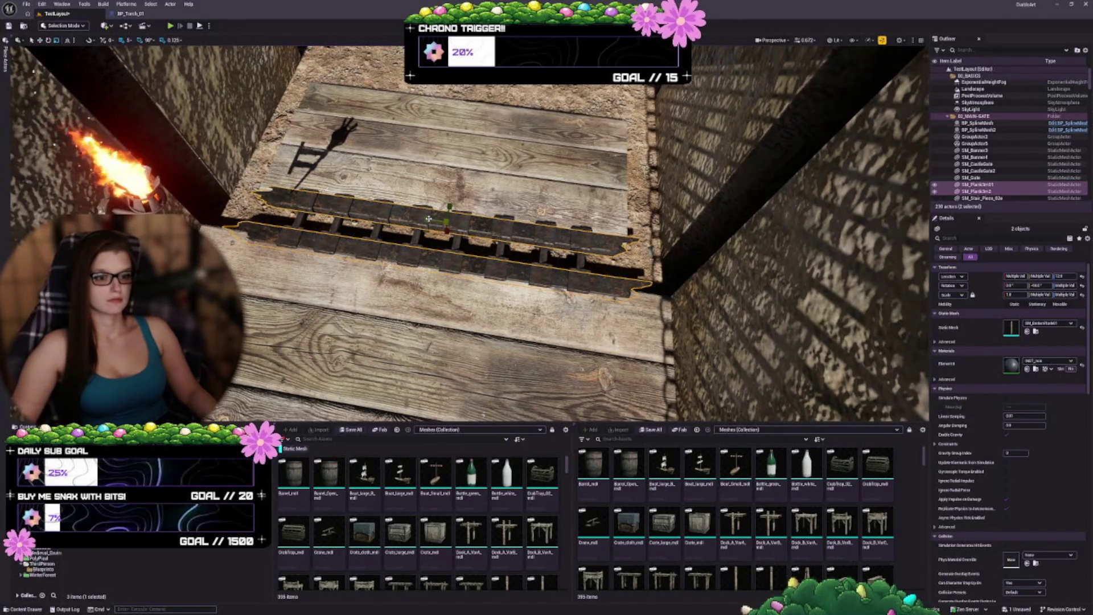
left_click_drag(428, 219, 431, 219)
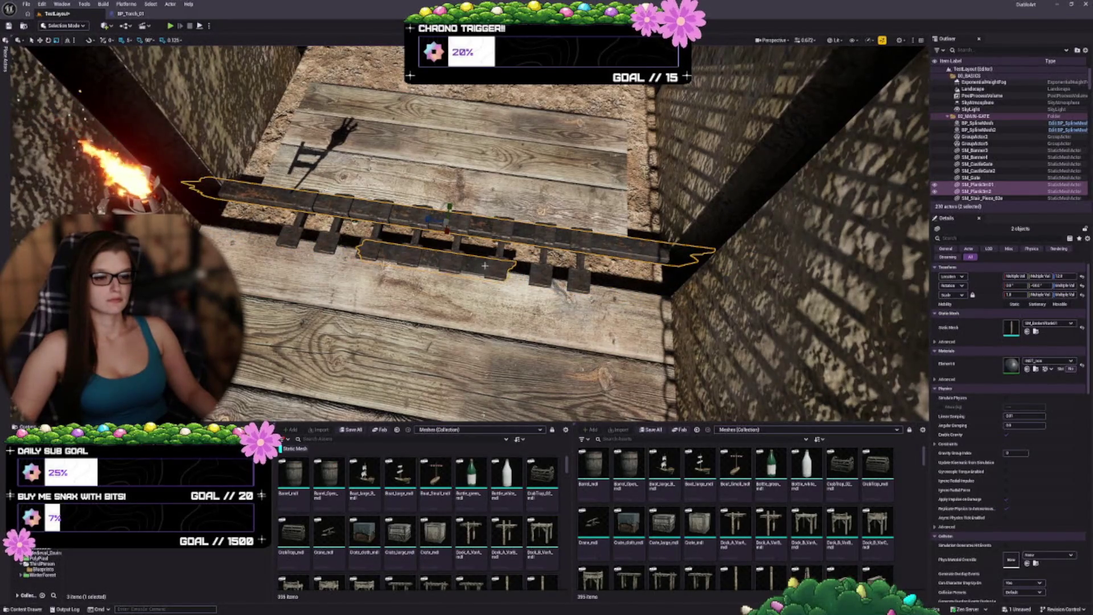
left_click(483, 264)
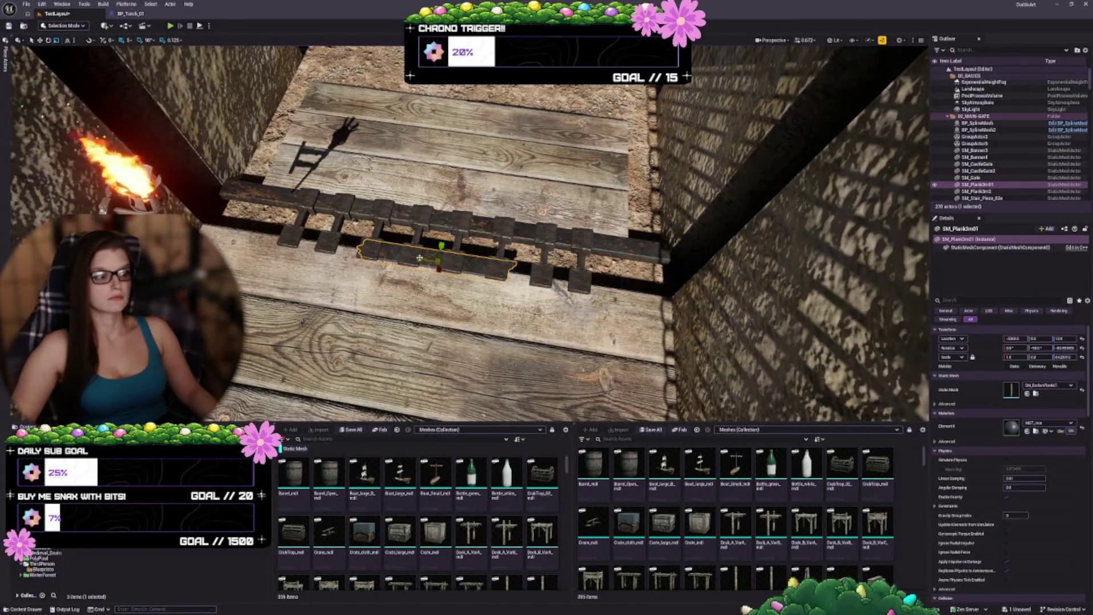
left_click(524, 232)
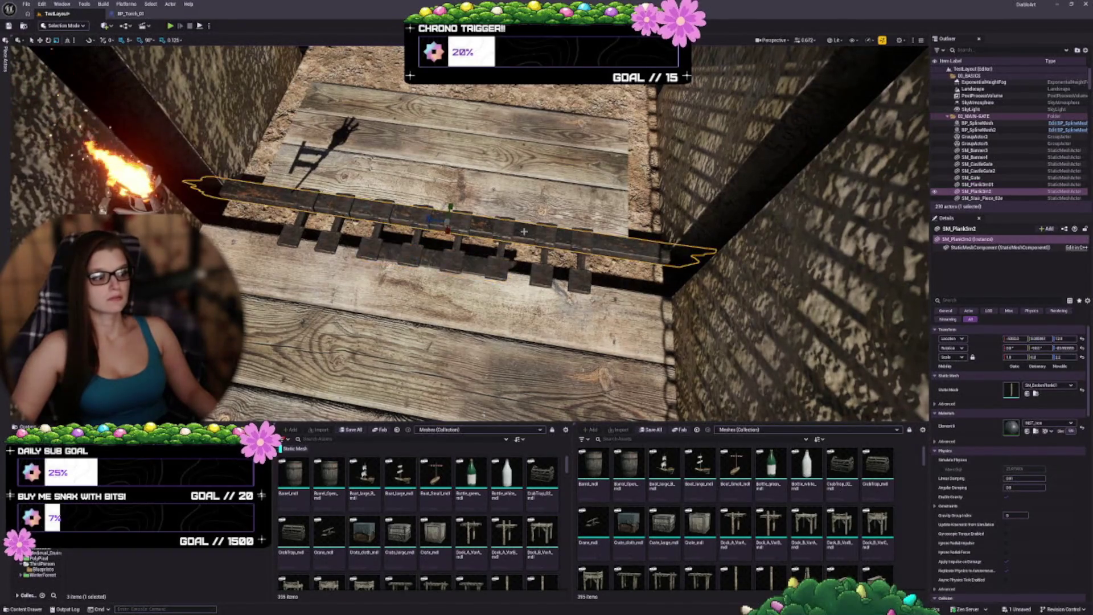
left_click(446, 267)
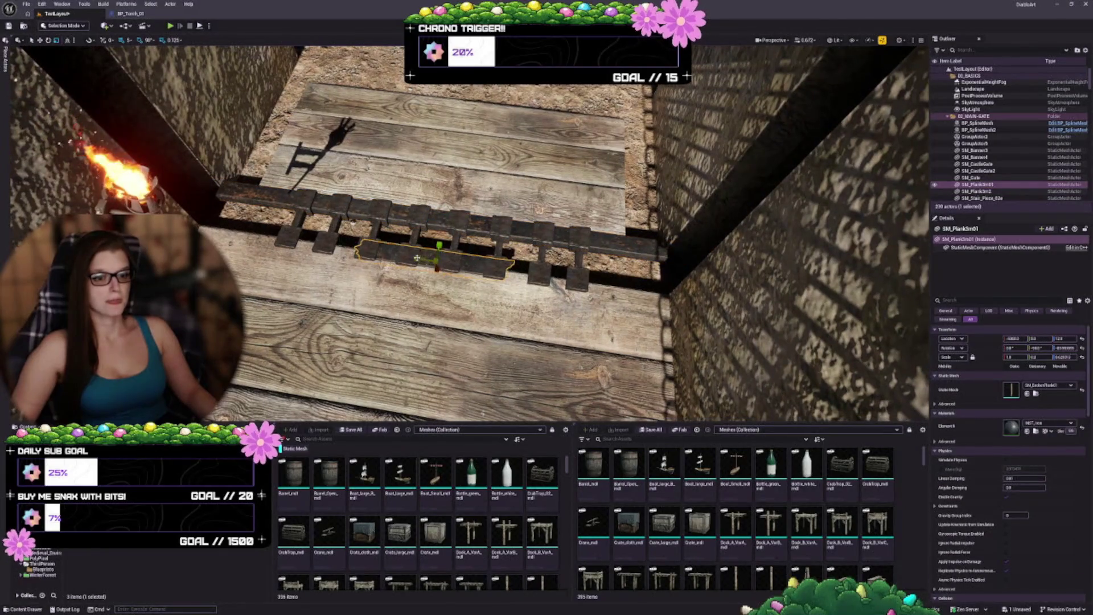
mouse_move(417, 258)
left_mouse_down()
mouse_move(461, 259)
mouse_move(398, 290)
mouse_move(347, 277)
mouse_move(333, 300)
left_mouse_up()
key("Escape")
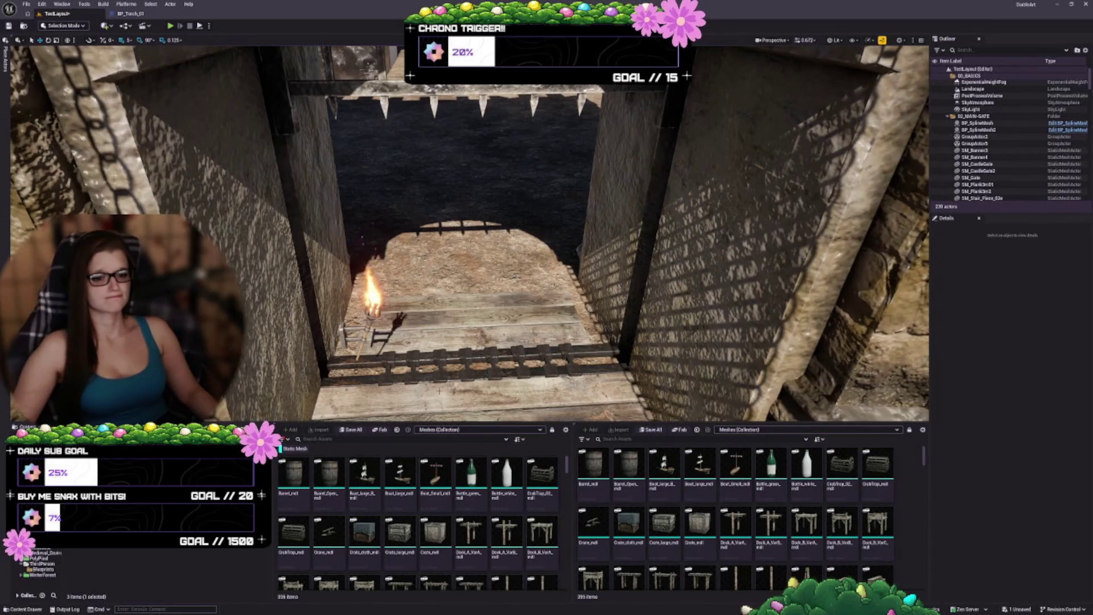
Step: Group the 24 chain-link stair pieces together with both long planks
left_click_drag(439, 391, 569, 326)
left_click(576, 322)
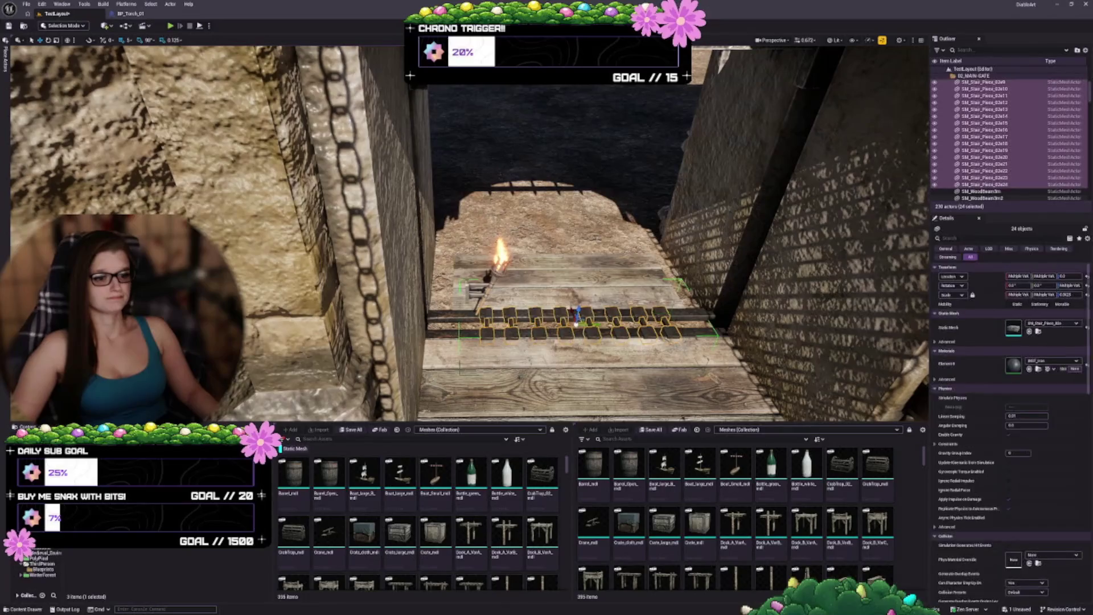
key("d")
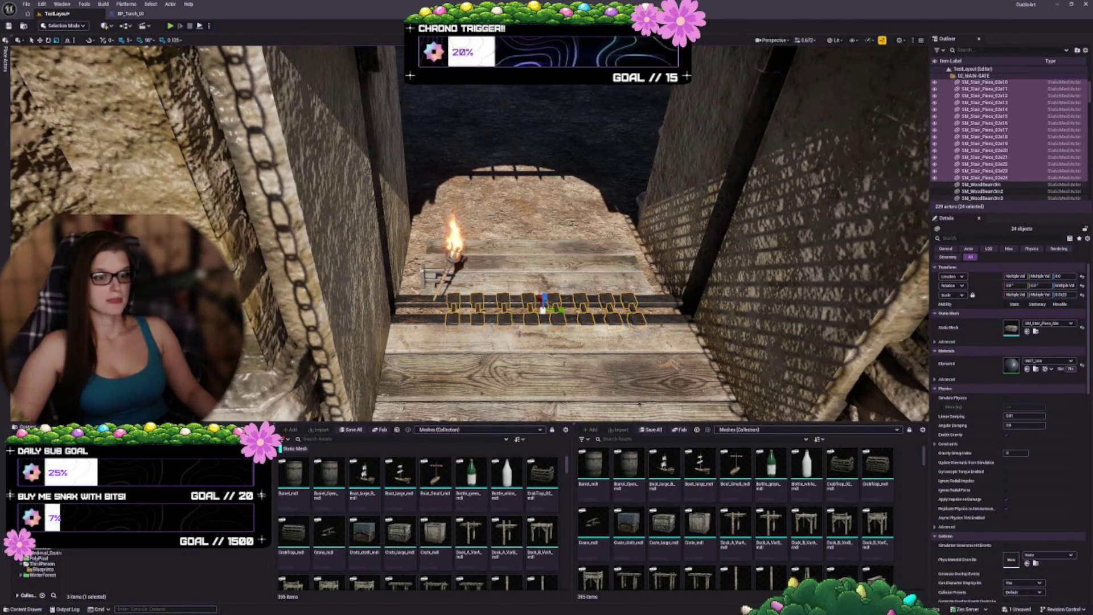
key("s")
key("q")
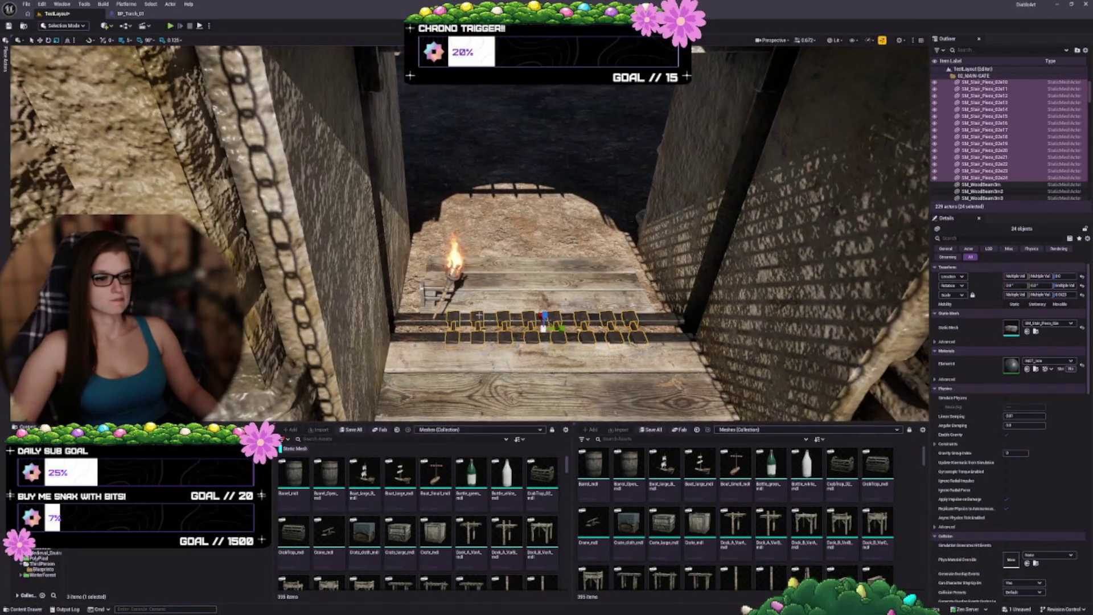
left_click(428, 317, "ctrl")
left_click(423, 338, "ctrl")
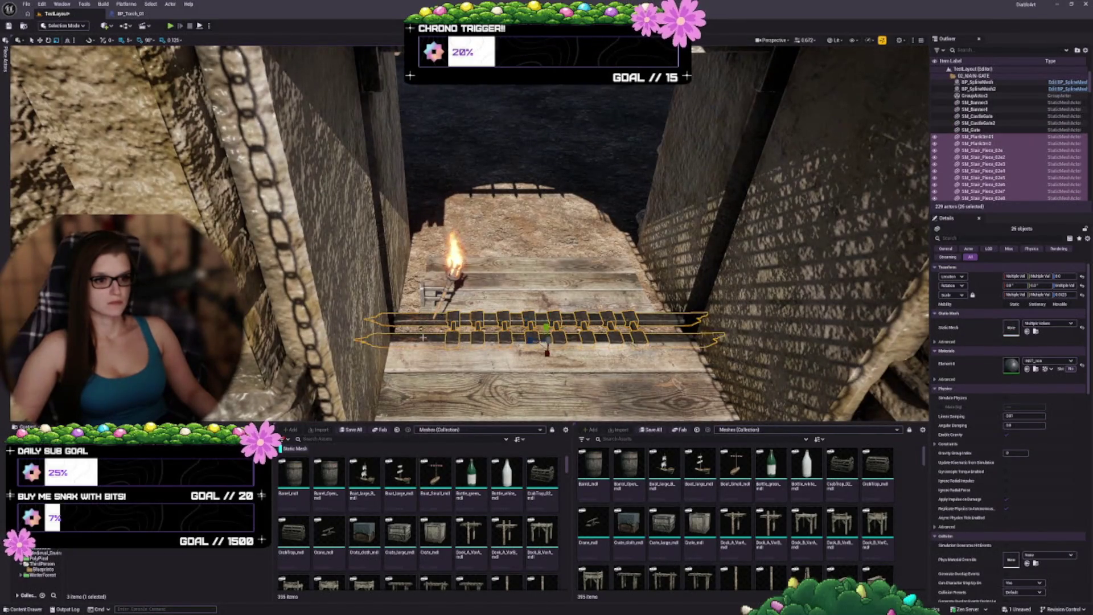
key("ctrl+g")
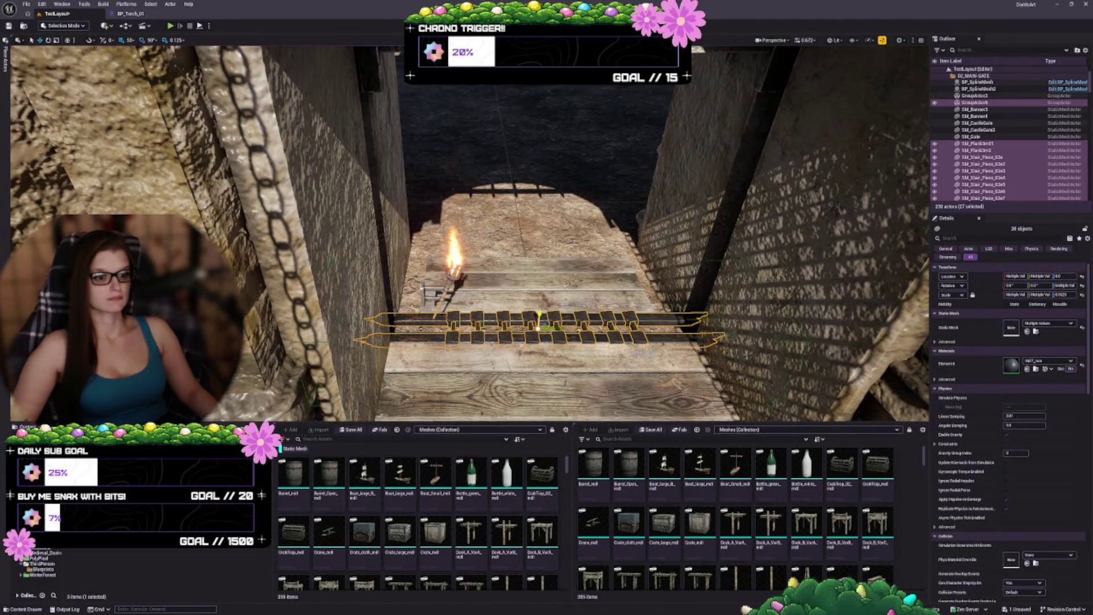
Step: Raise the track group on Z up under the portcullis and frame it for inspection
left_click_drag(538, 316, 539, 77)
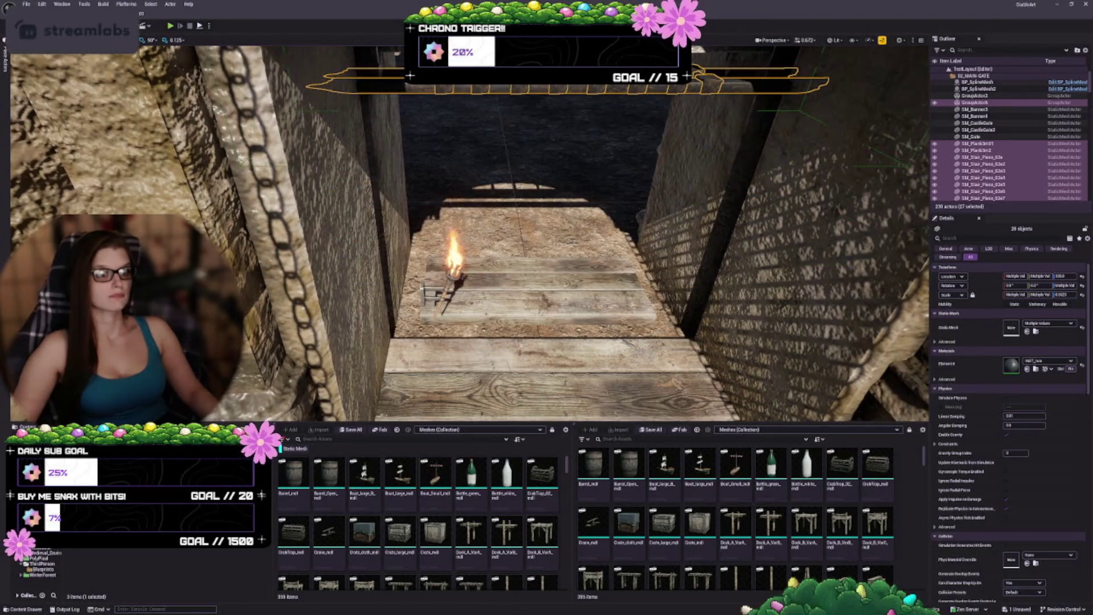
key("f")
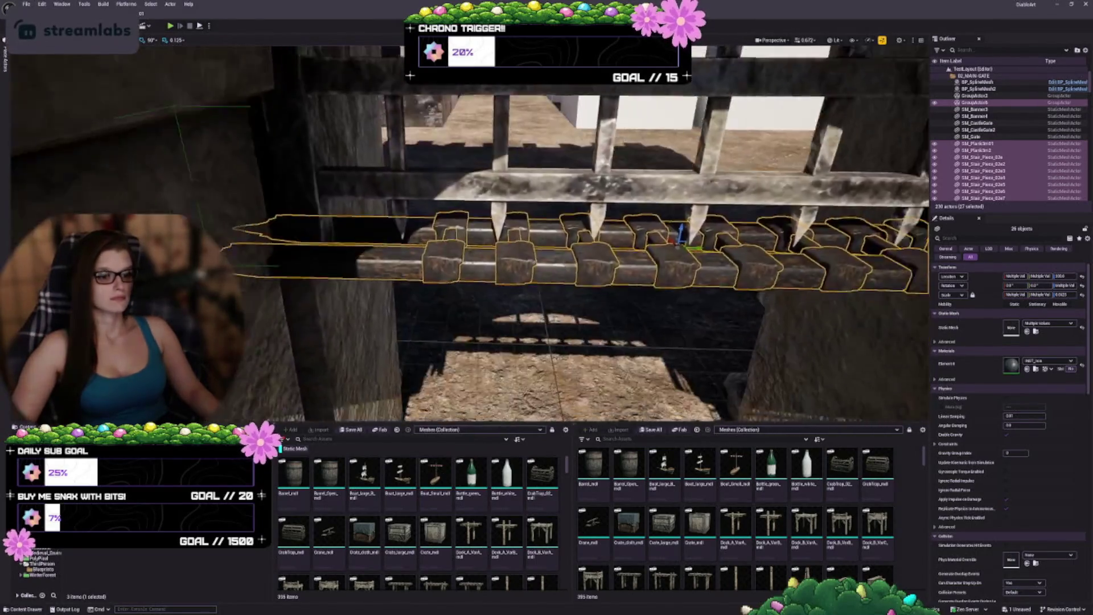
left_click_drag(490, 176, 535, 176)
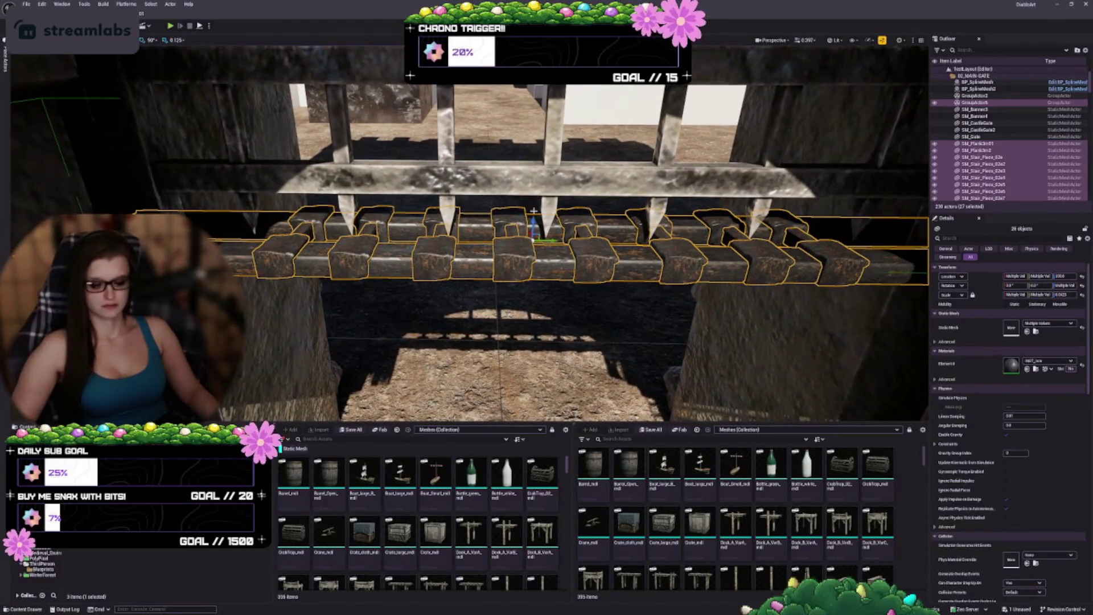